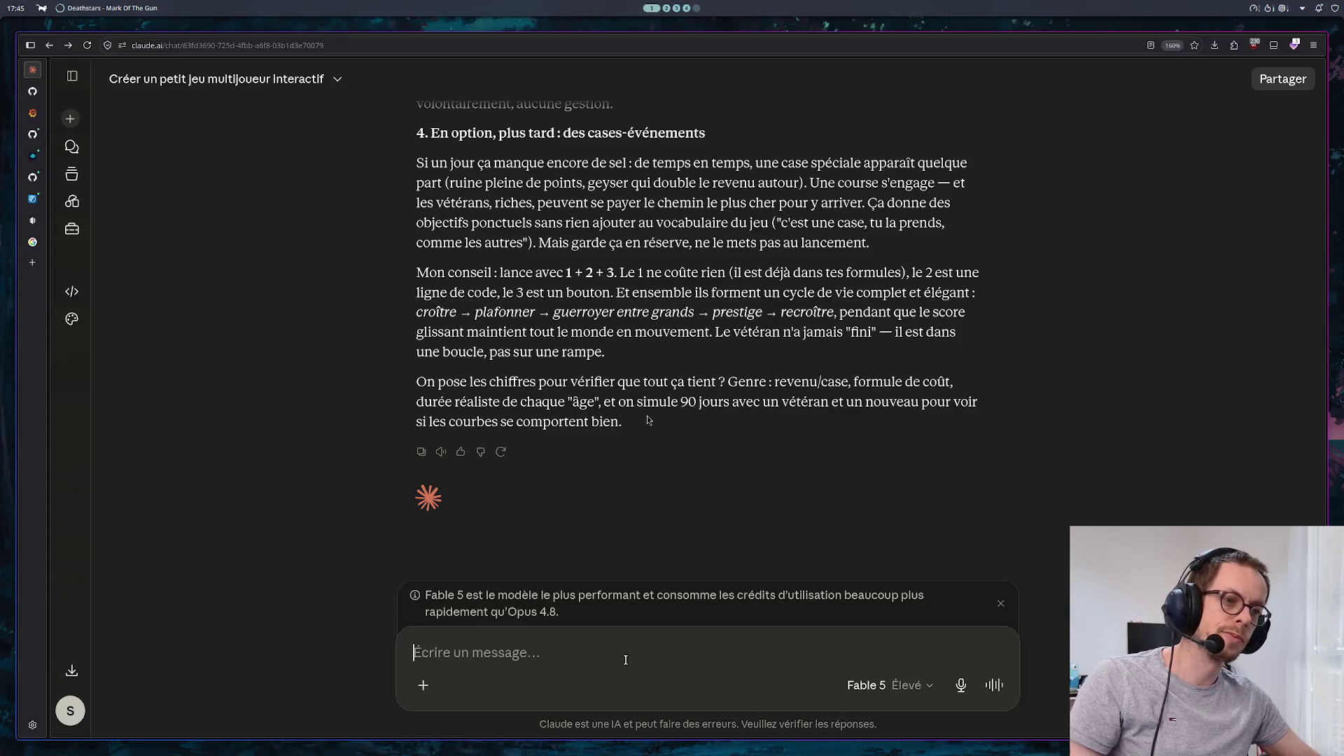
Tell Claude, in French, that the design isn't very stimulating for a long-time player
type("je")
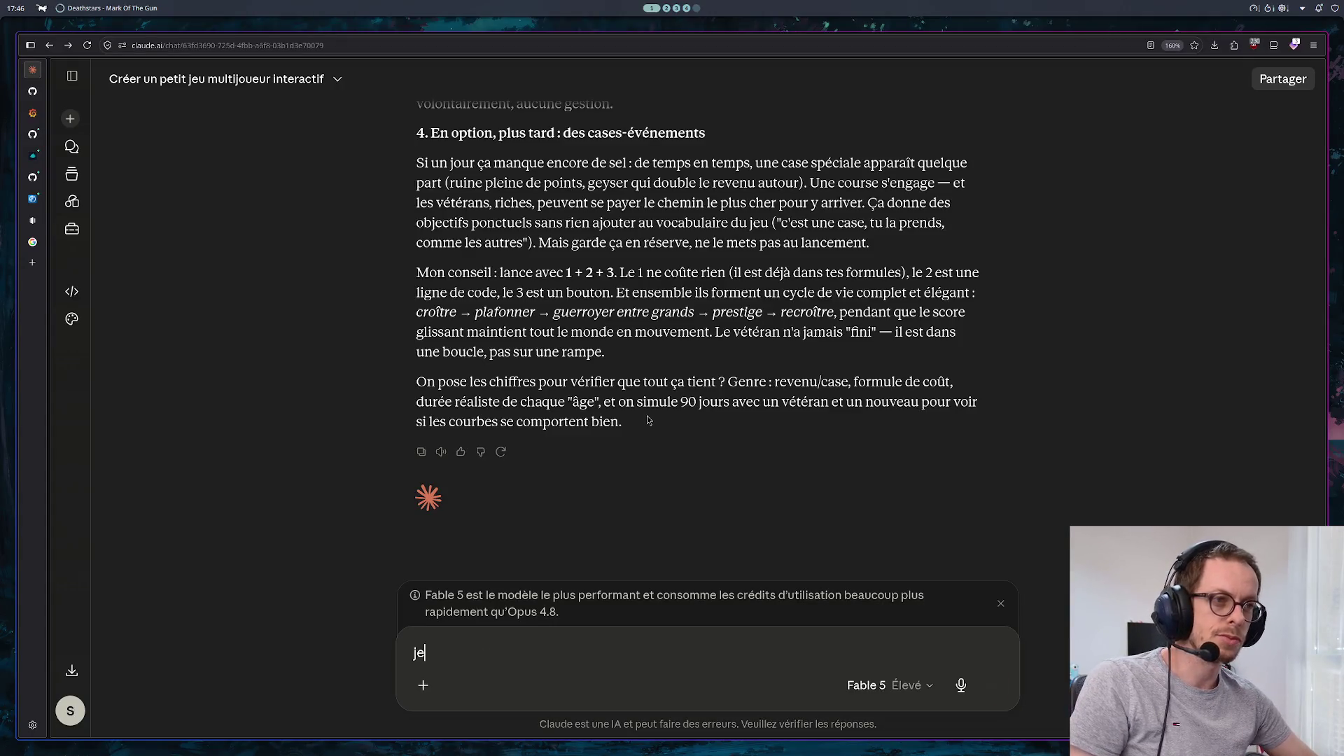
type(" ne trouve pas ")
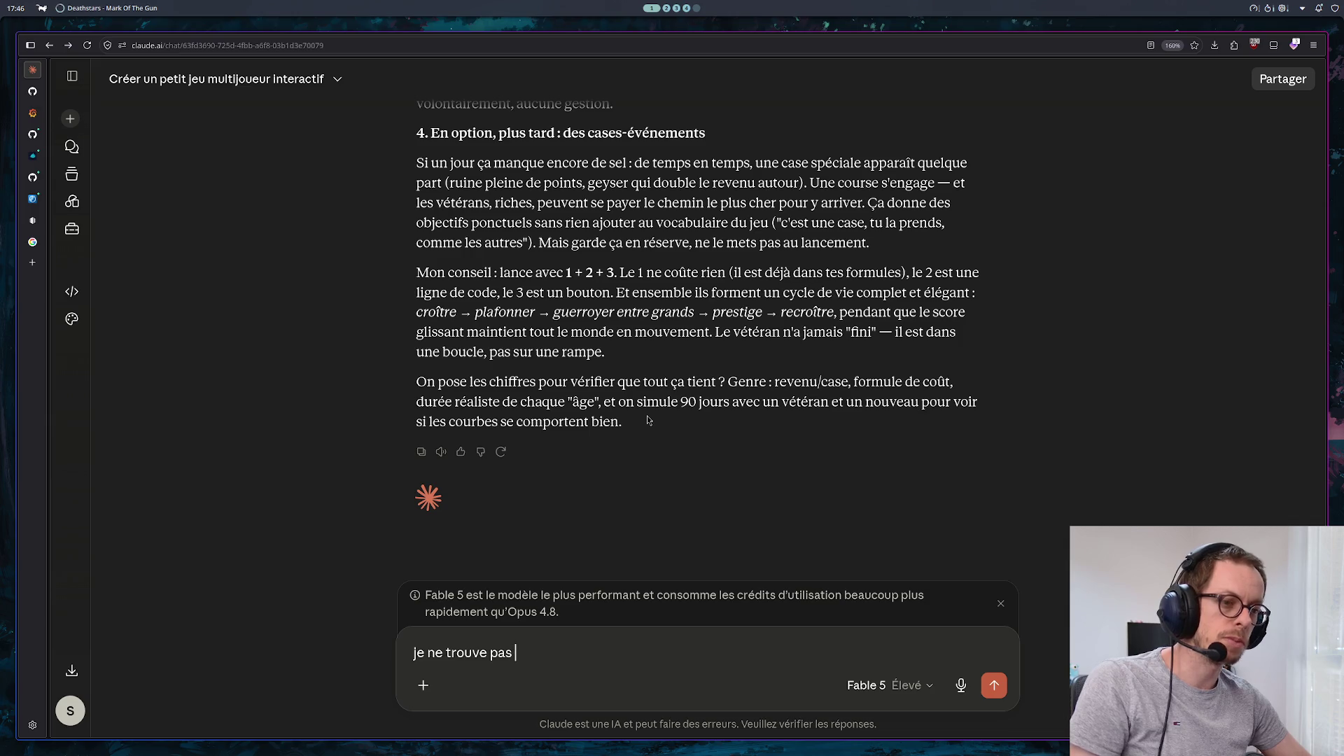
type("ça très st")
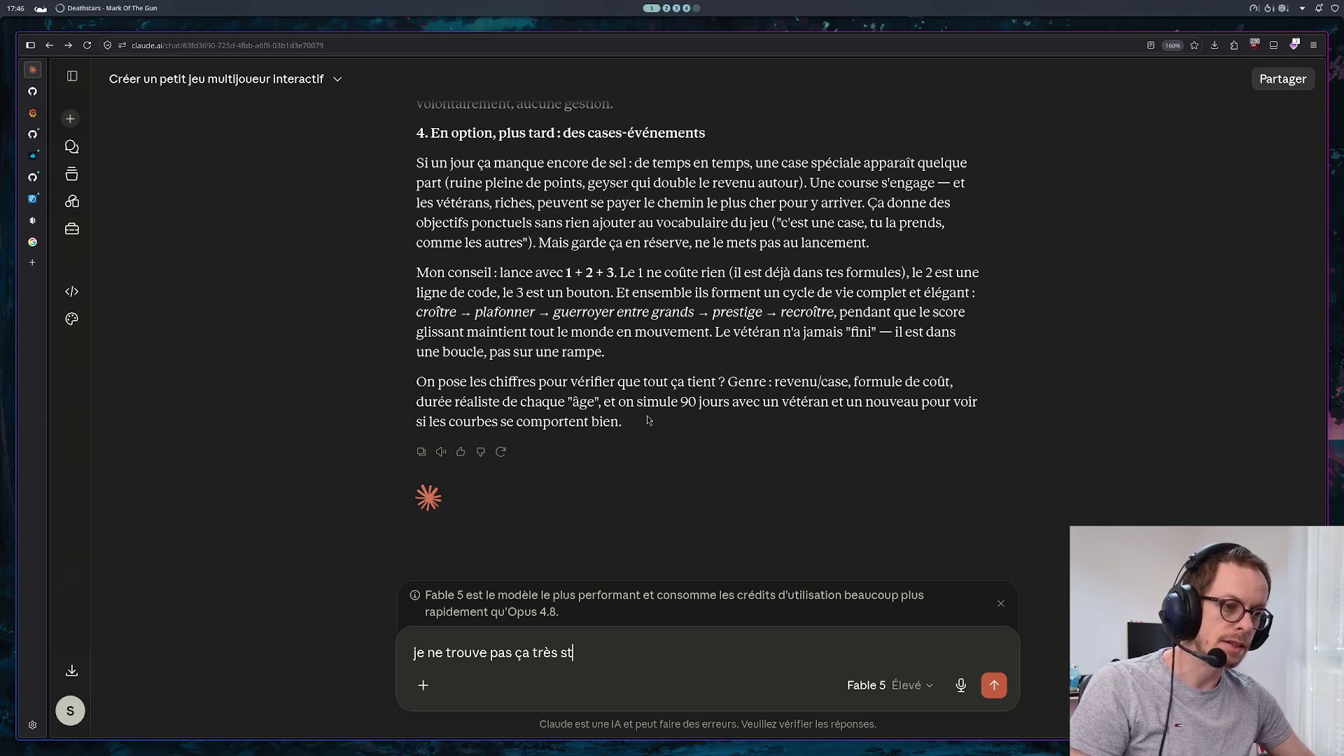
type("ium")
key("BackSpace")
type("mulan")
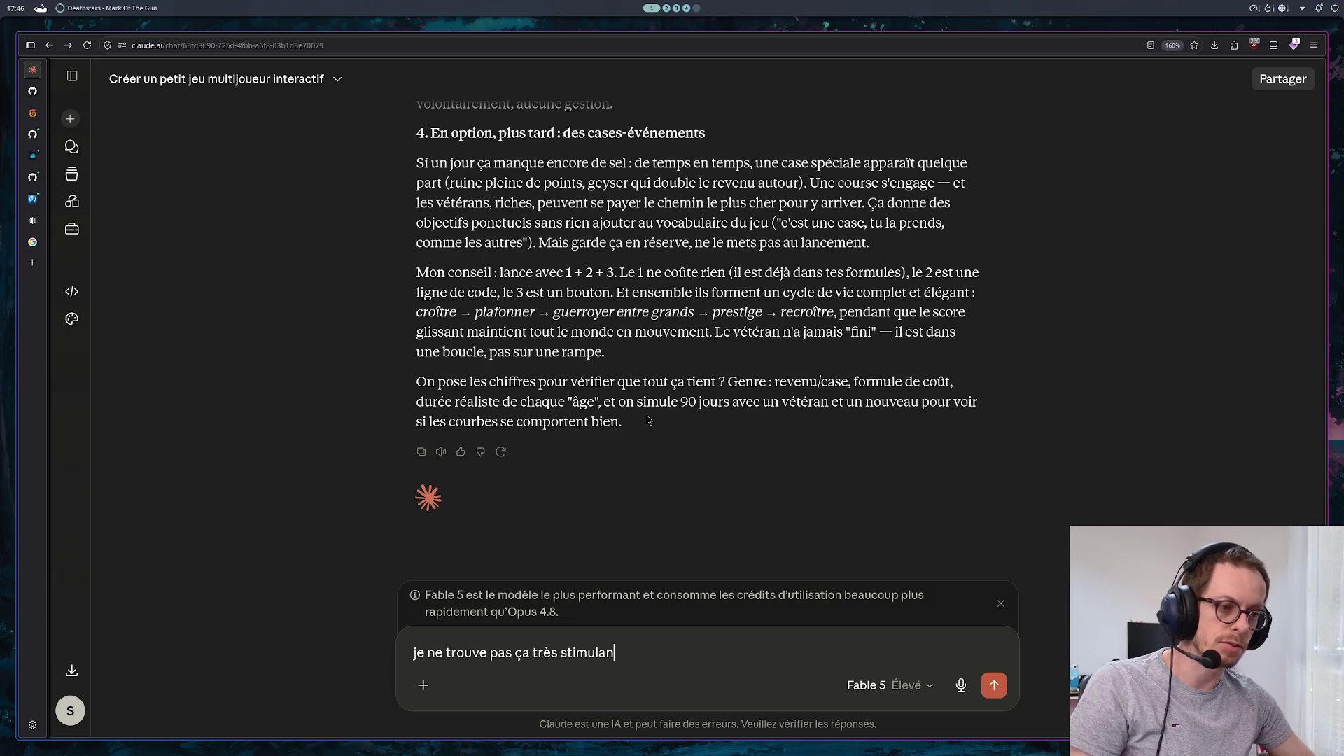
key("BackSpace")
key("BackSpace")
type("our un juo")
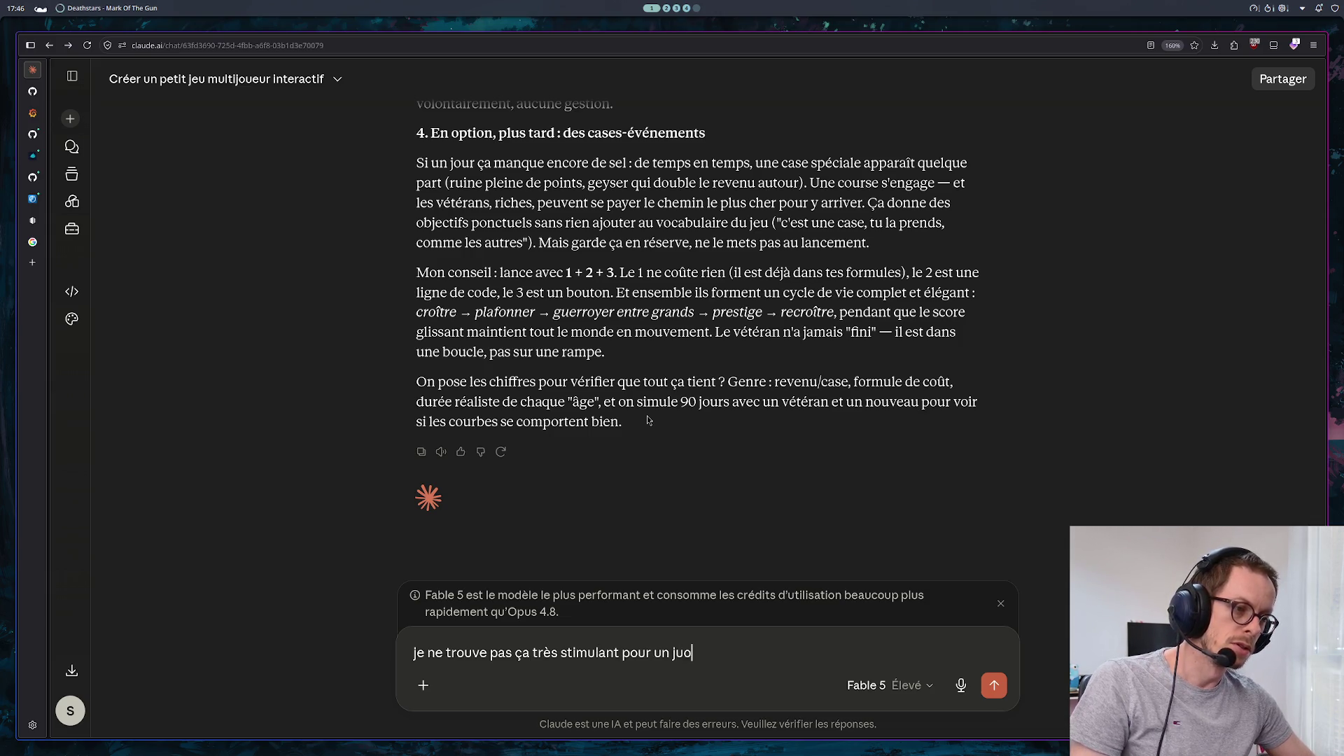
key("BackSpace")
key("BackSpace")
type("oueur qui j")
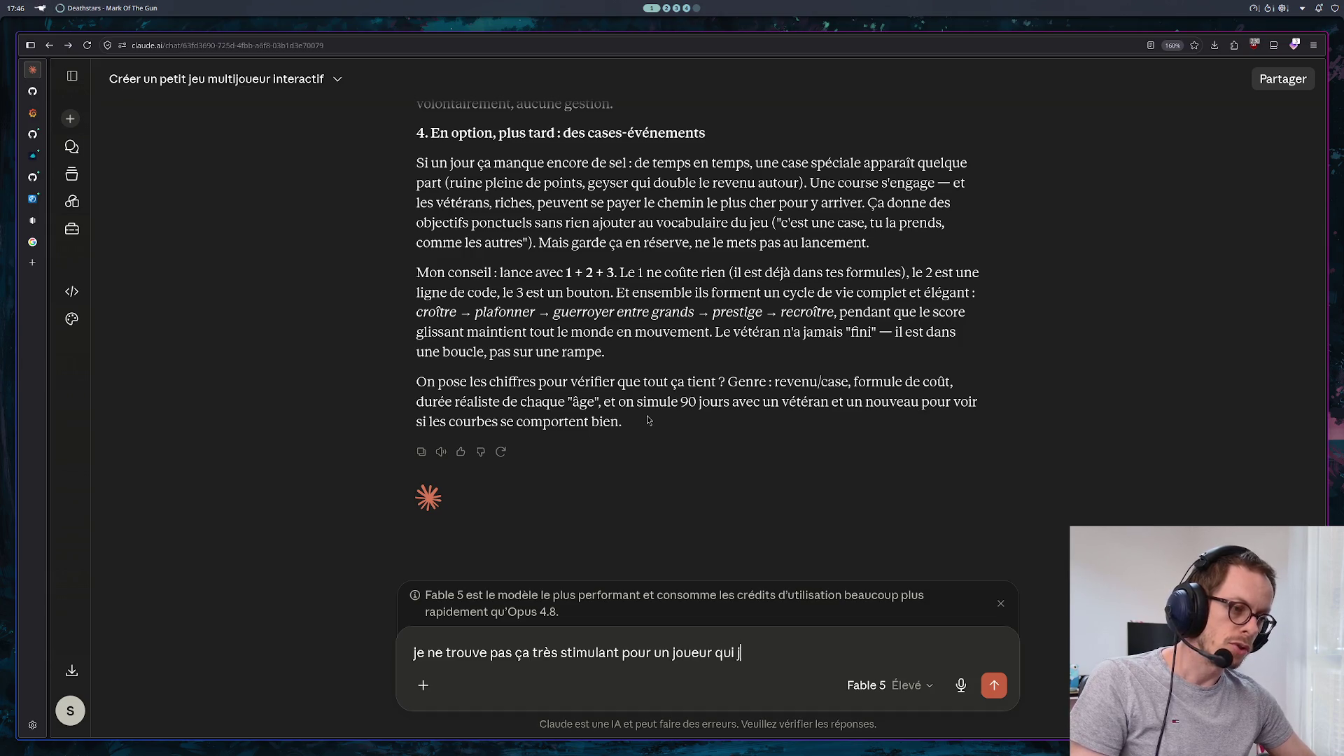
type("oue depuis ")
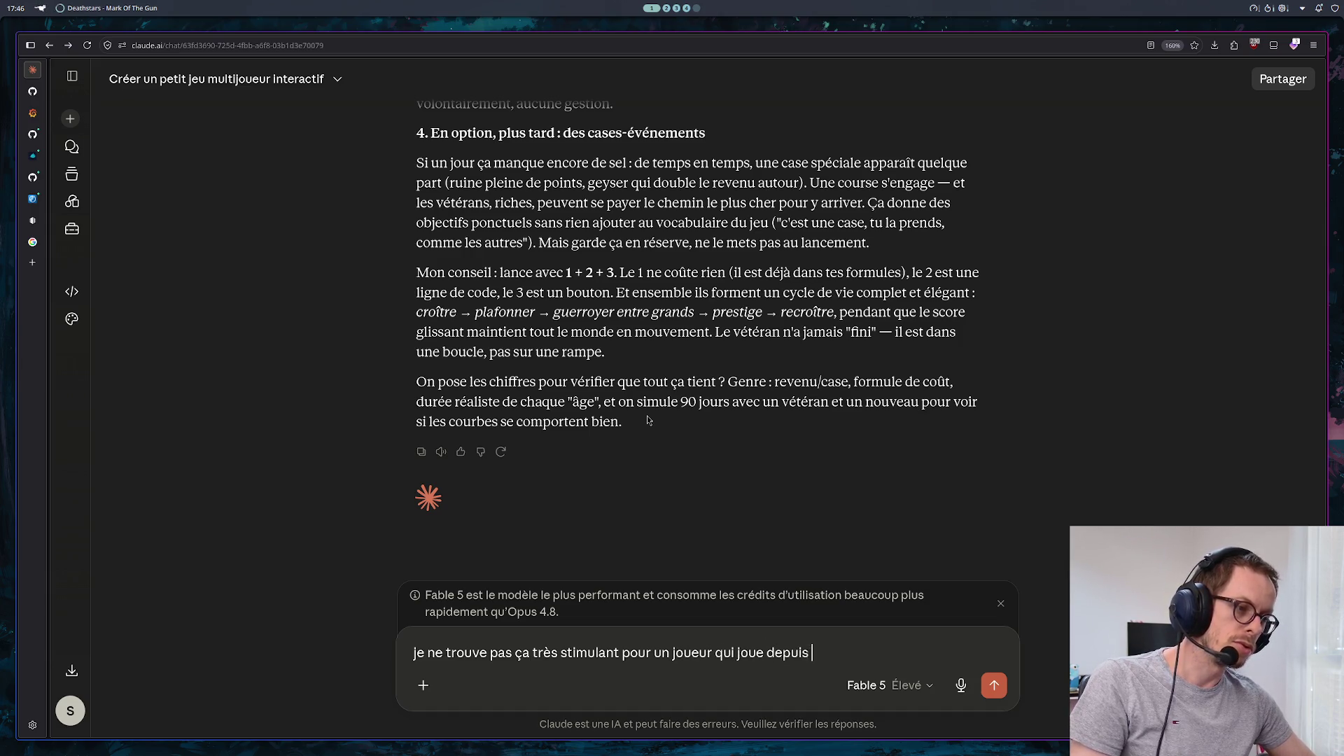
type("longtemps")
key("Return")
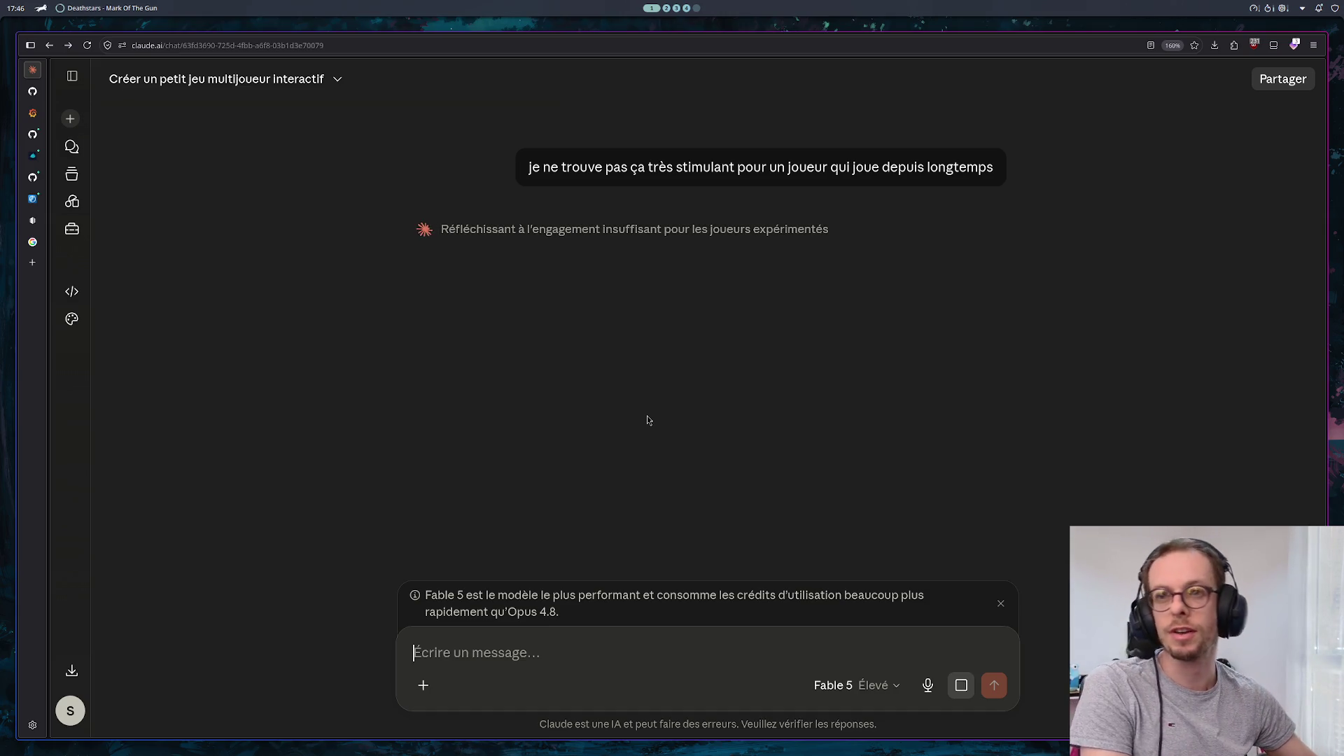
left_click(34, 264)
Search for ittm-manager, then try the ittm-manager.com and ittm-manager.net addresses
type("ittm-man")
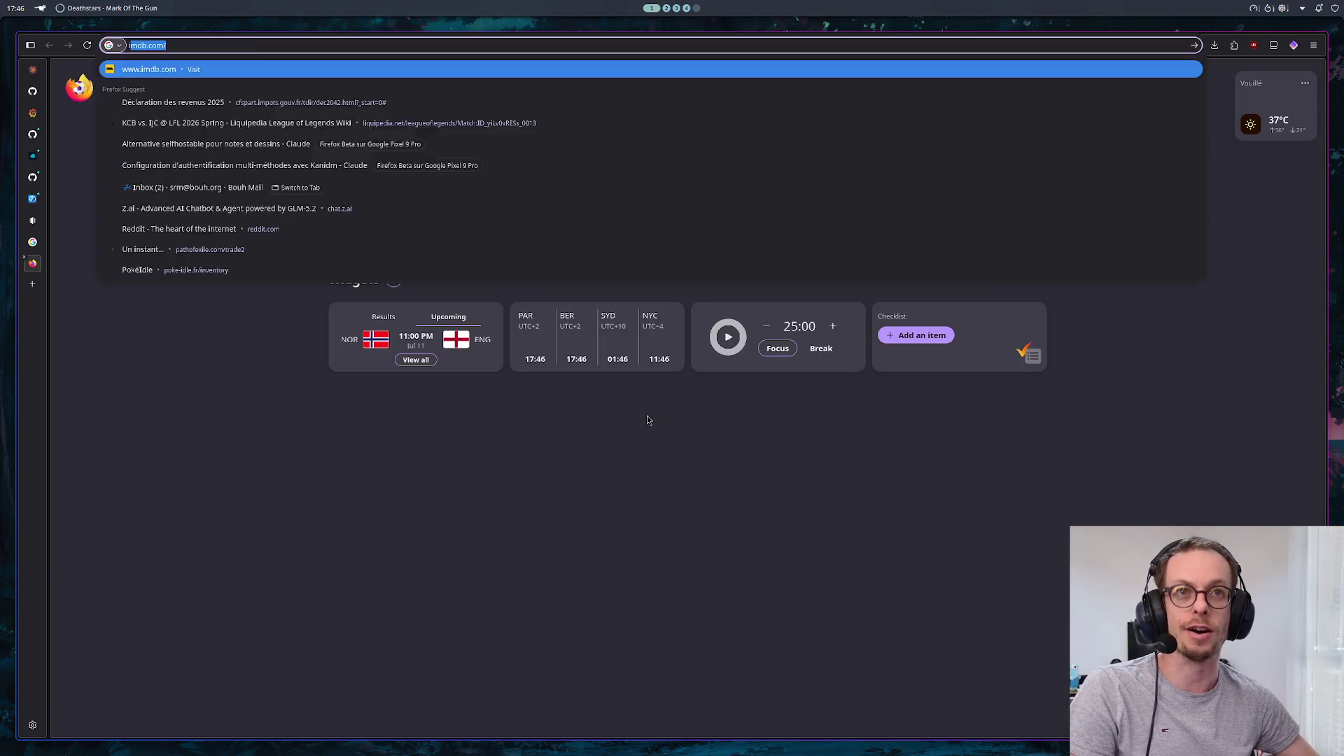
type("ager")
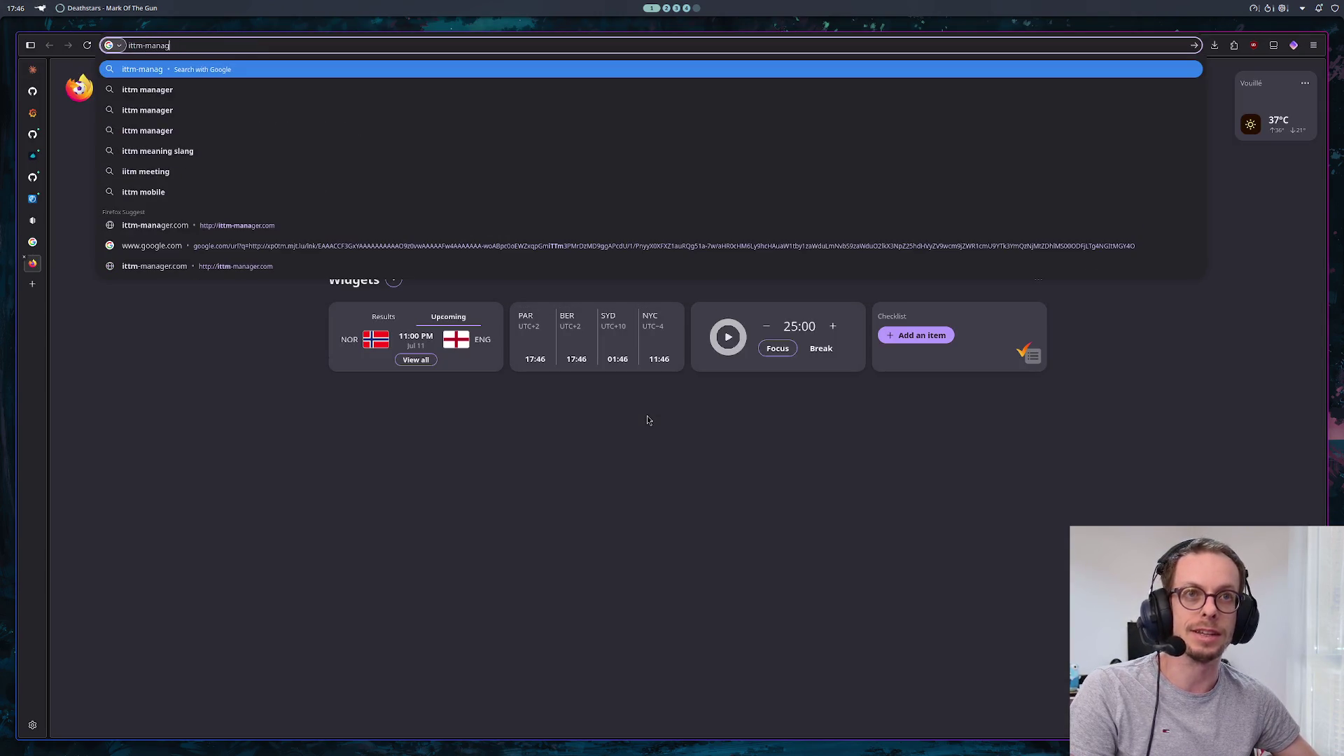
key("Return")
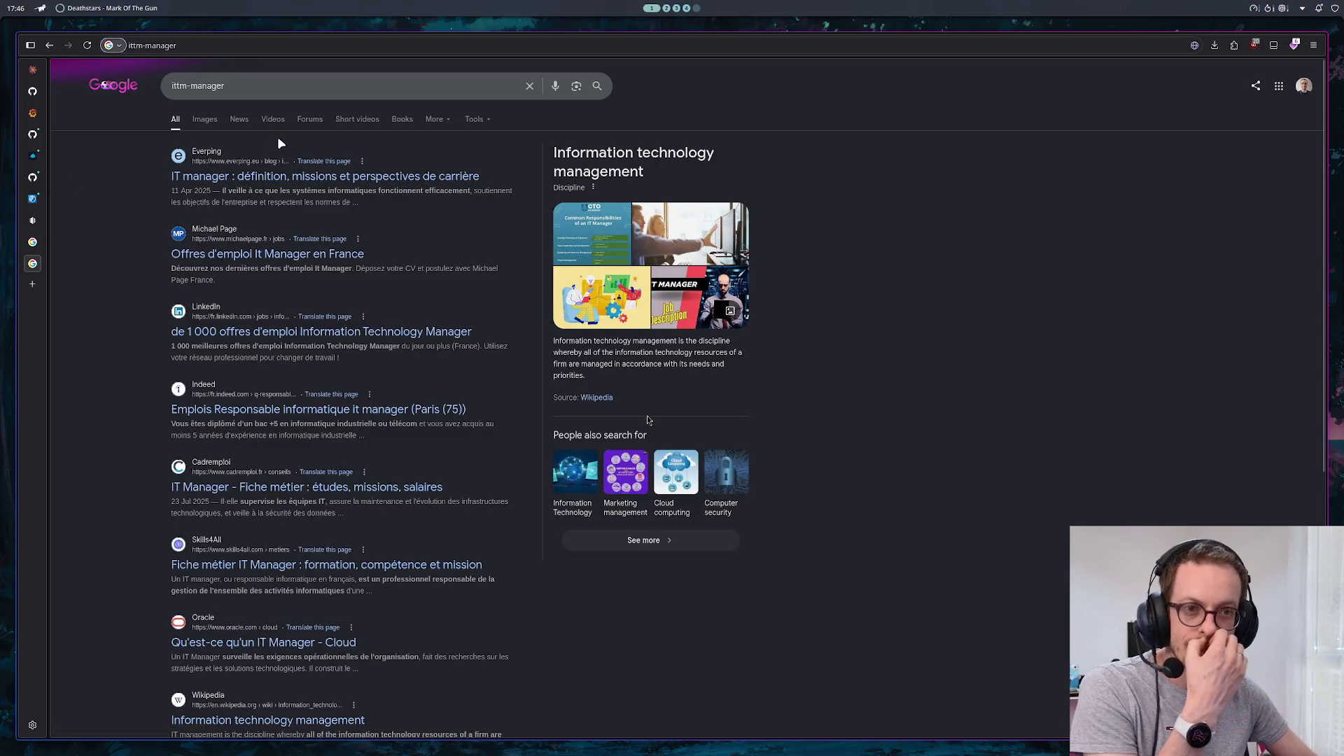
scroll(258, 194, "down", 5)
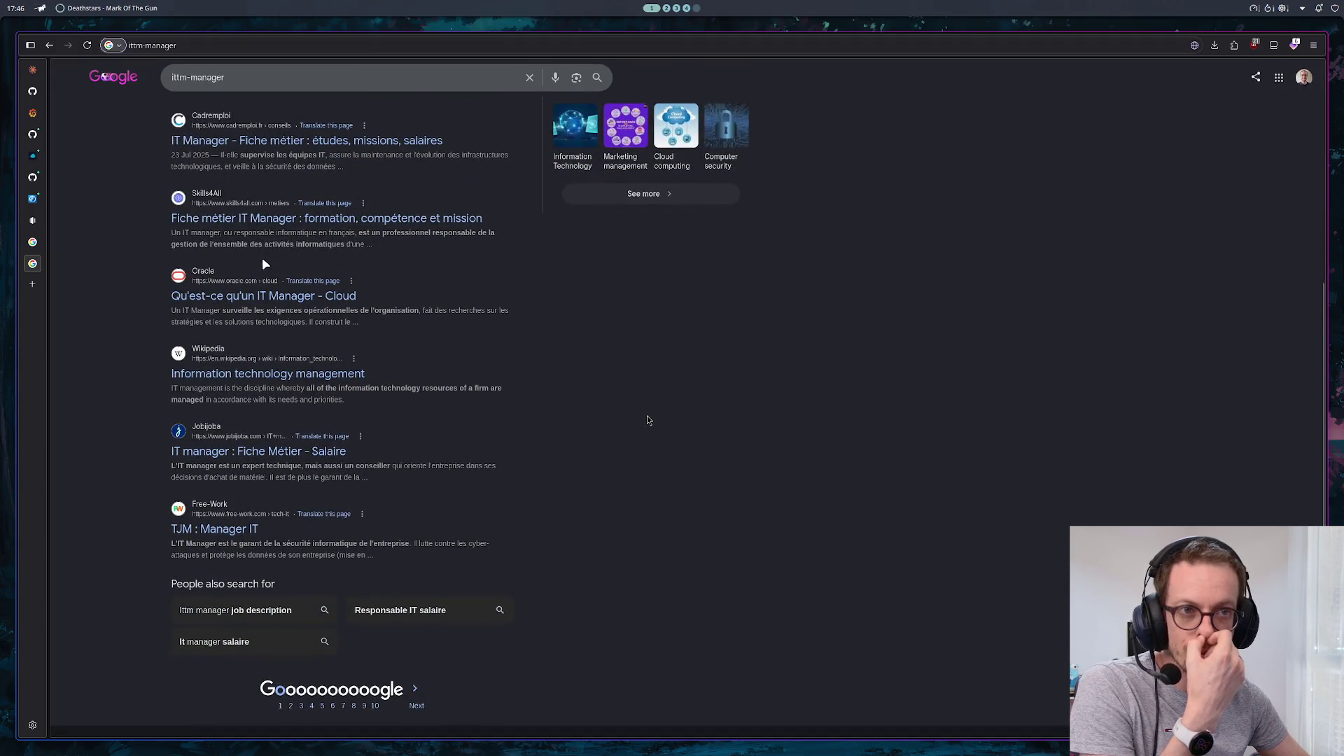
scroll(265, 313, "up", 5)
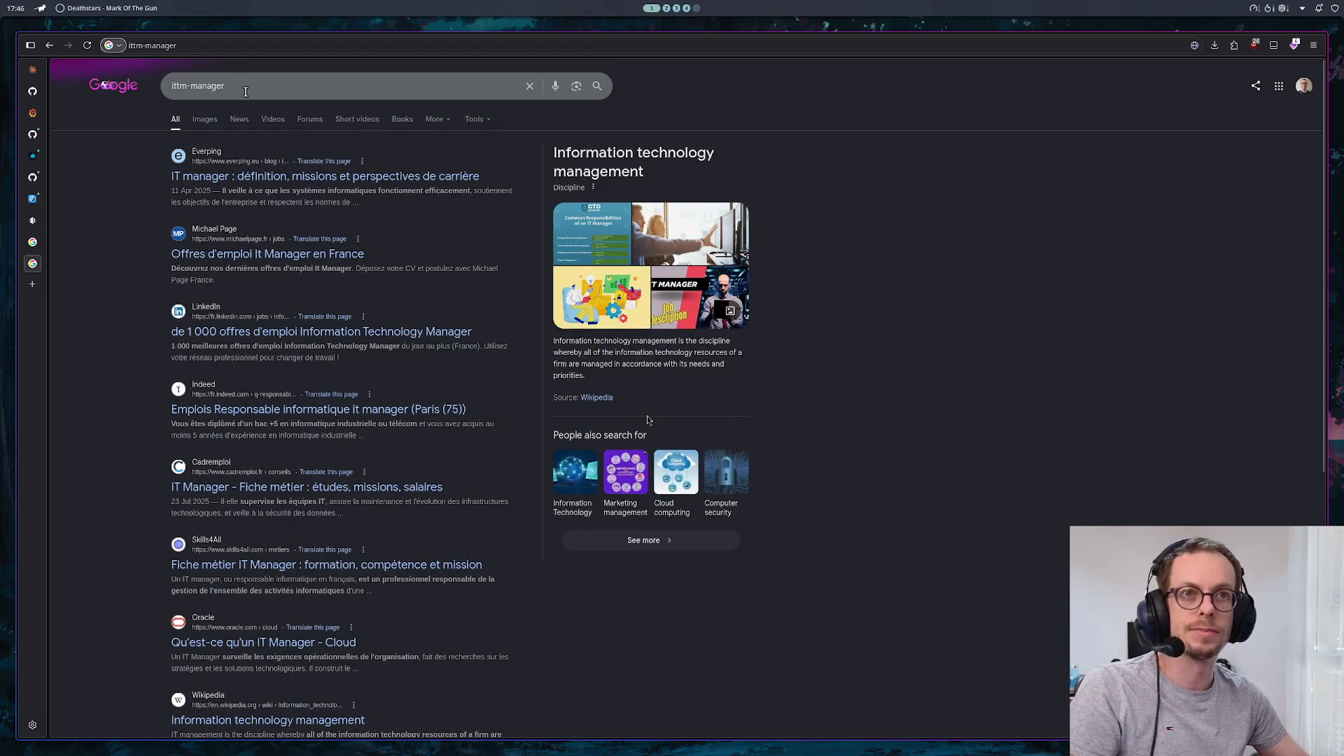
left_click(273, 94)
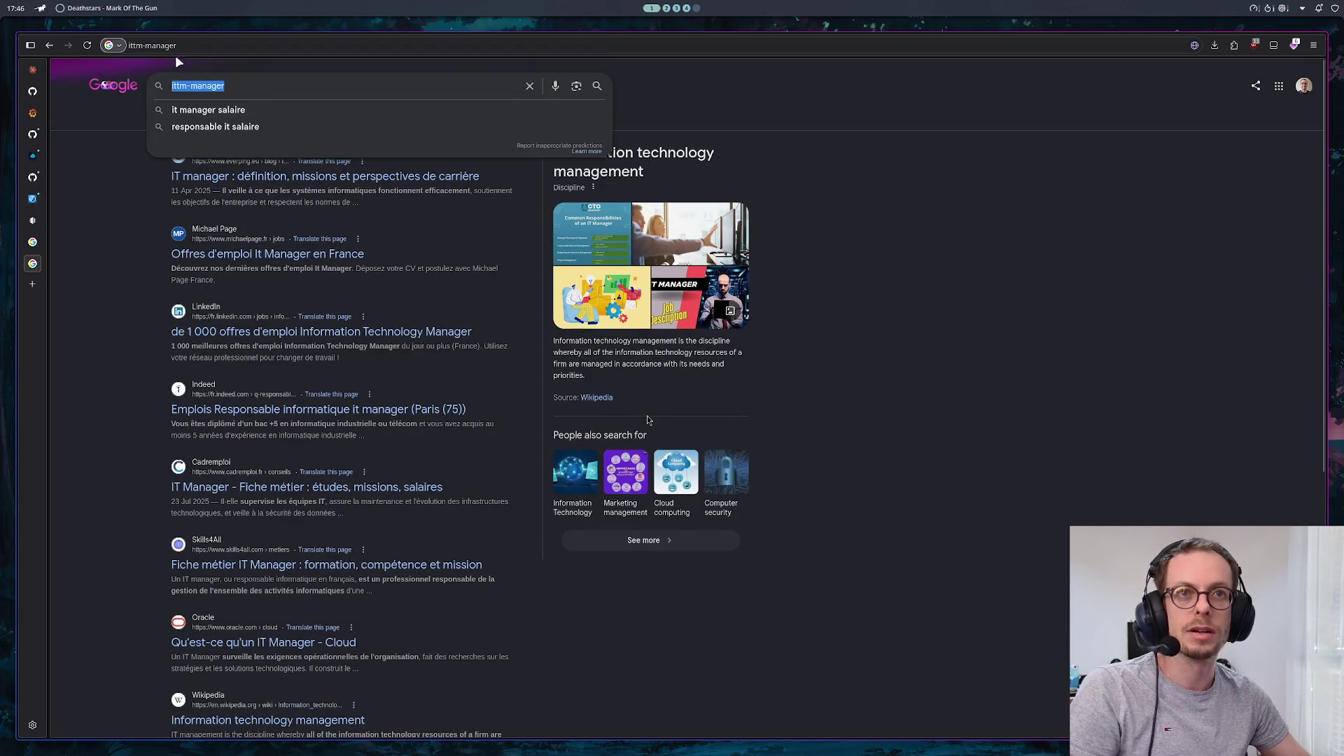
left_click(294, 45)
key("End")
type(".com")
key("Return")
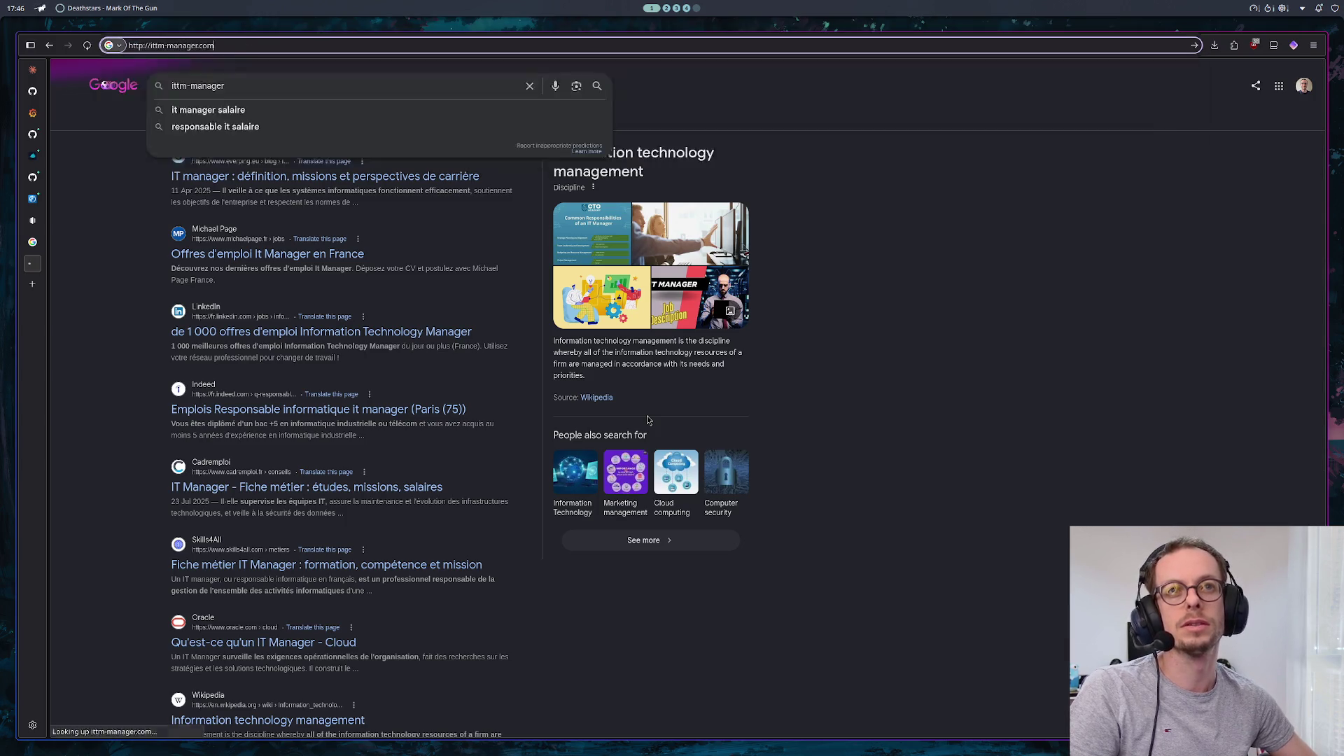
key("ctrl+l")
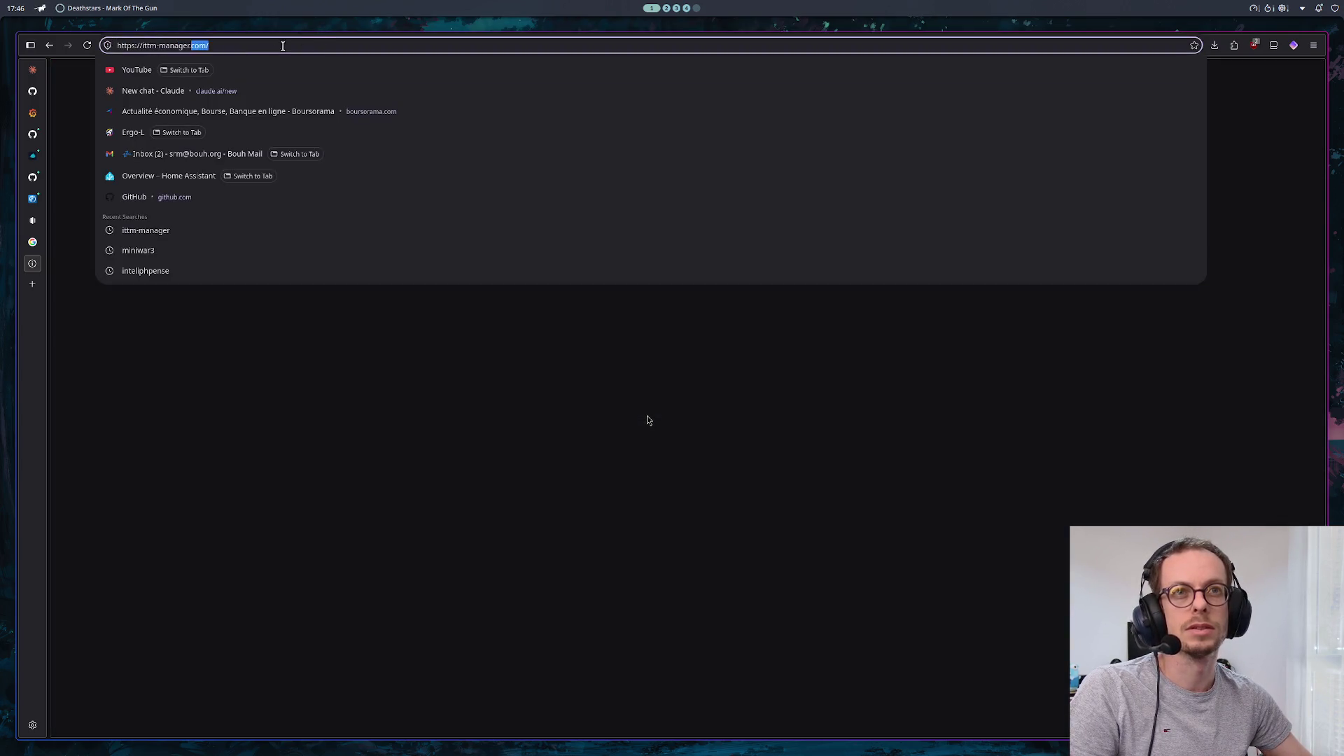
type("ittm-manager.net")
key("Return")
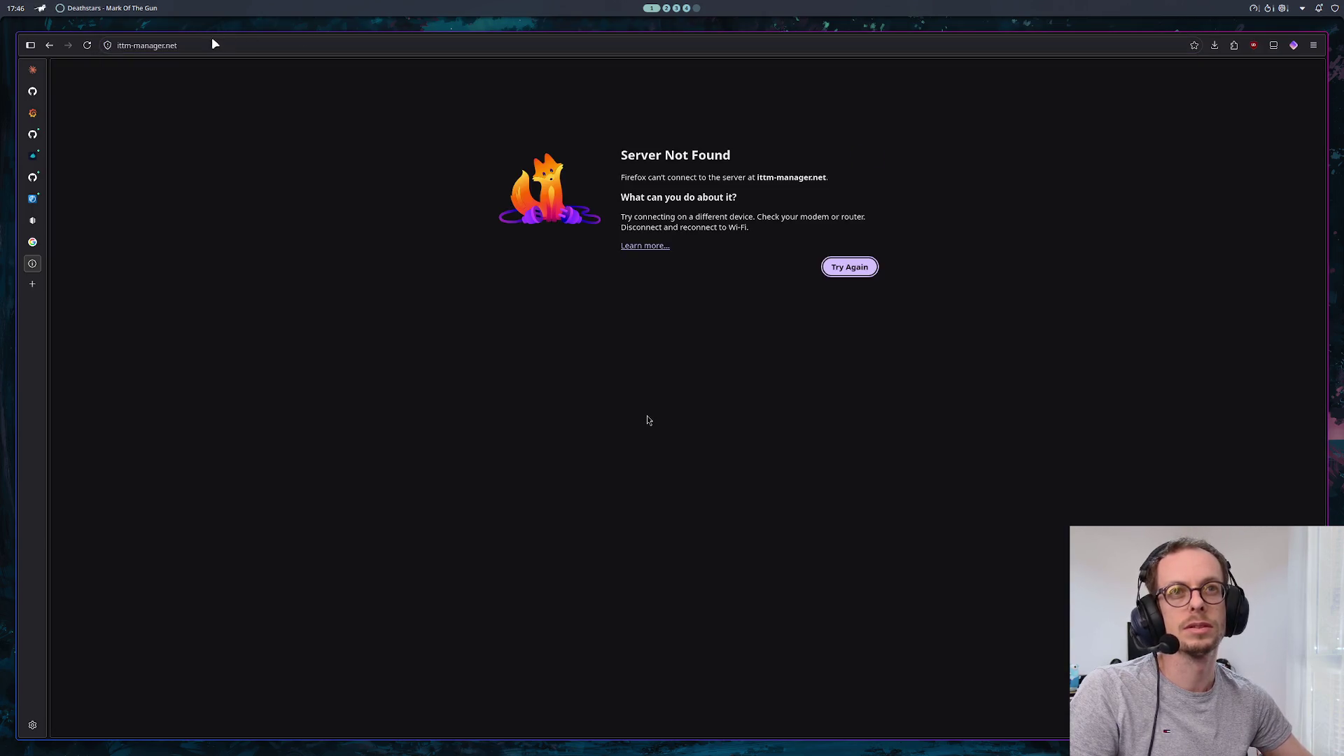
Search 'ittm manager tennis de table' and open the Tennis de Table Manager site
left_click(220, 47)
type("i")
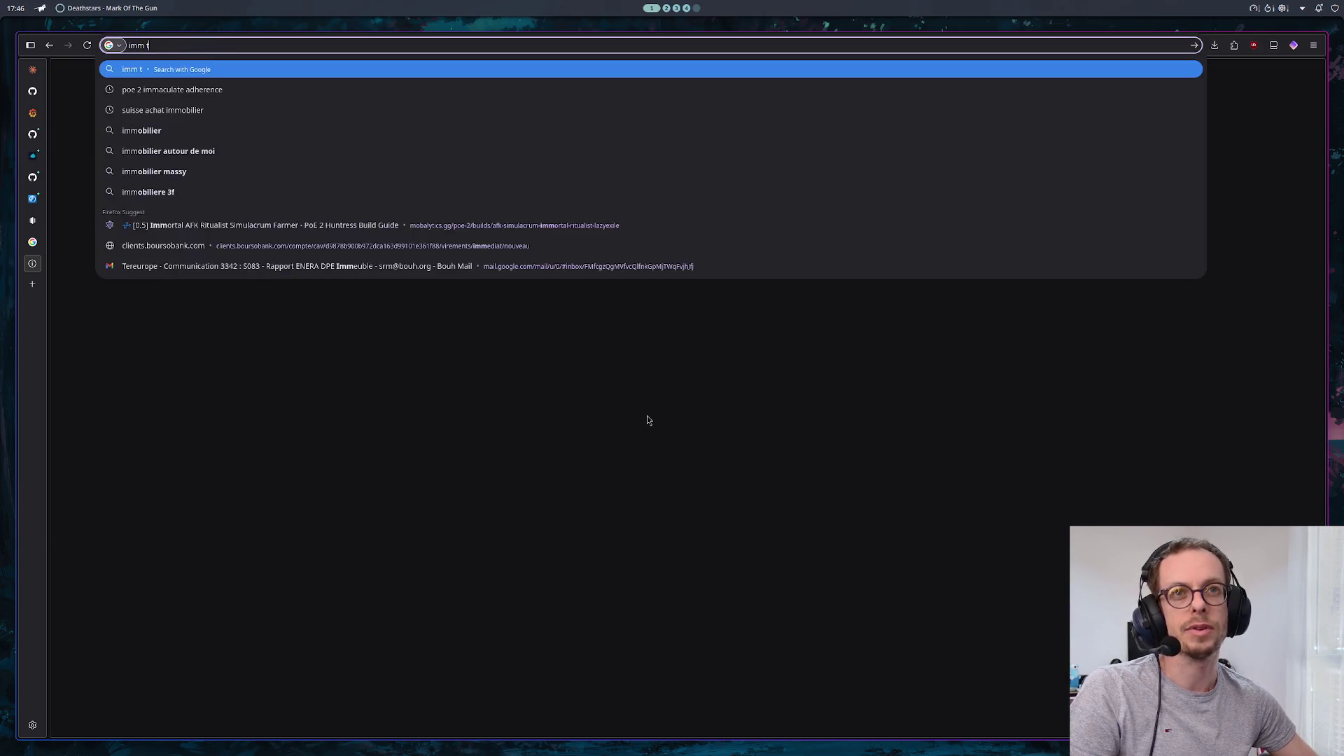
type("ttm ")
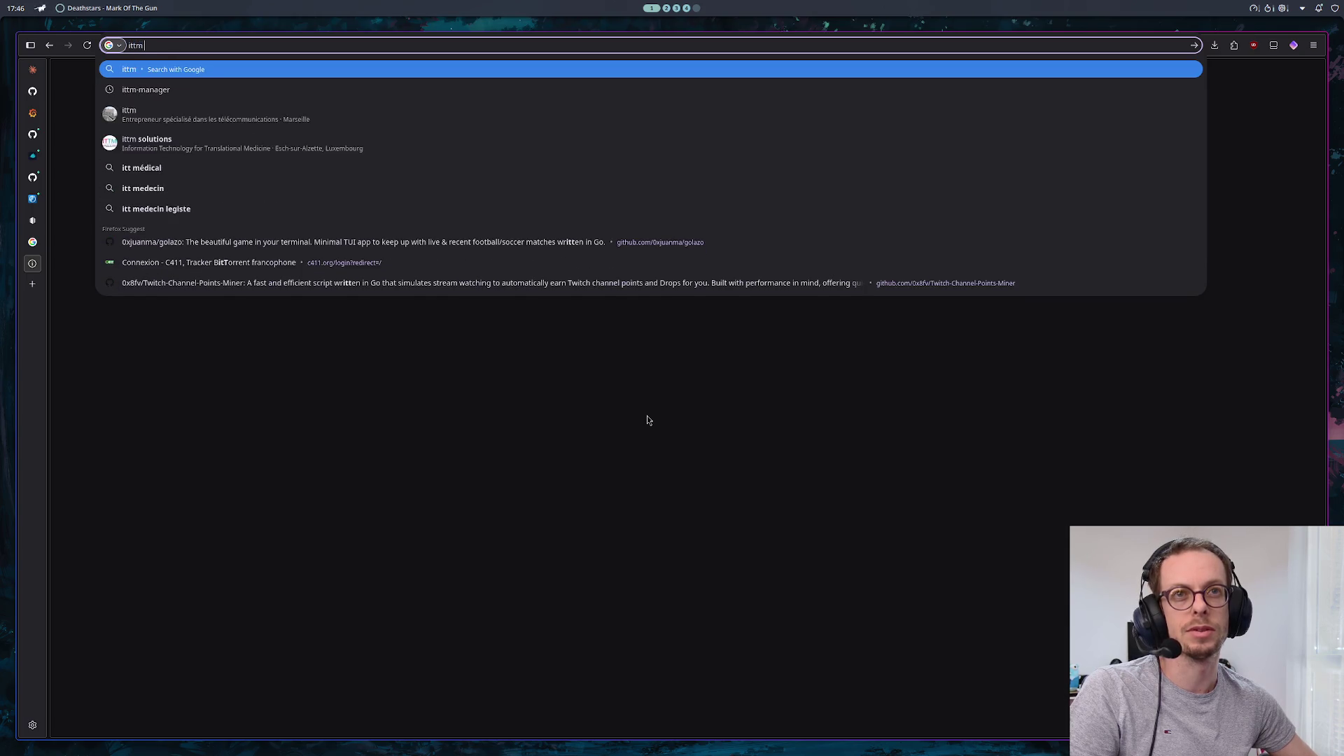
type("manager")
key("Return")
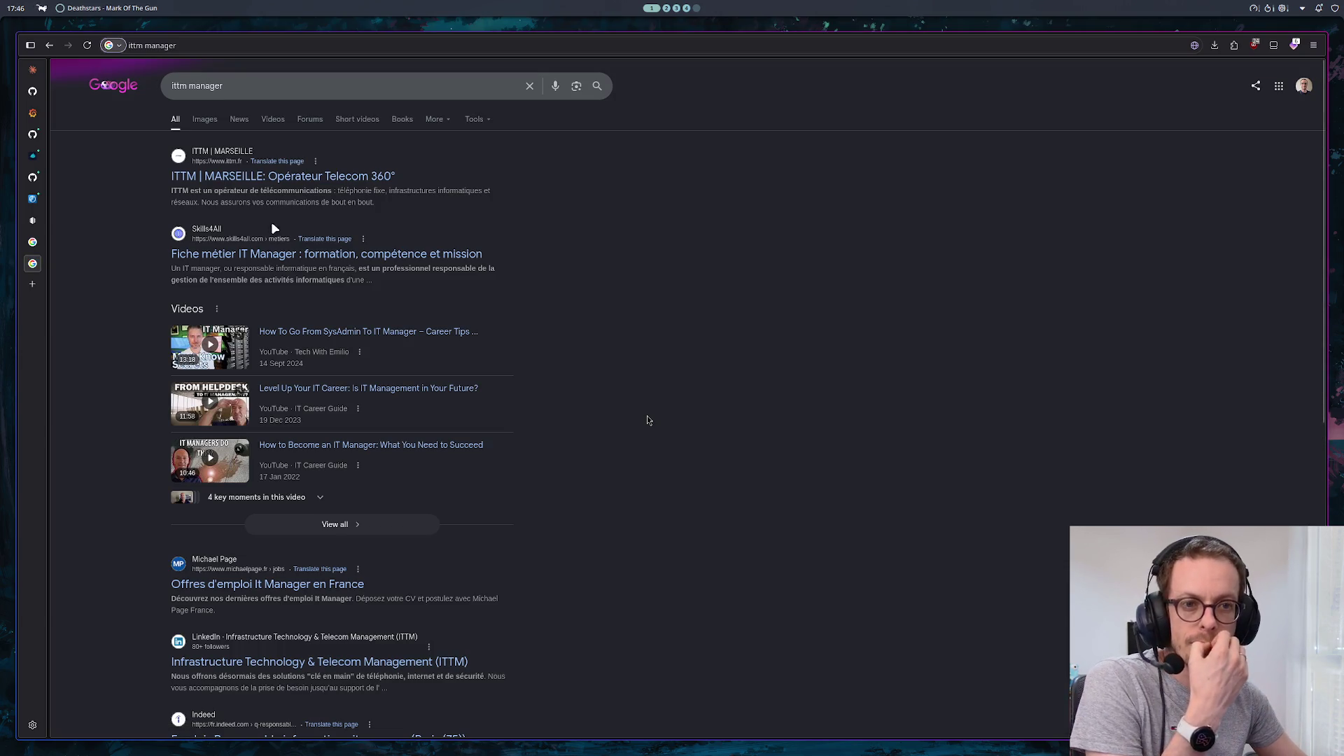
scroll(648, 420, "down", 2)
scroll(647, 420, "down", 5)
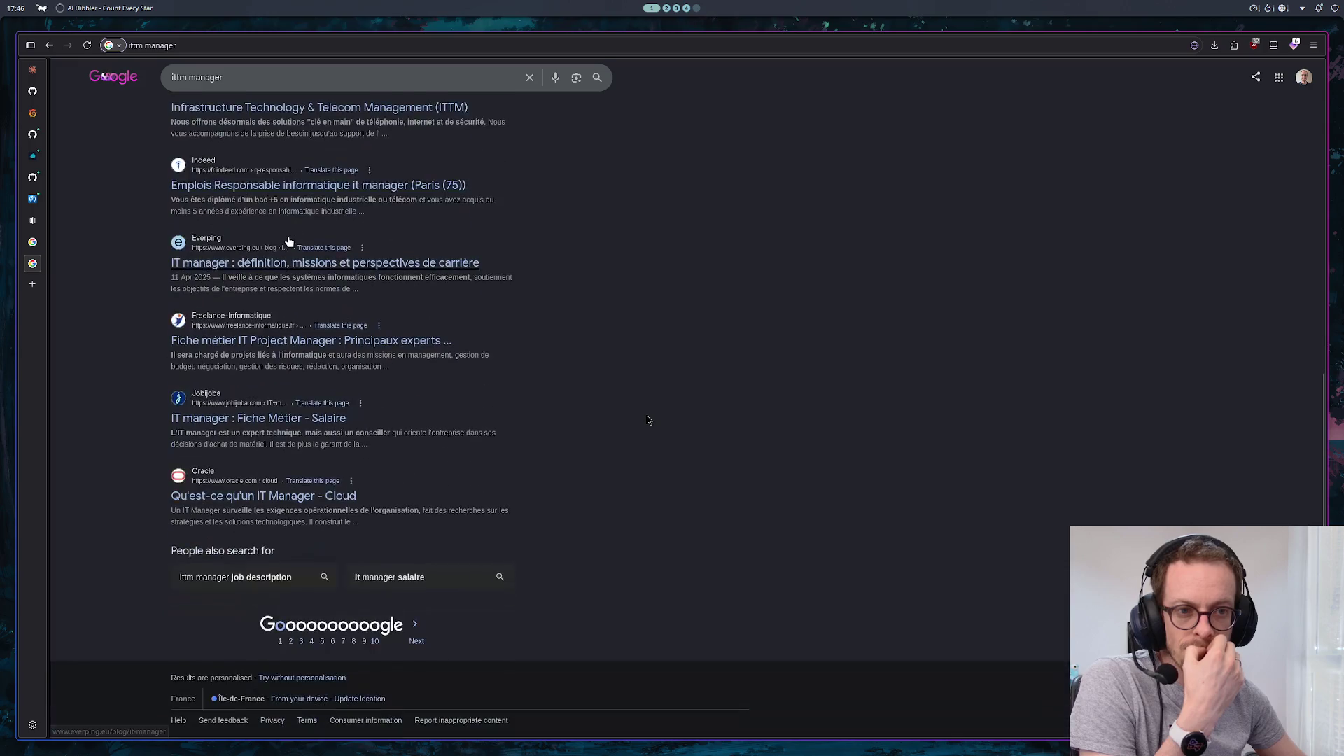
scroll(648, 420, "up", 6)
key("slash")
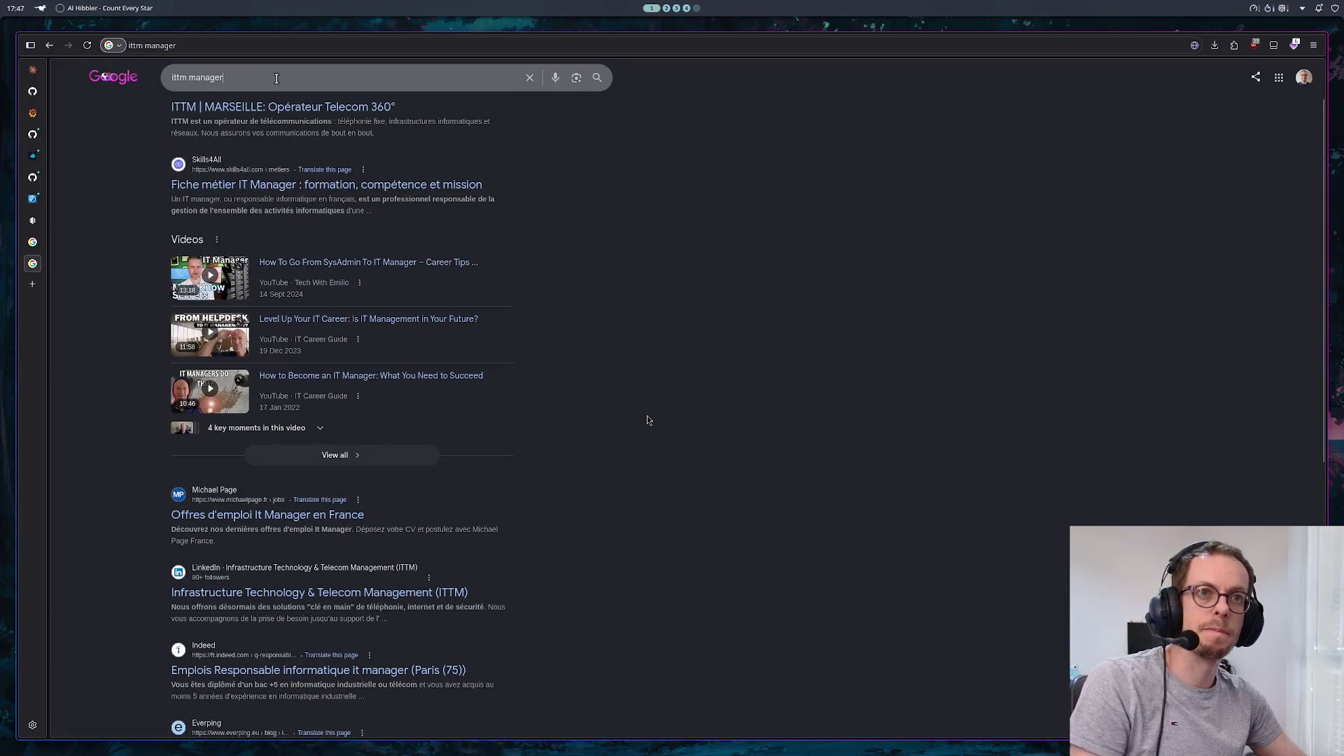
type("tennis de table")
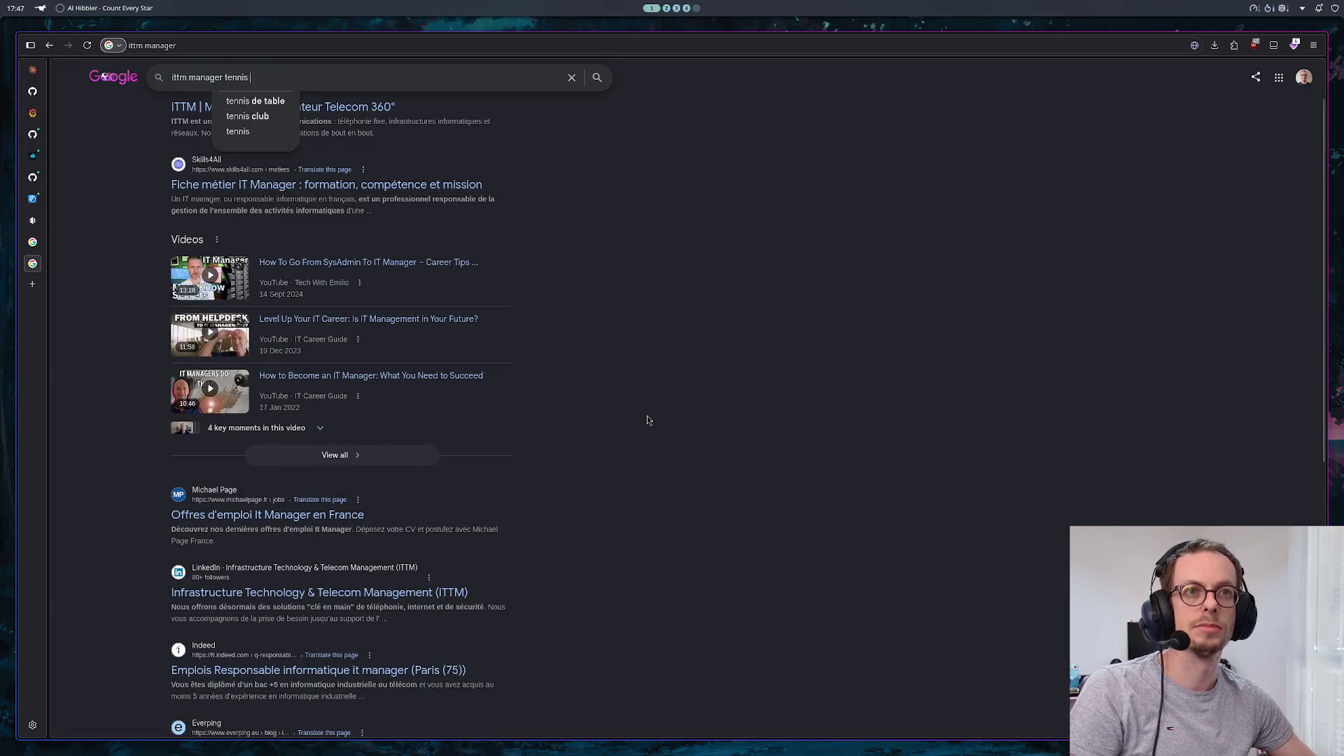
key("Return")
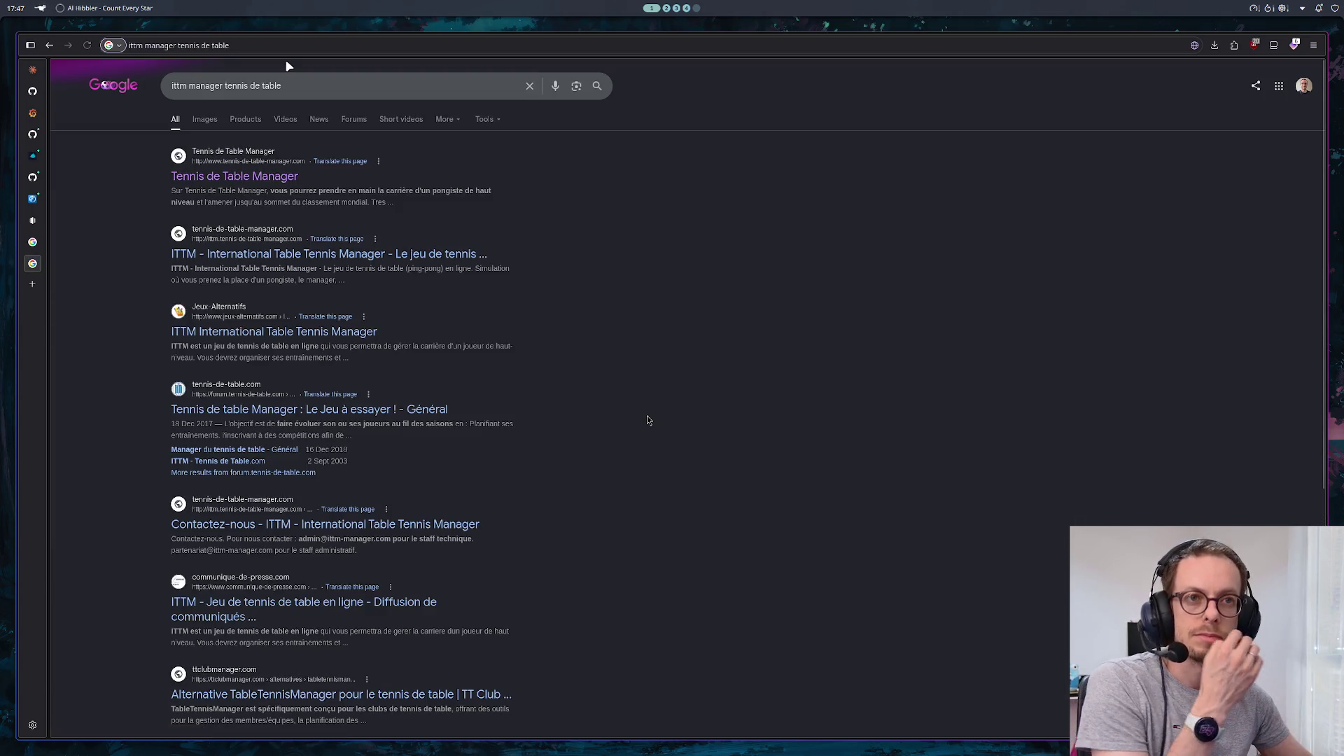
left_click(248, 175)
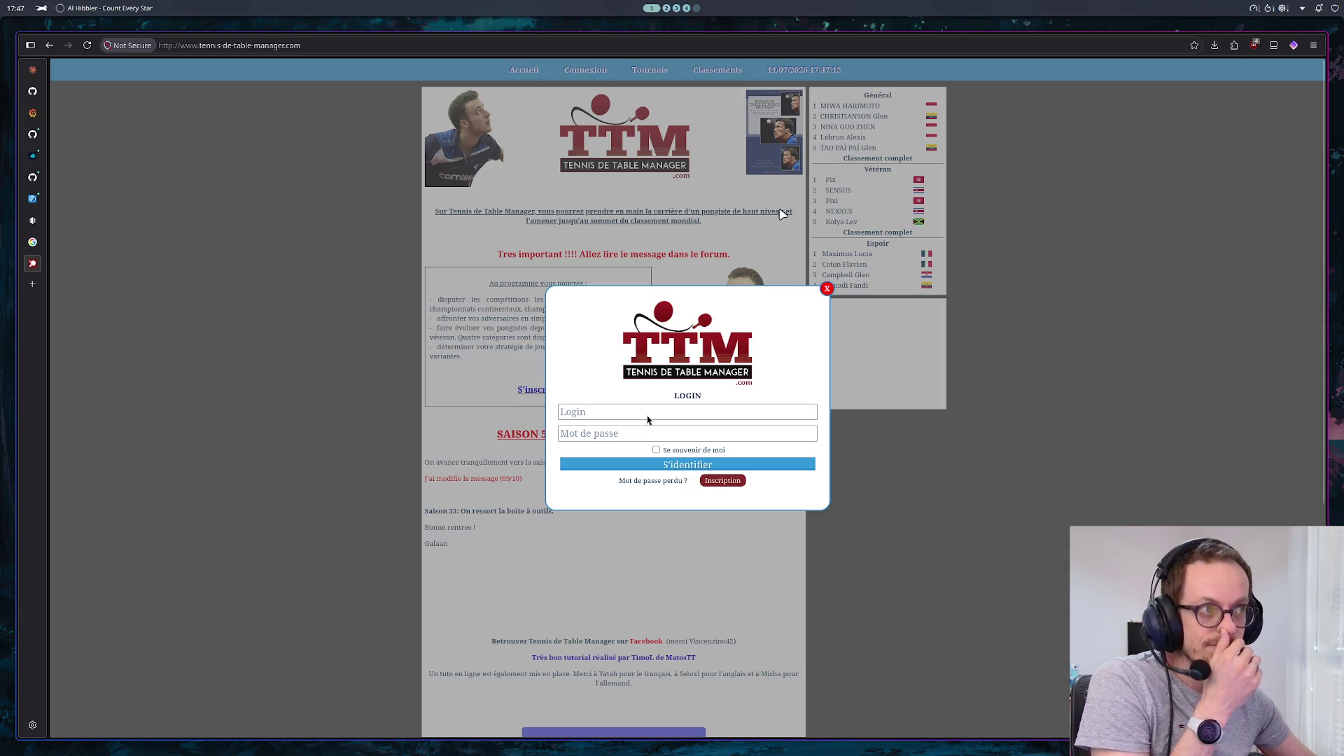
Dismiss the login popup and scroll down through the Tennis de Table Manager home page
left_click(827, 295)
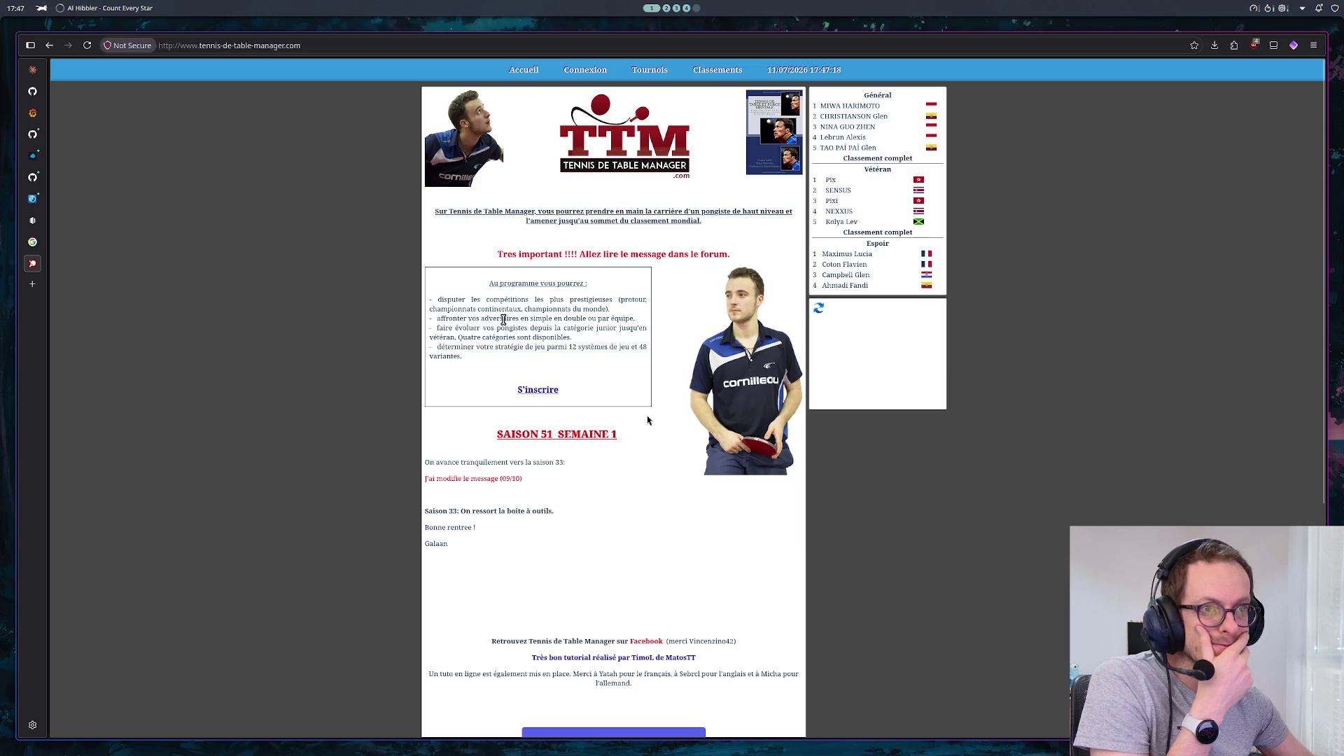
scroll(497, 331, "down", 1)
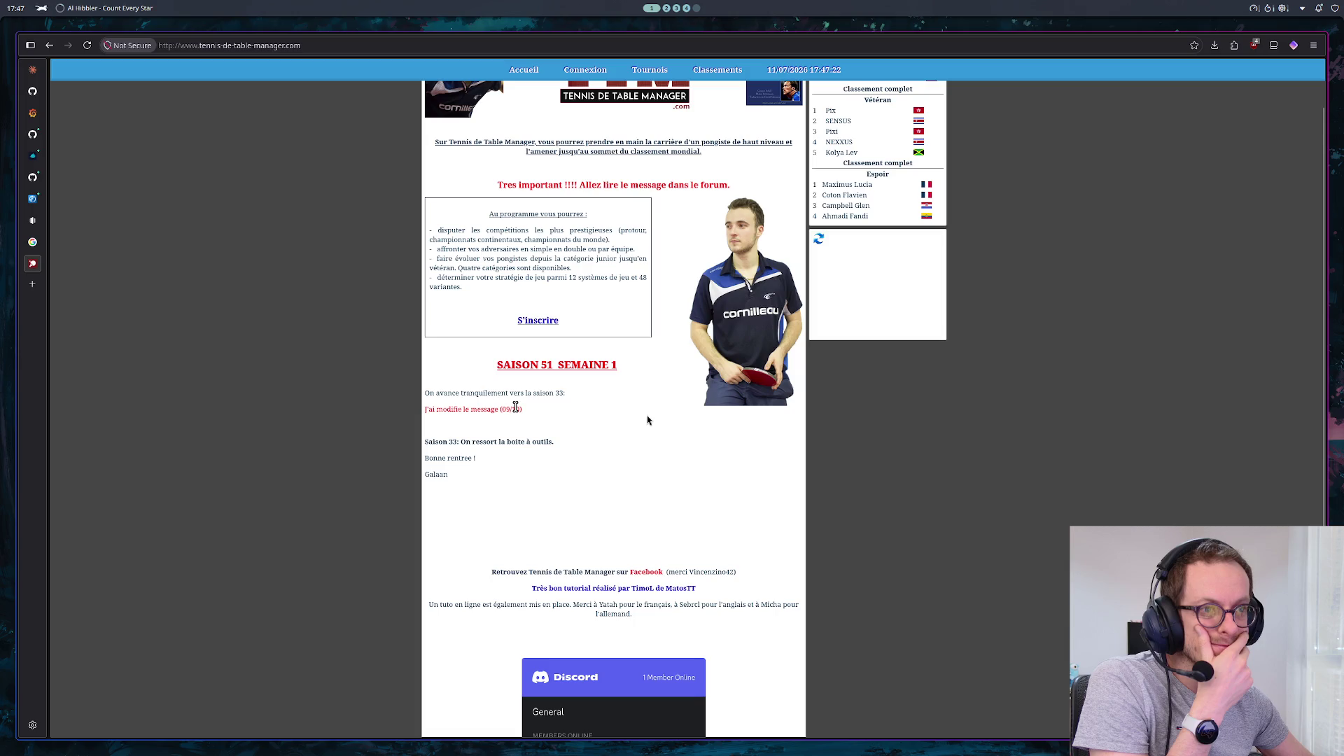
scroll(510, 397, "down", 2)
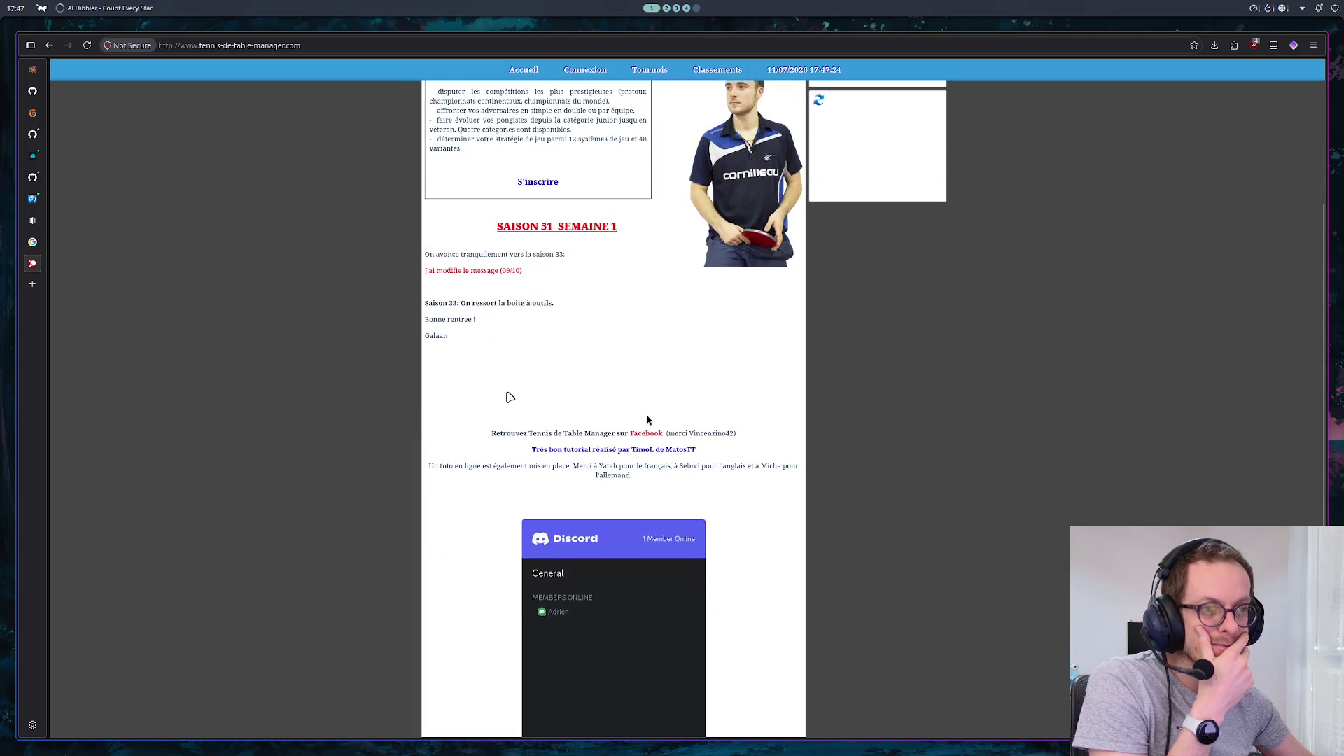
double_click(436, 336)
left_click(558, 347)
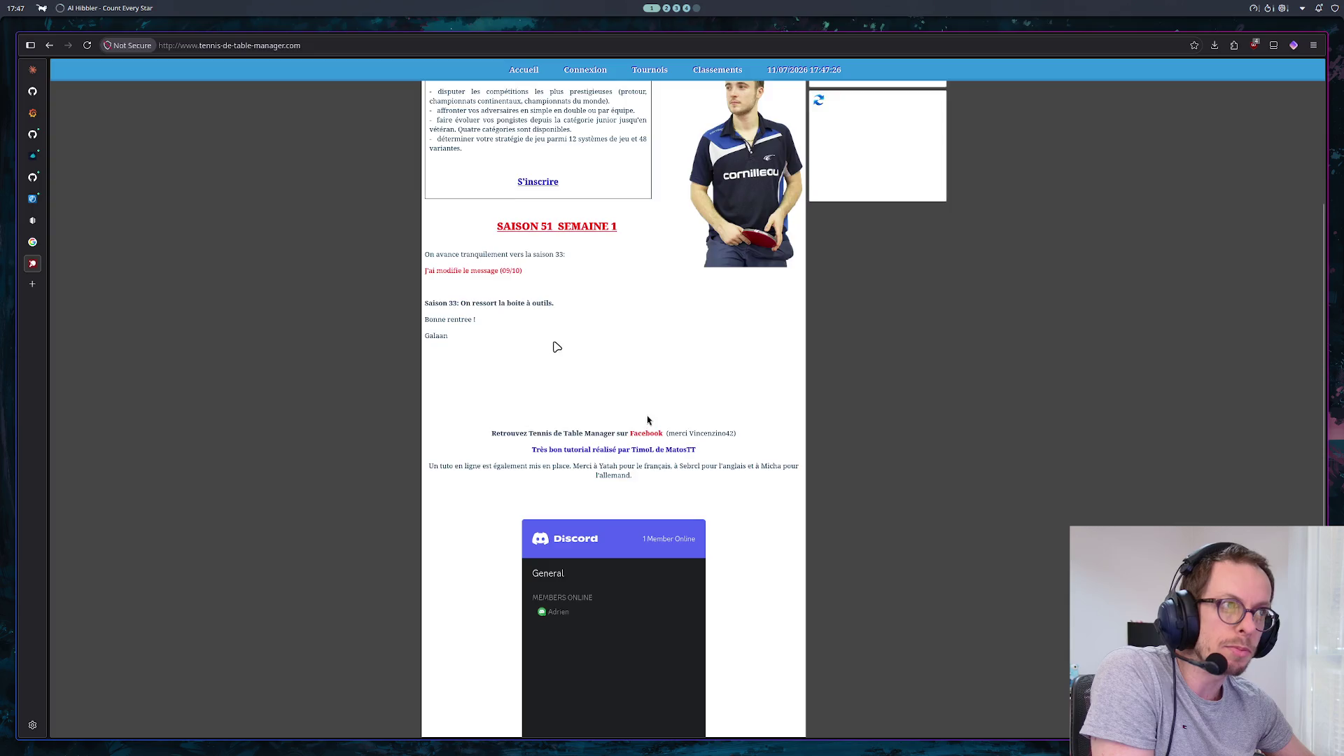
scroll(557, 347, "down", 2)
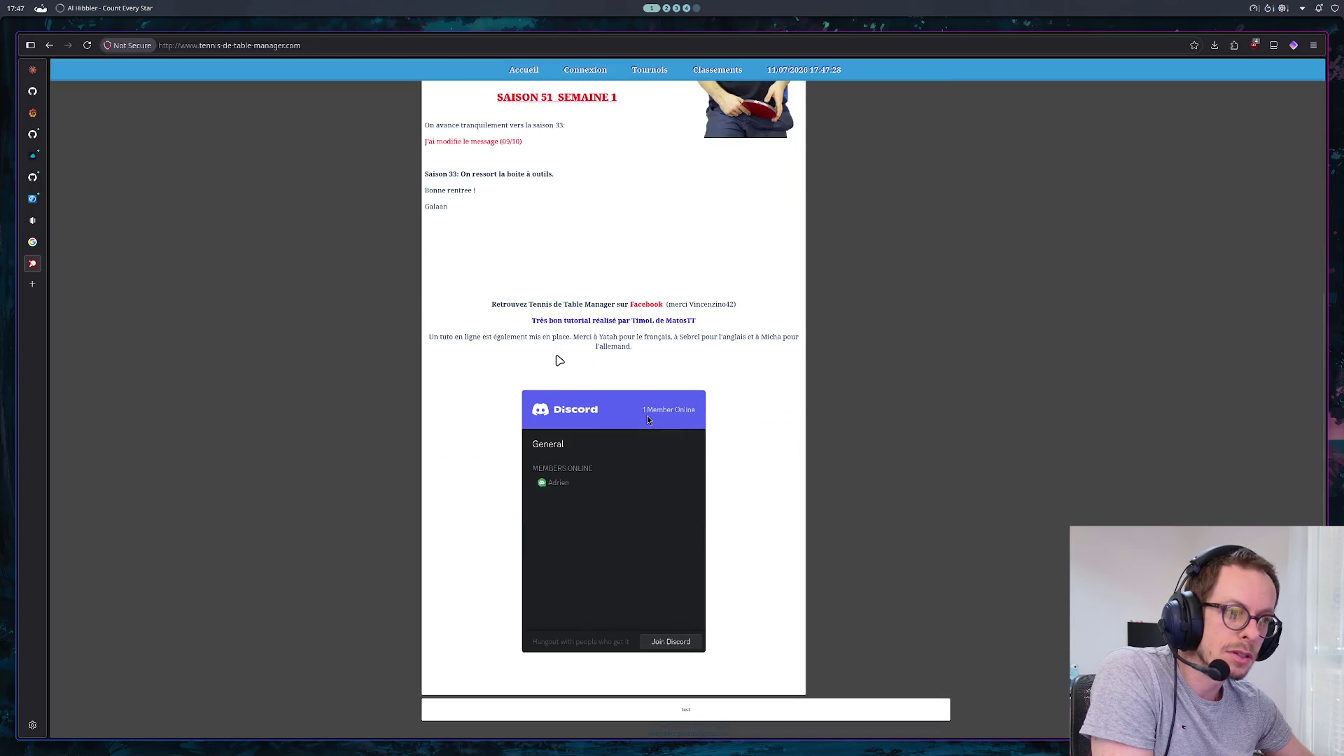
double_click(558, 483)
left_click(798, 508)
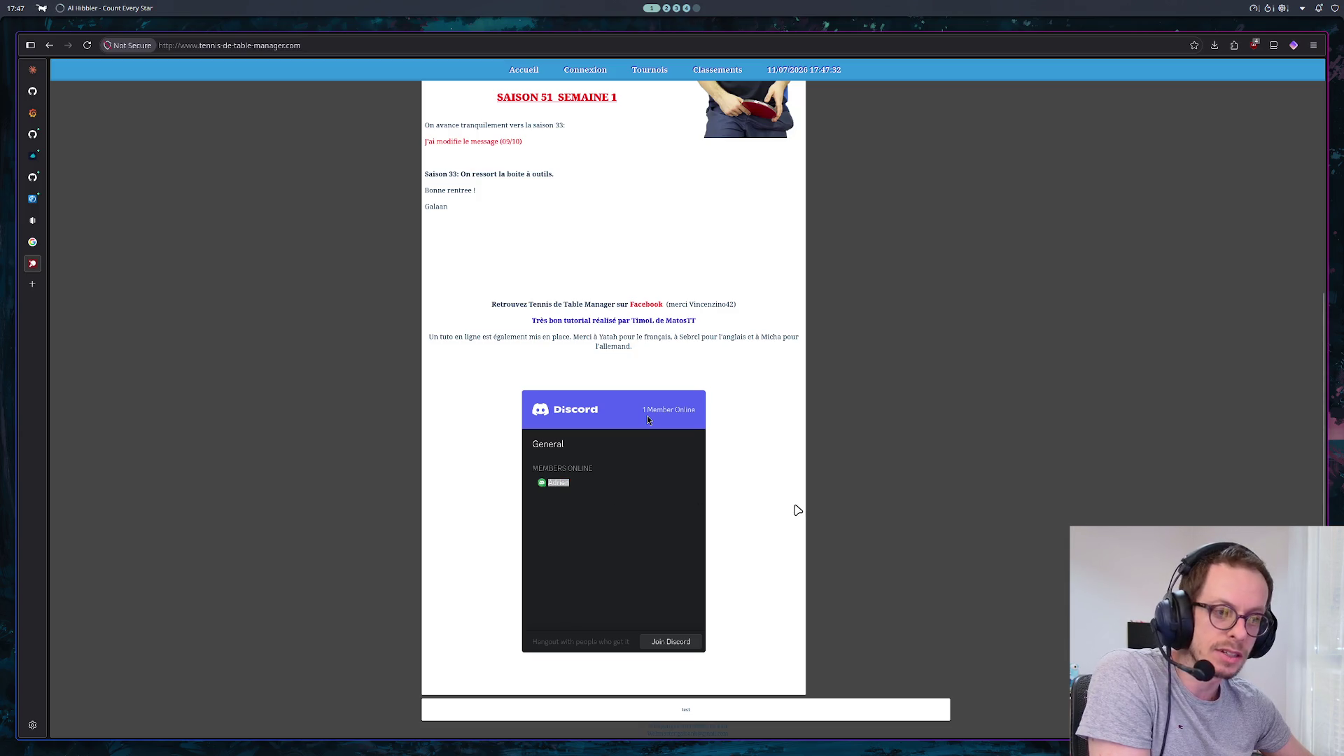
Select and clear the footer copyright text, then return to the top of the page
triple_click(691, 728)
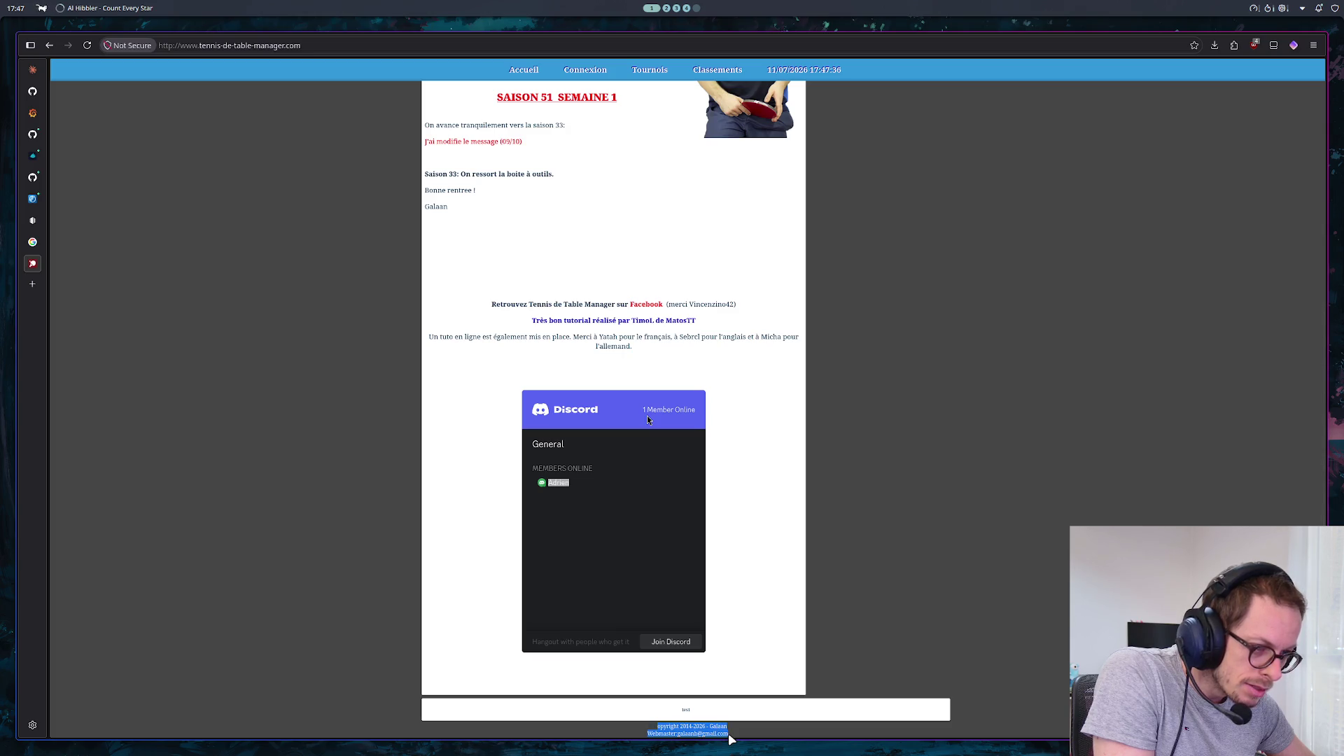
left_click(831, 516)
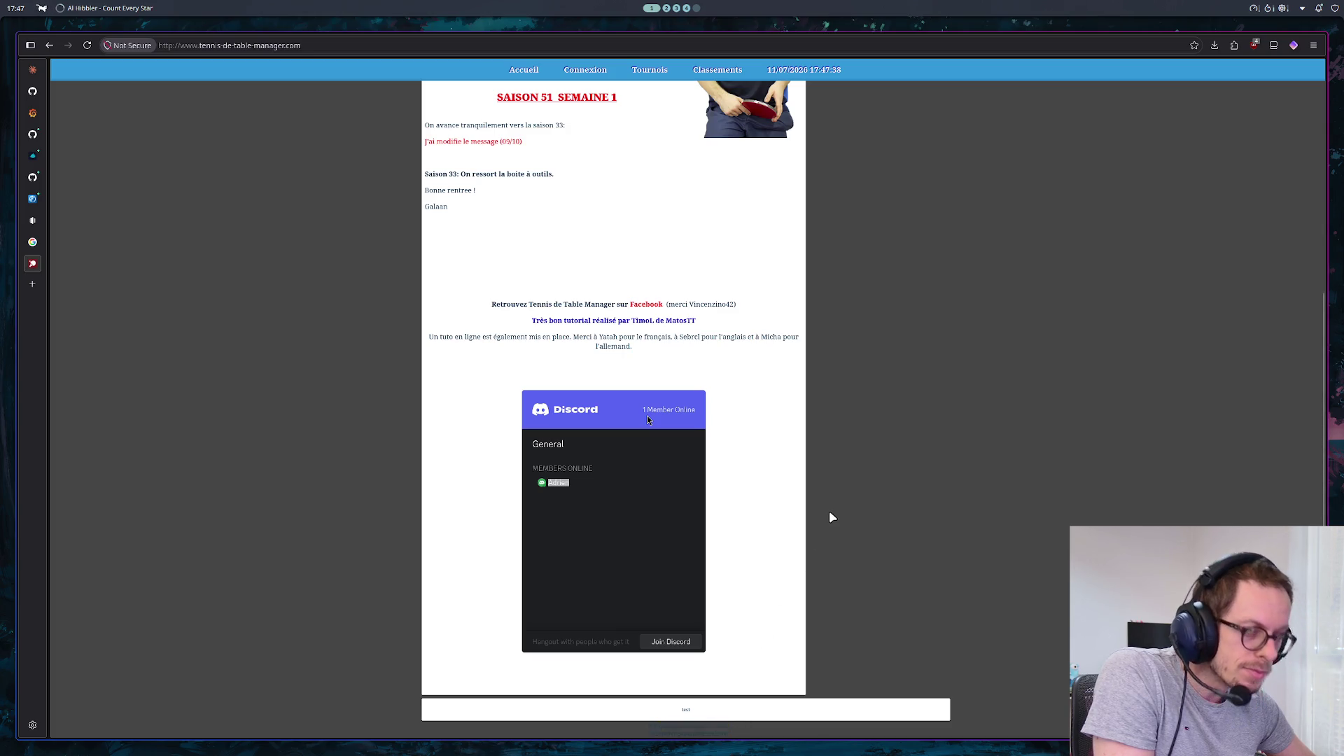
scroll(831, 516, "up", 5)
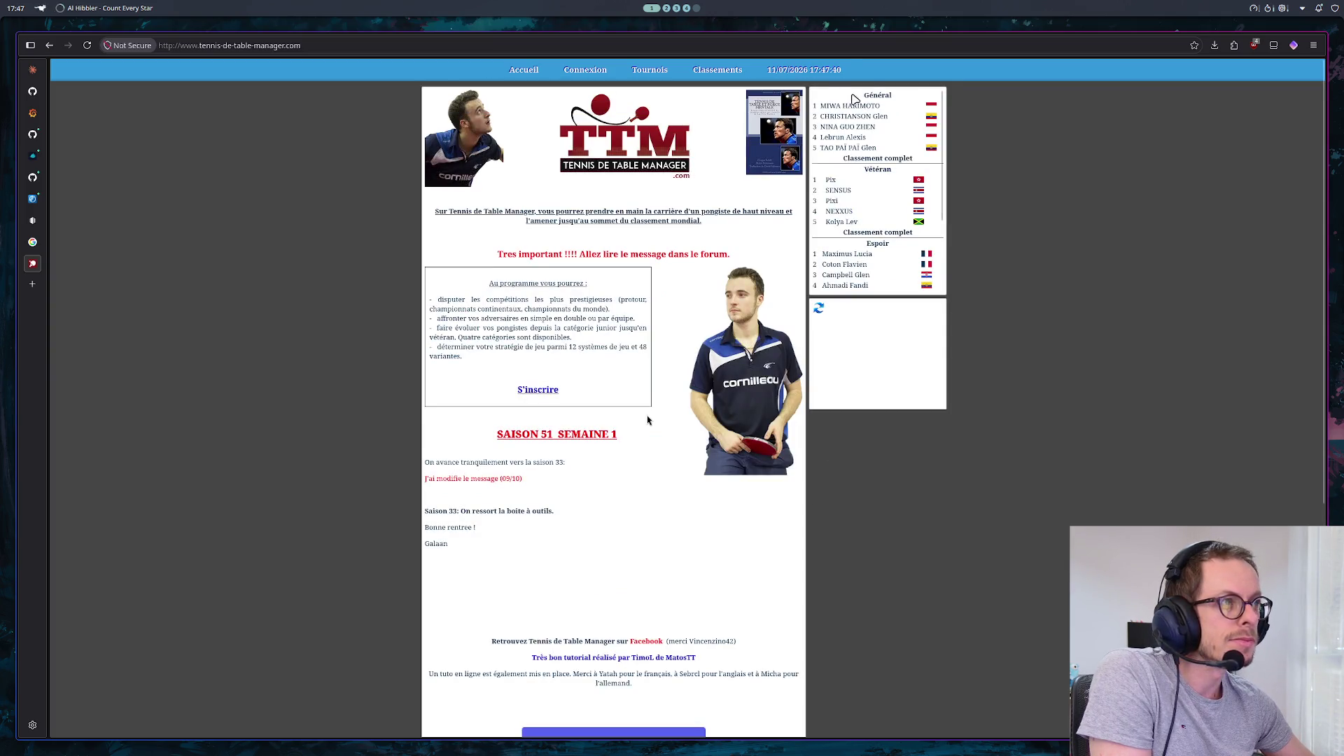
mouse_move(805, 75)
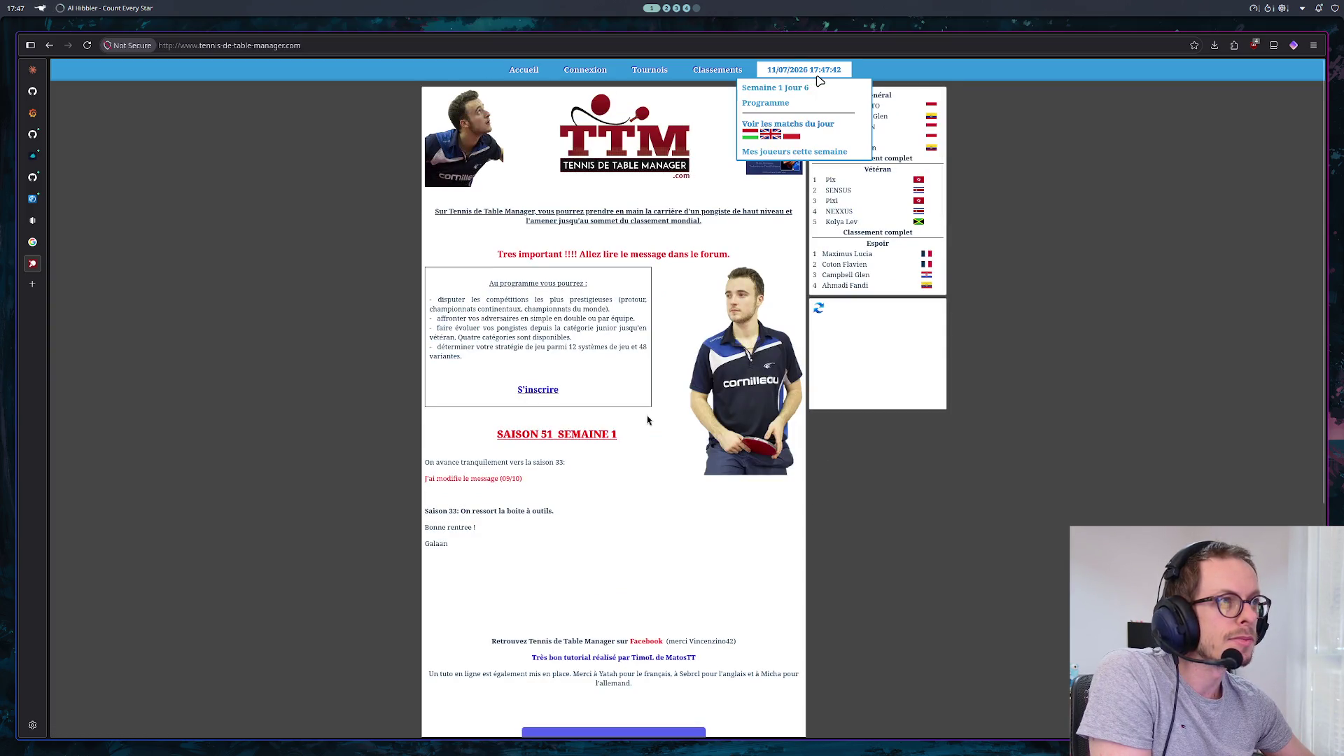
left_click(721, 71)
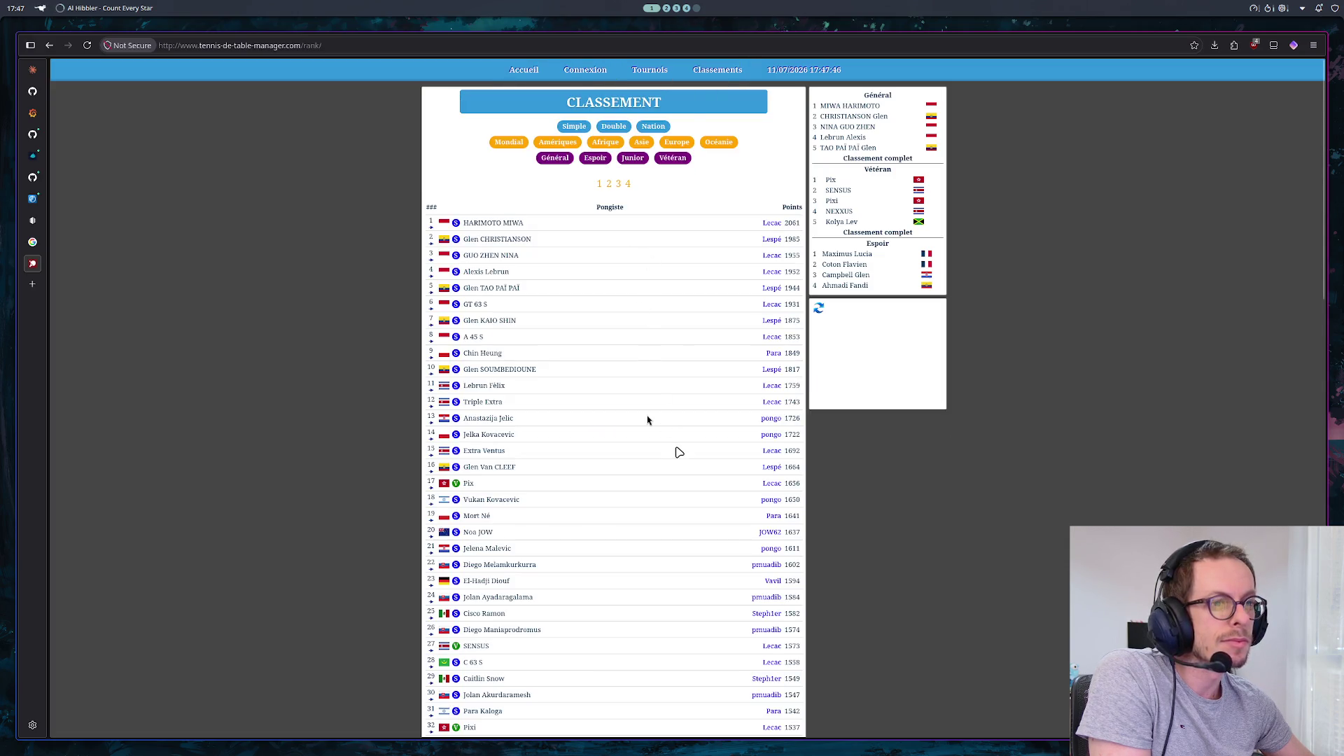
Look over Alexis Lebrun's player profile, then return to the rankings page
scroll(647, 420, "down", 20)
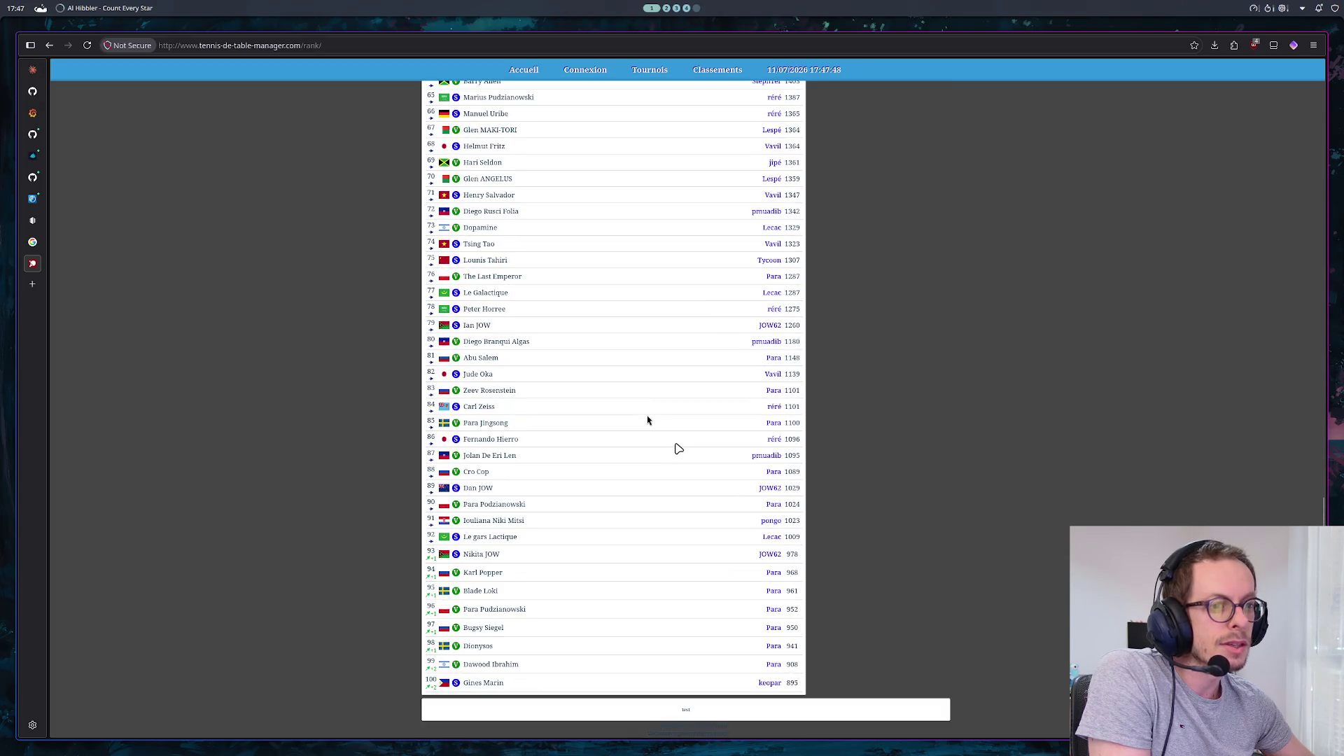
scroll(648, 420, "up", 15)
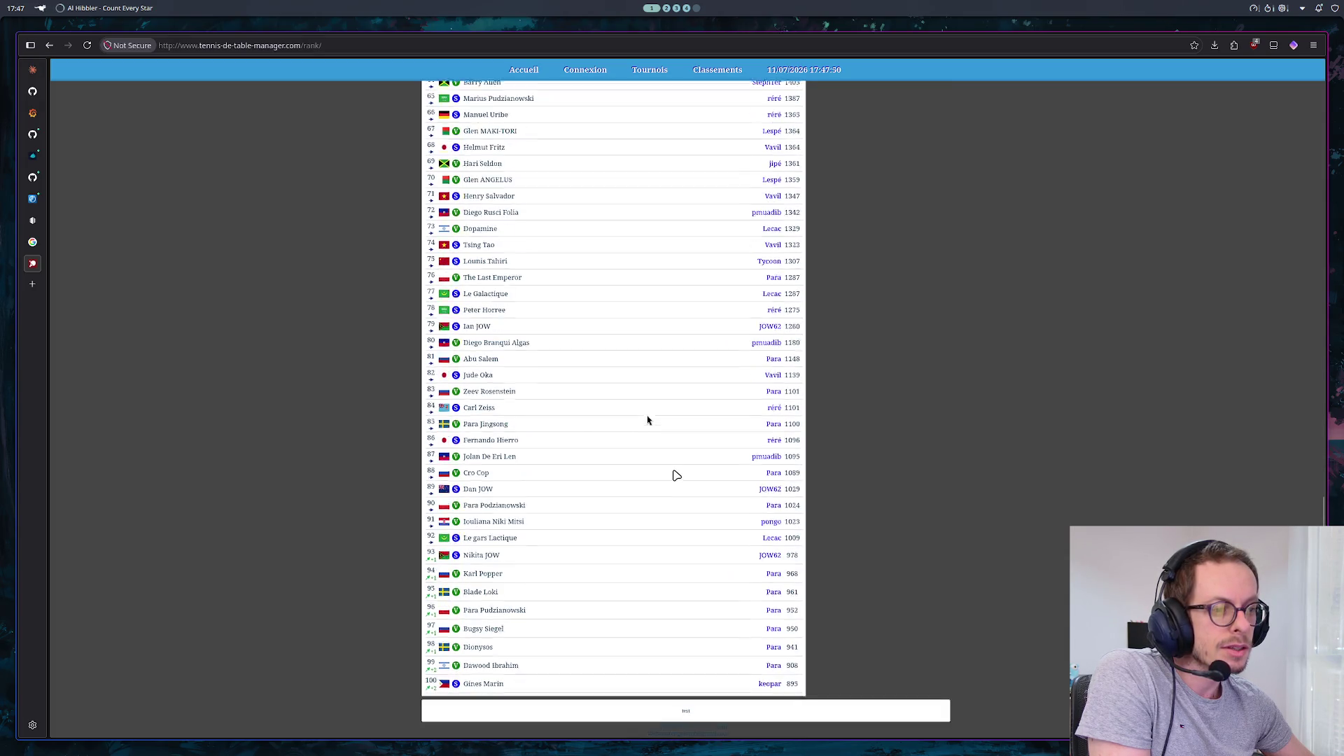
scroll(648, 420, "up", 8)
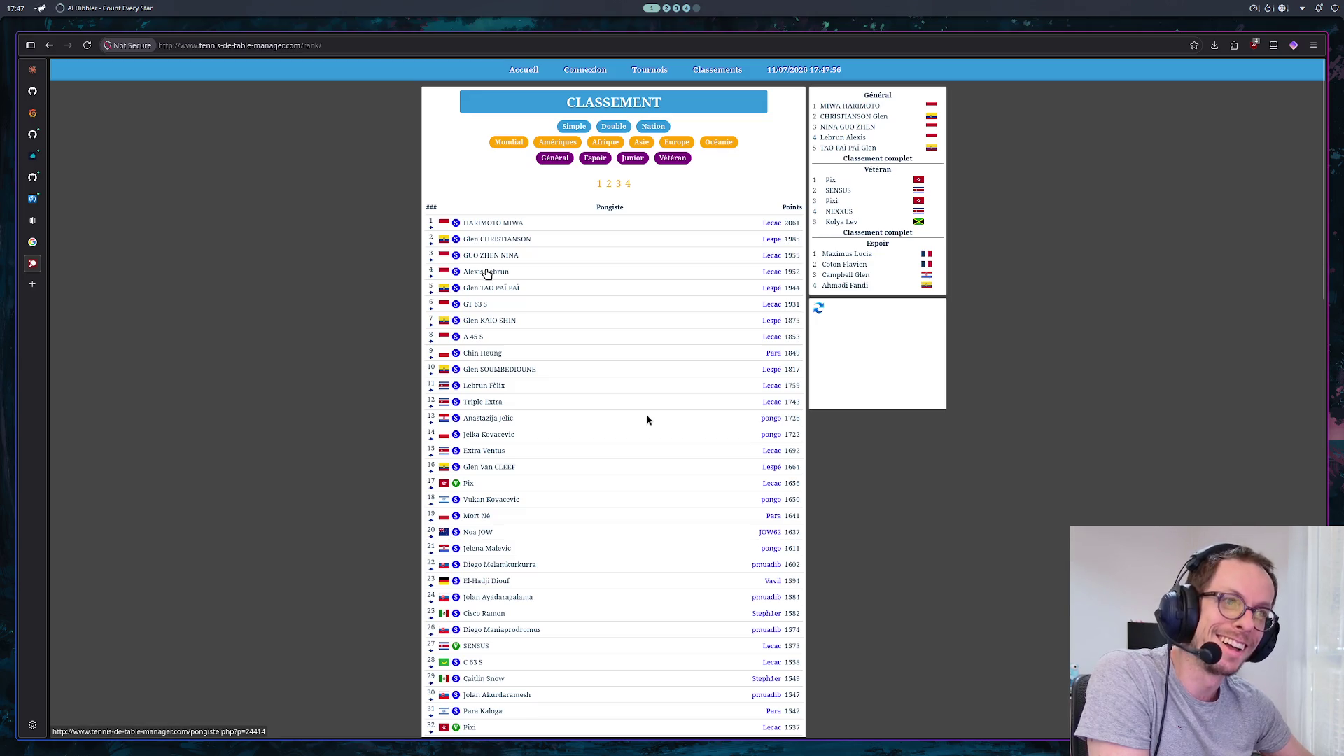
left_click(487, 273)
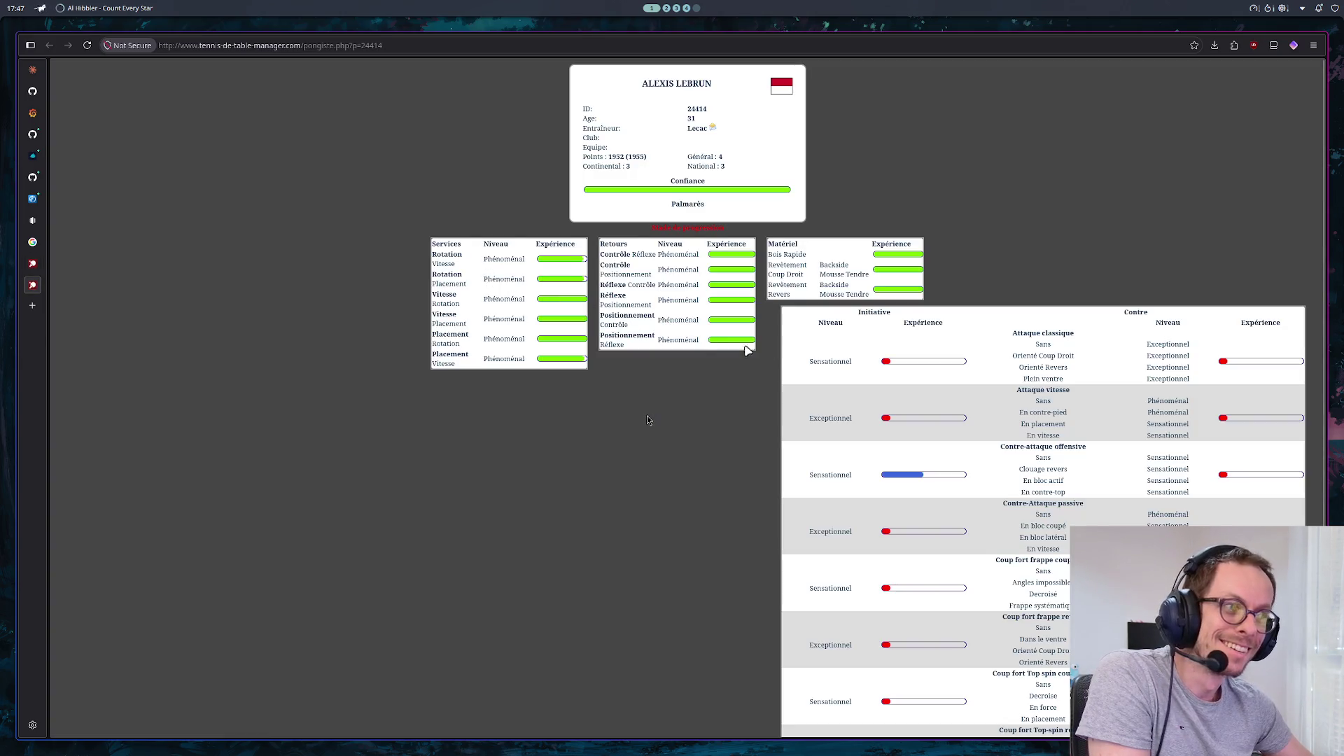
scroll(785, 361, "down", 4)
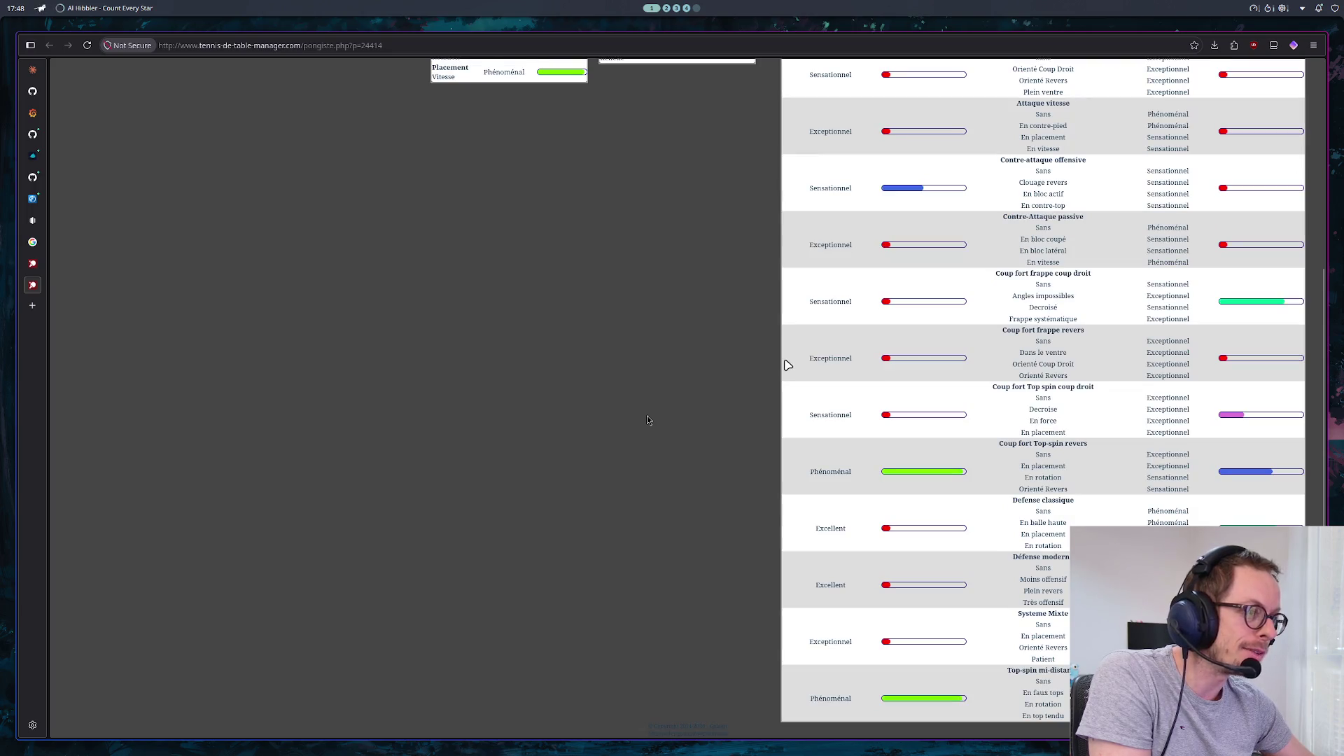
scroll(785, 362, "up", 4)
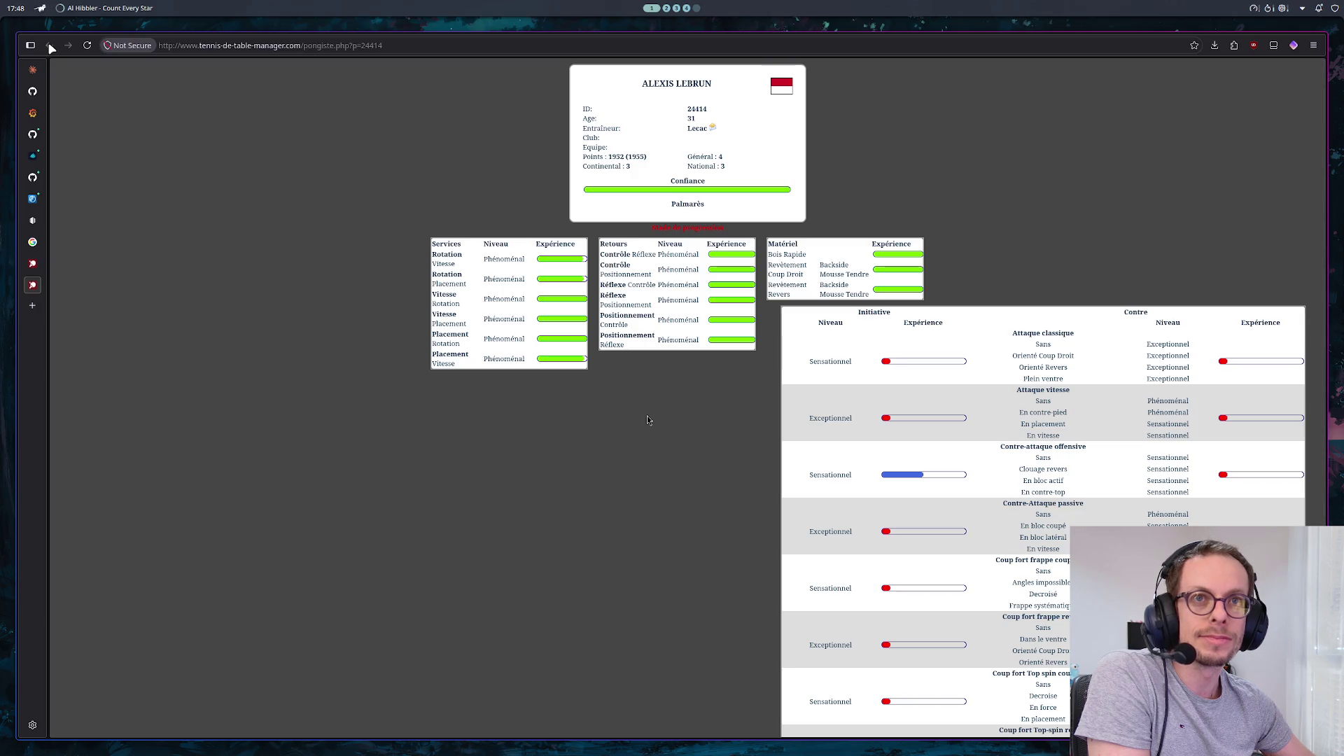
left_click(28, 284)
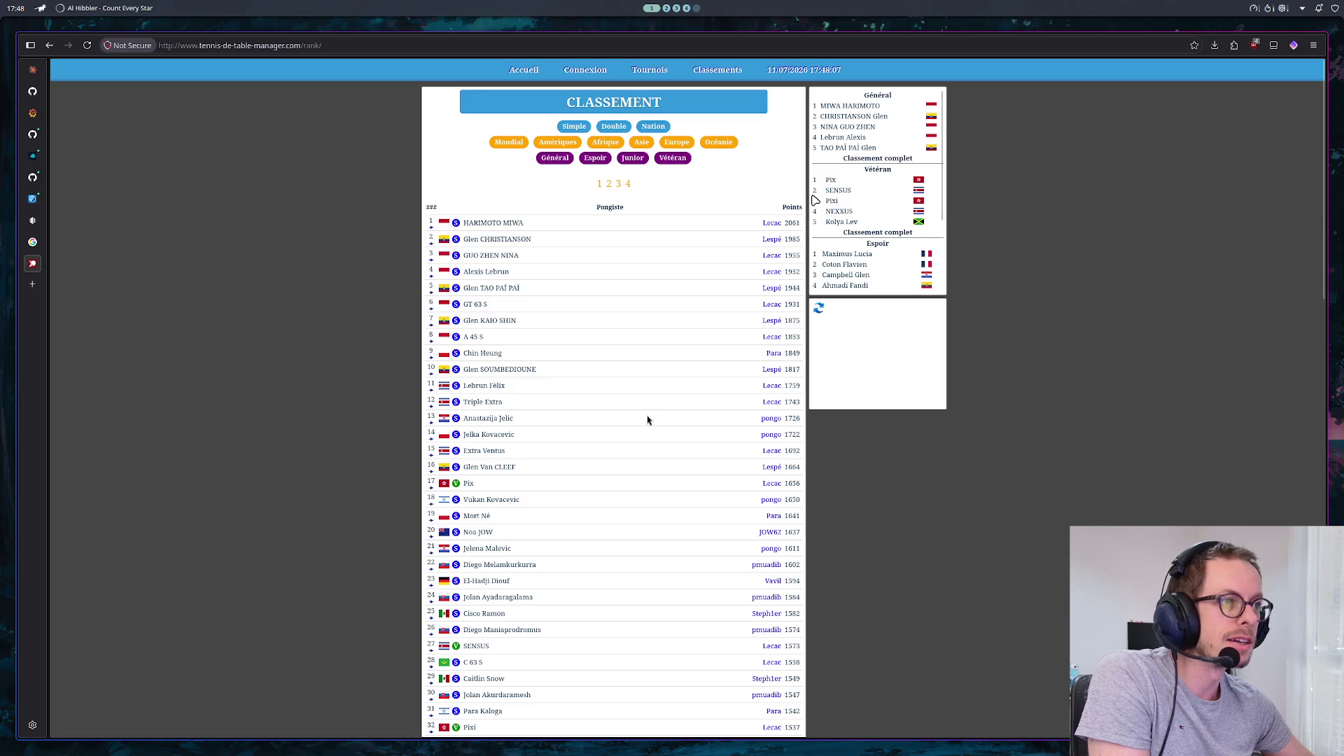
Filter the world ranking to Lecac club players and scan the results
left_click(770, 226)
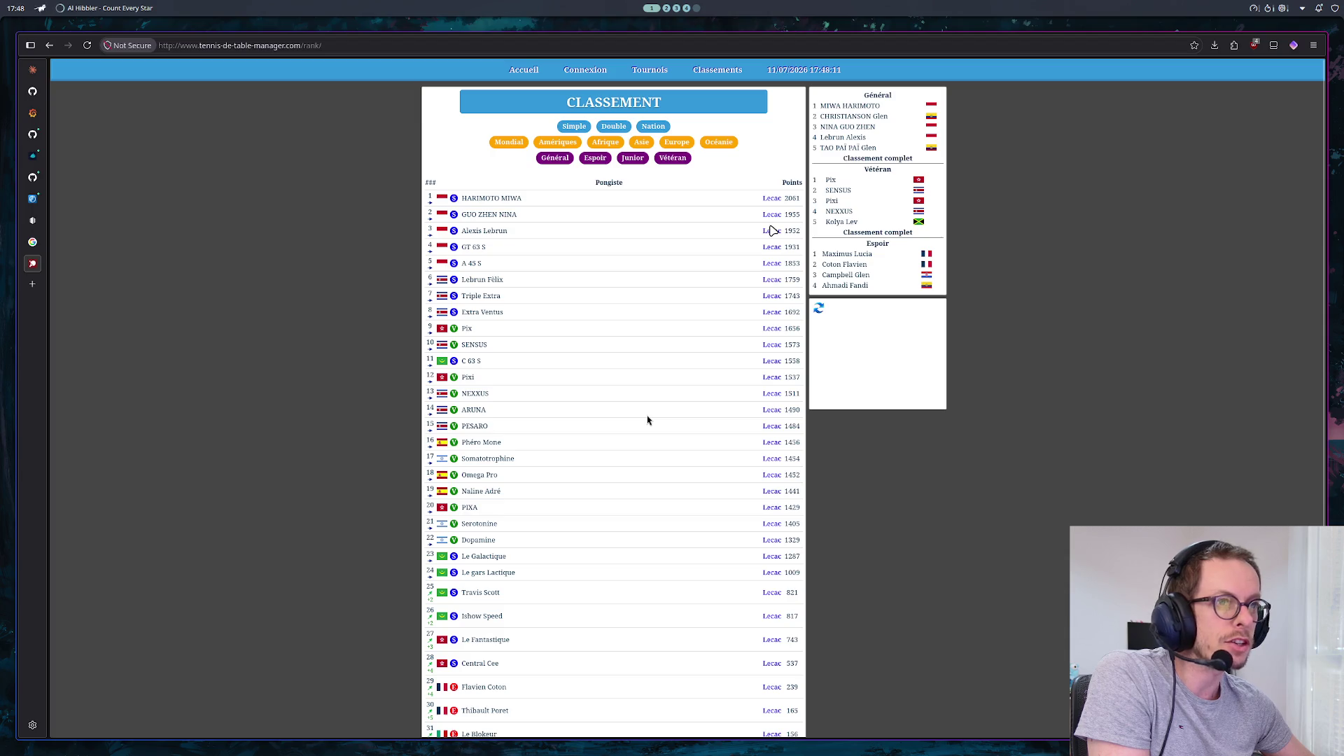
scroll(765, 336, "down", 2)
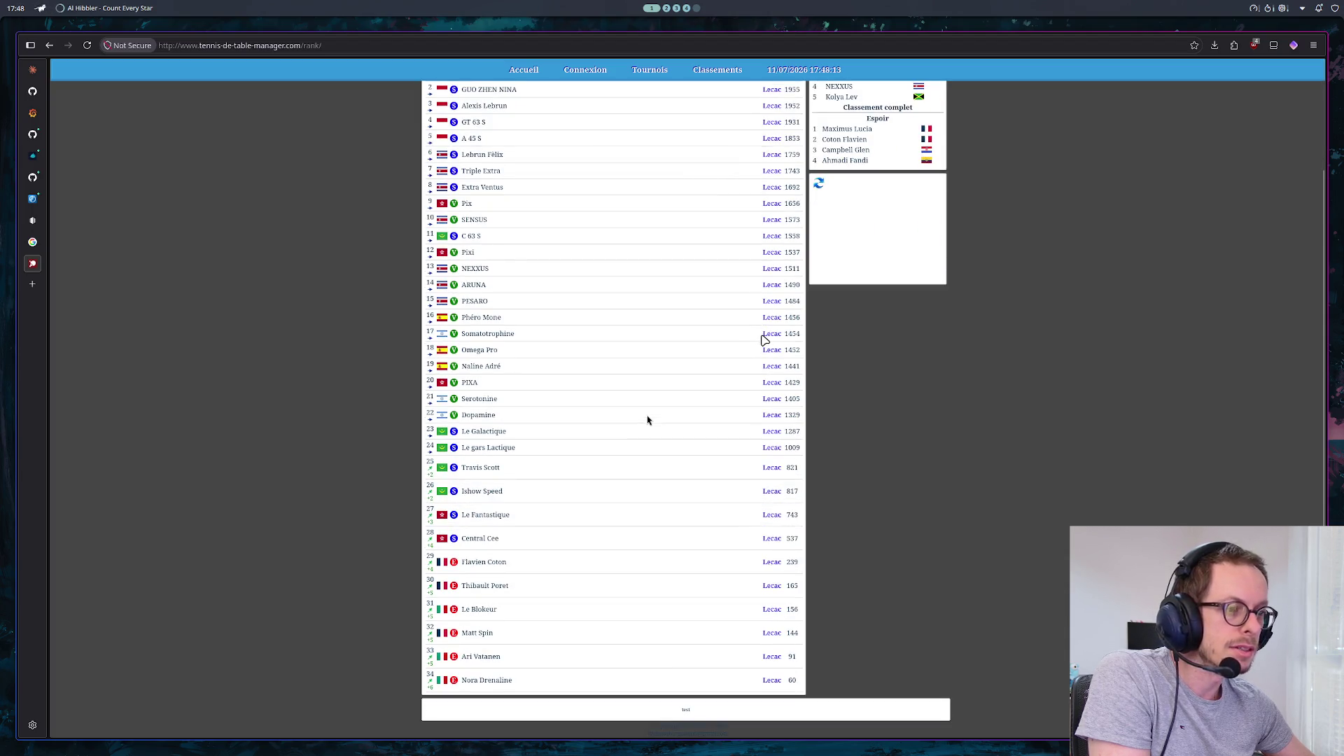
scroll(765, 340, "up", 2)
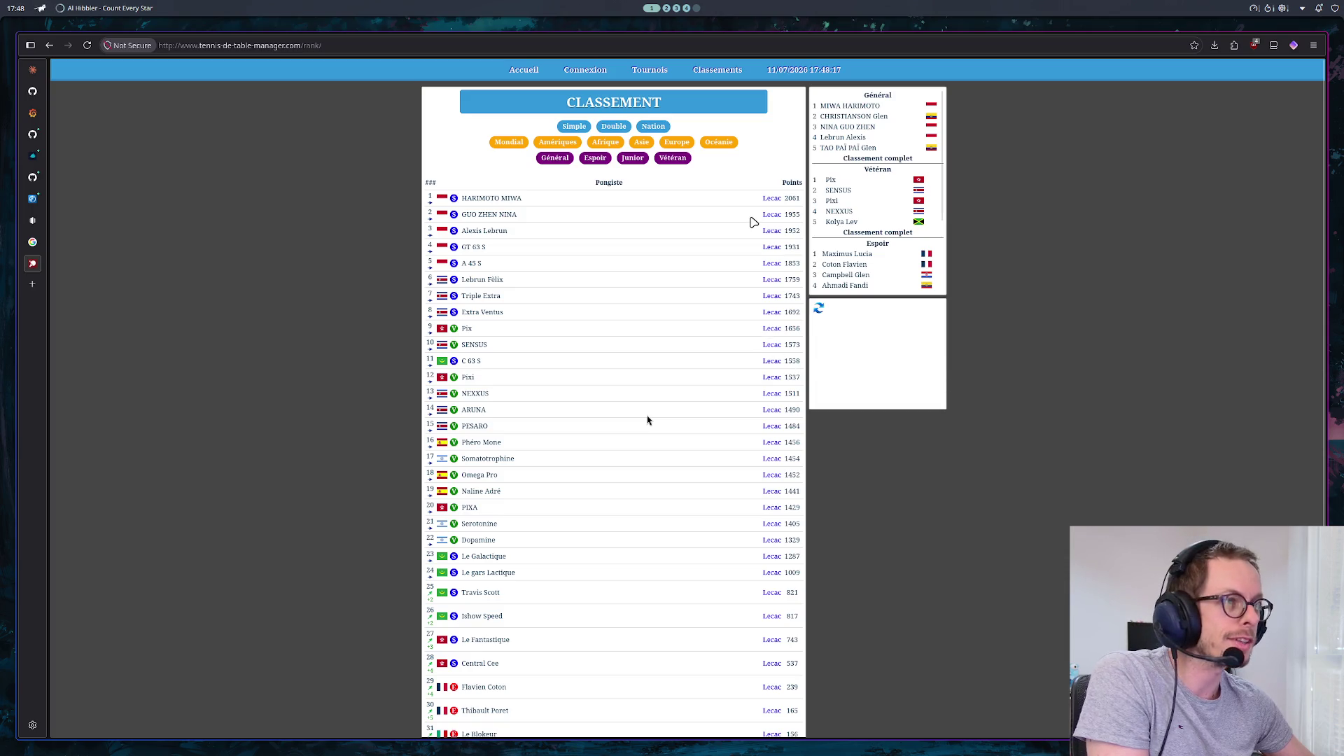
mouse_move(657, 72)
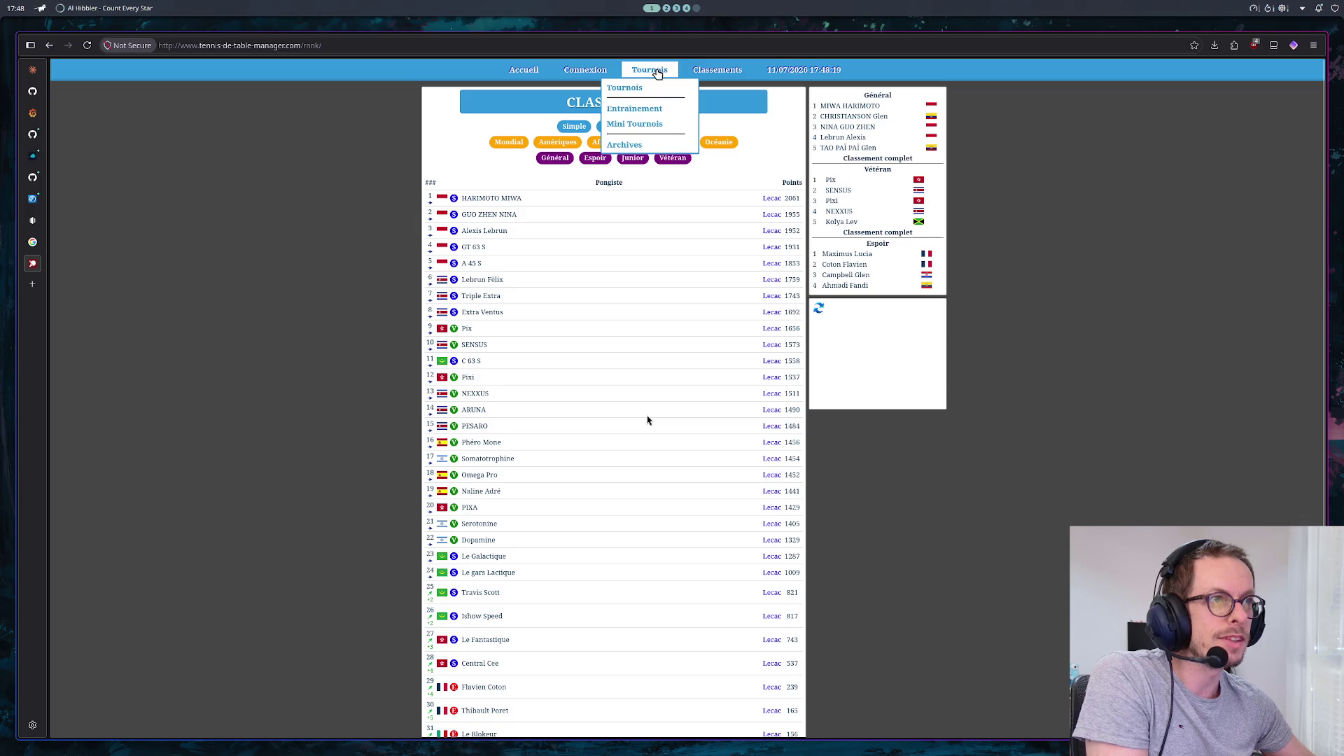
left_click(625, 89)
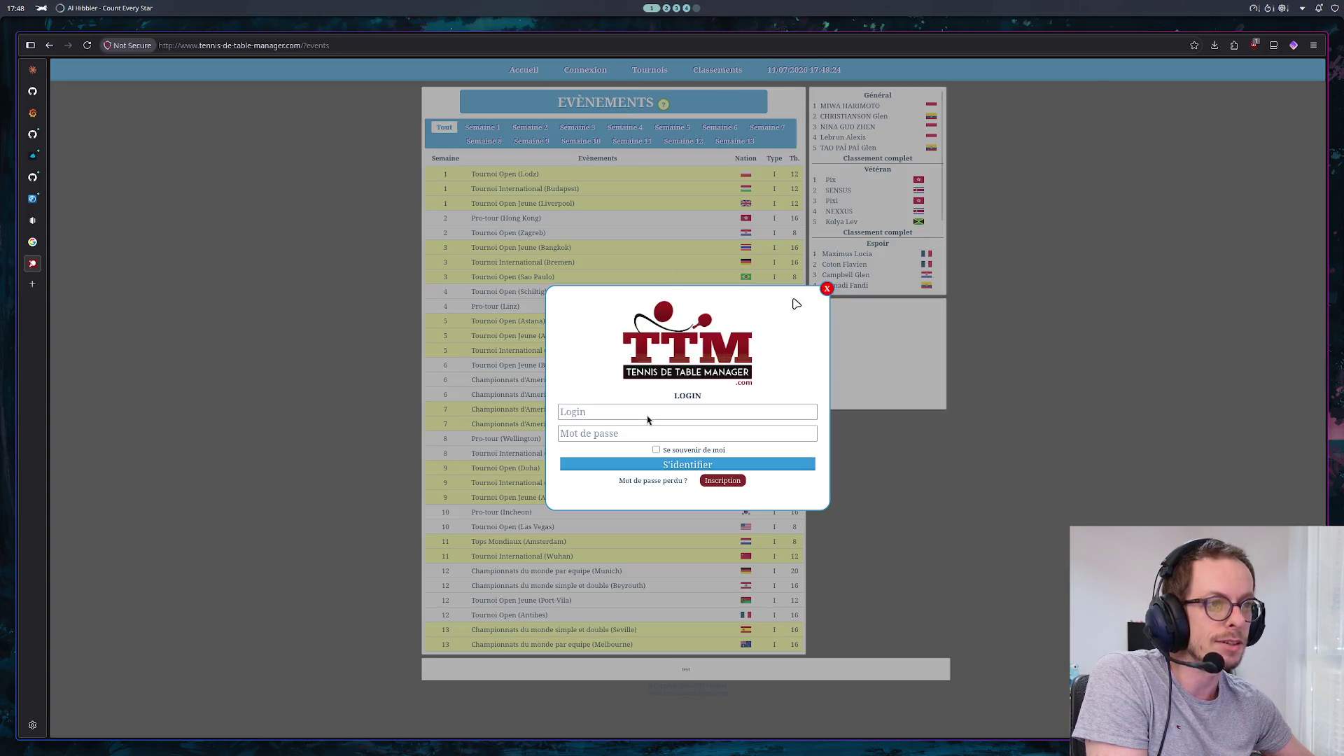
Dismiss the repeated login prompts and reopen the tournaments list
left_click(826, 289)
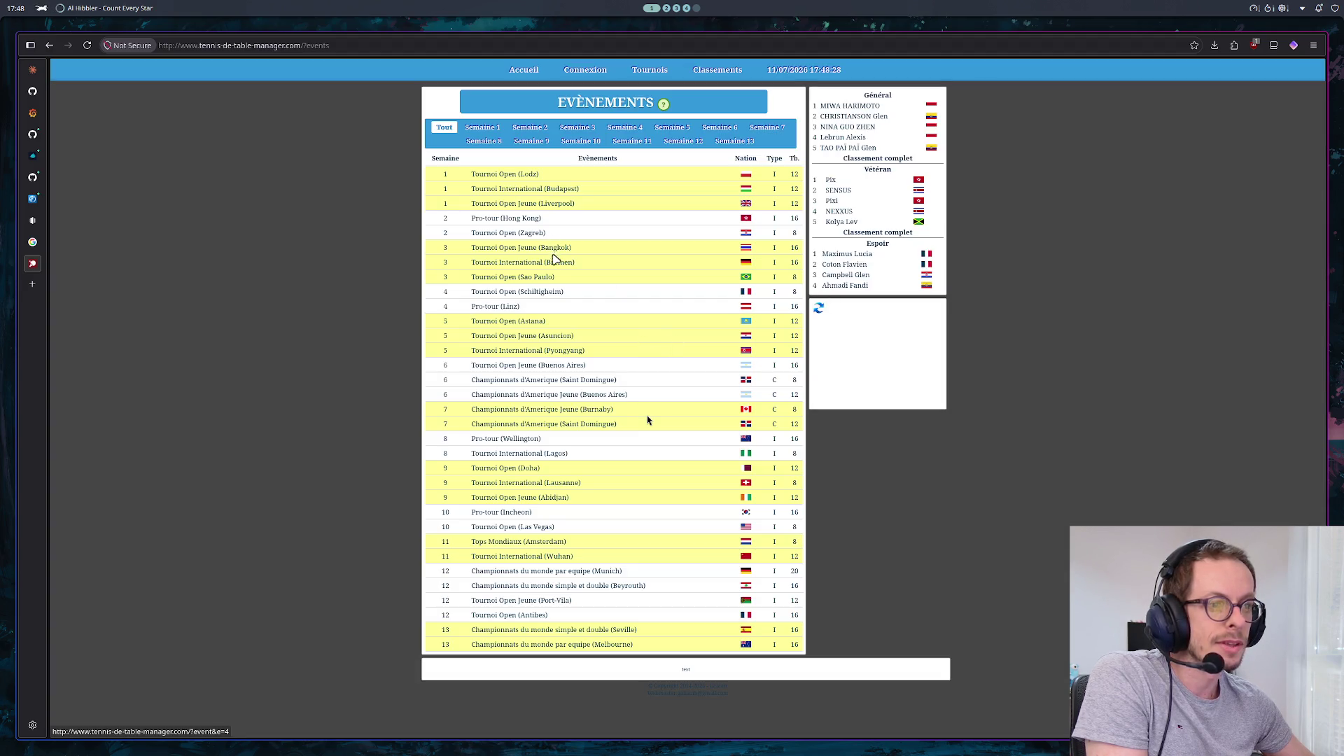
left_click(567, 73)
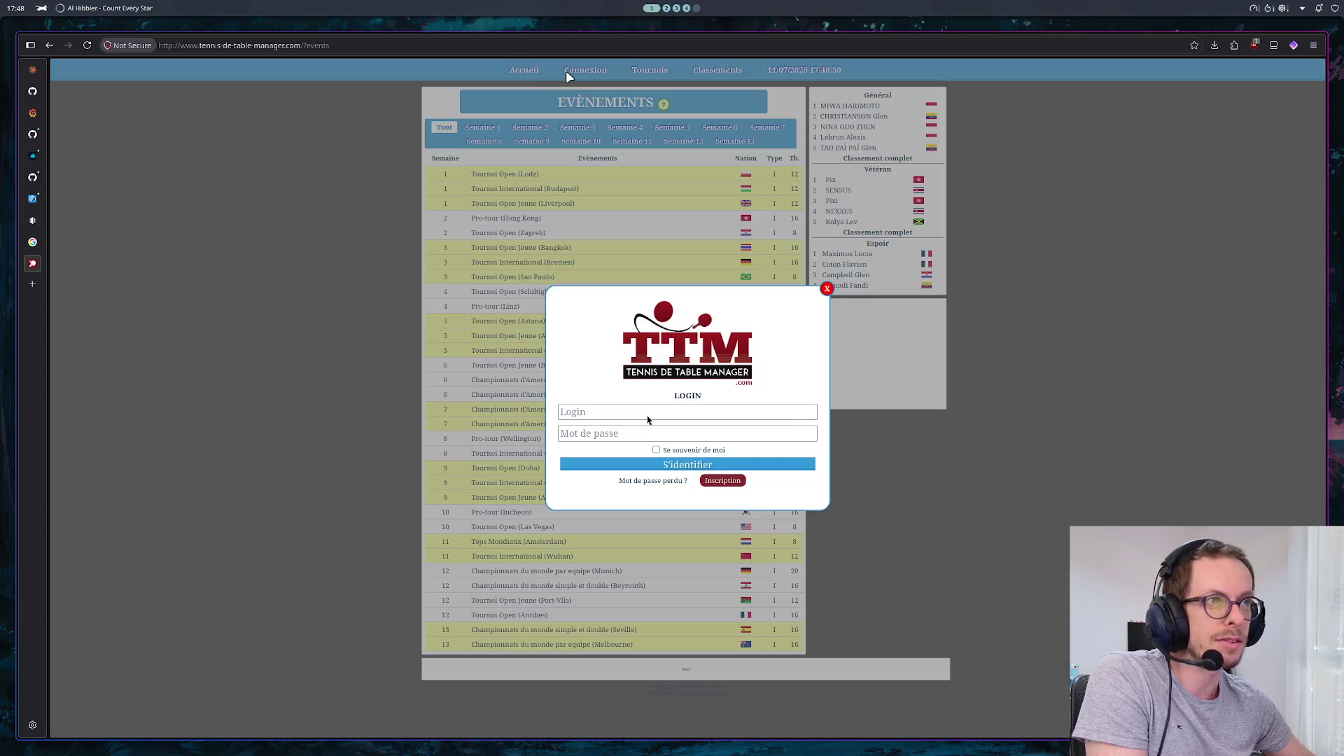
left_click(827, 288)
left_click(636, 88)
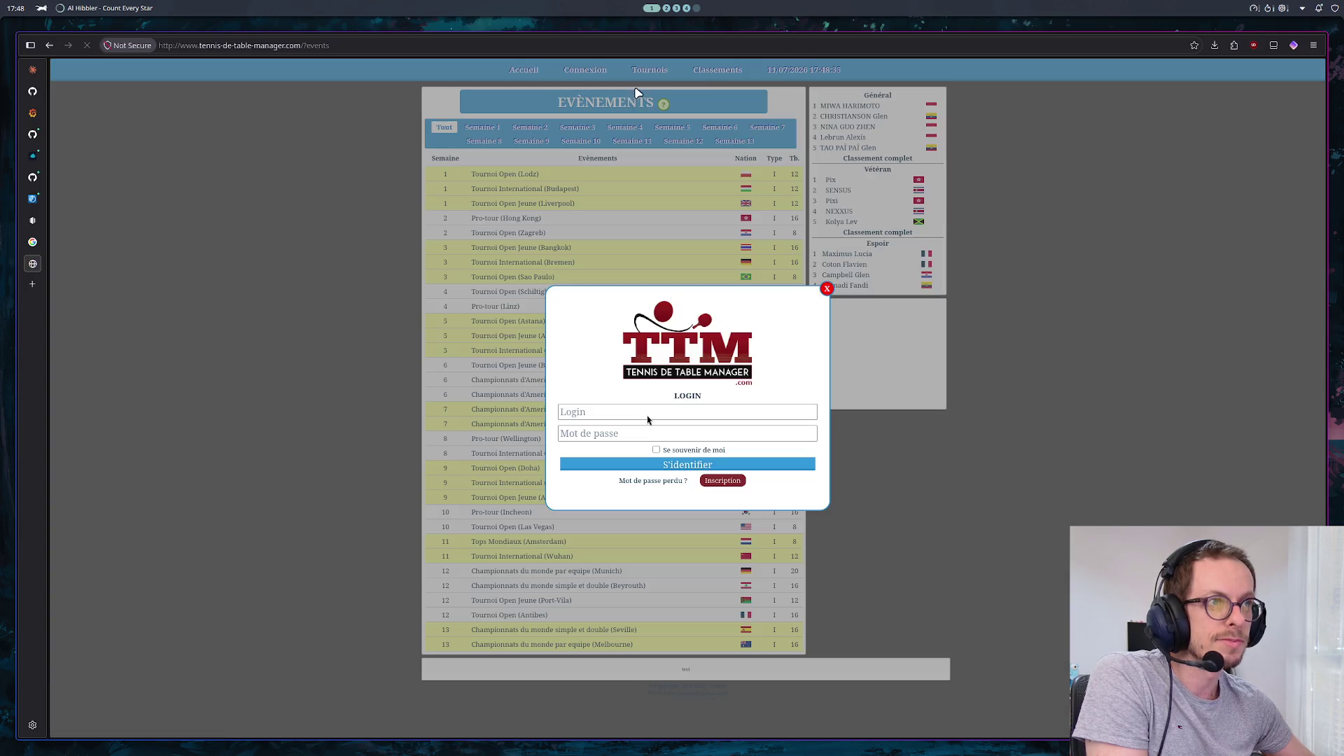
left_click(827, 289)
View the Tournoi Open (Astana) Simple Vétéran event, then close the Tennis de Table Manager tab
left_click(536, 329)
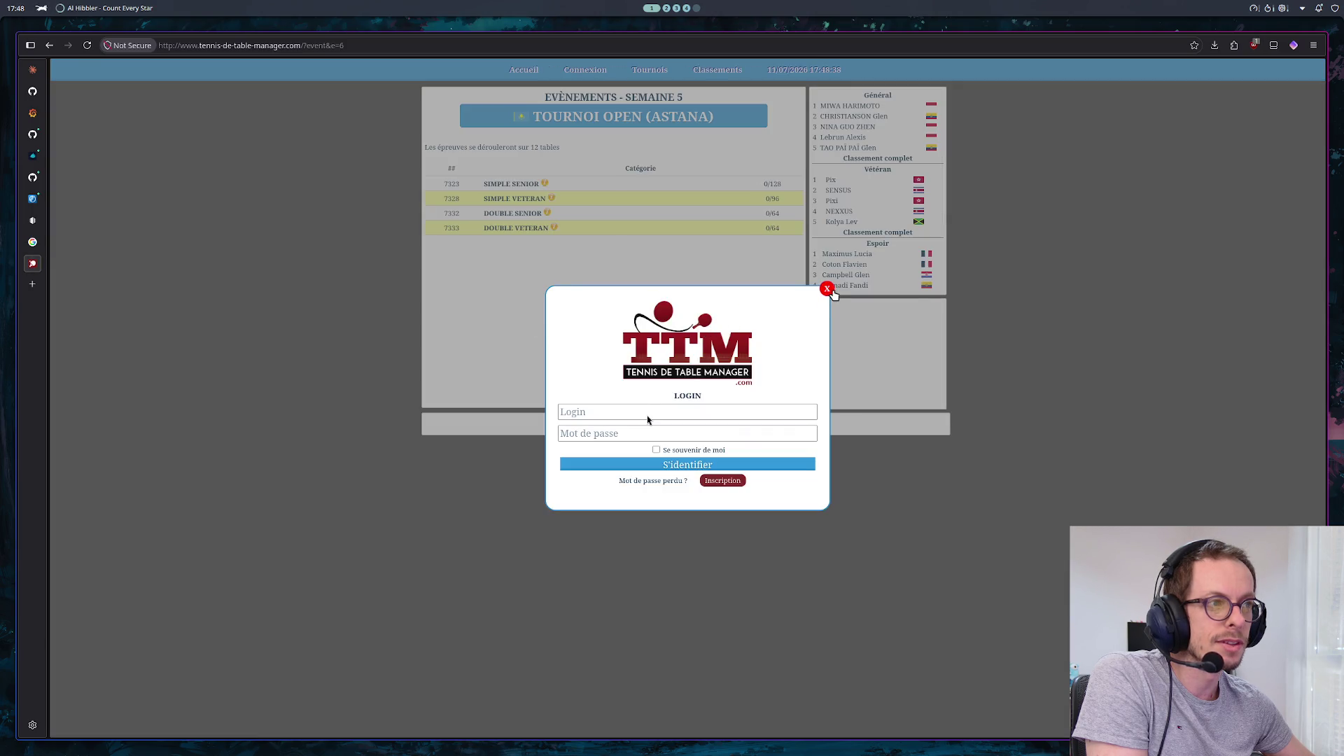
left_click(827, 289)
left_click(526, 206)
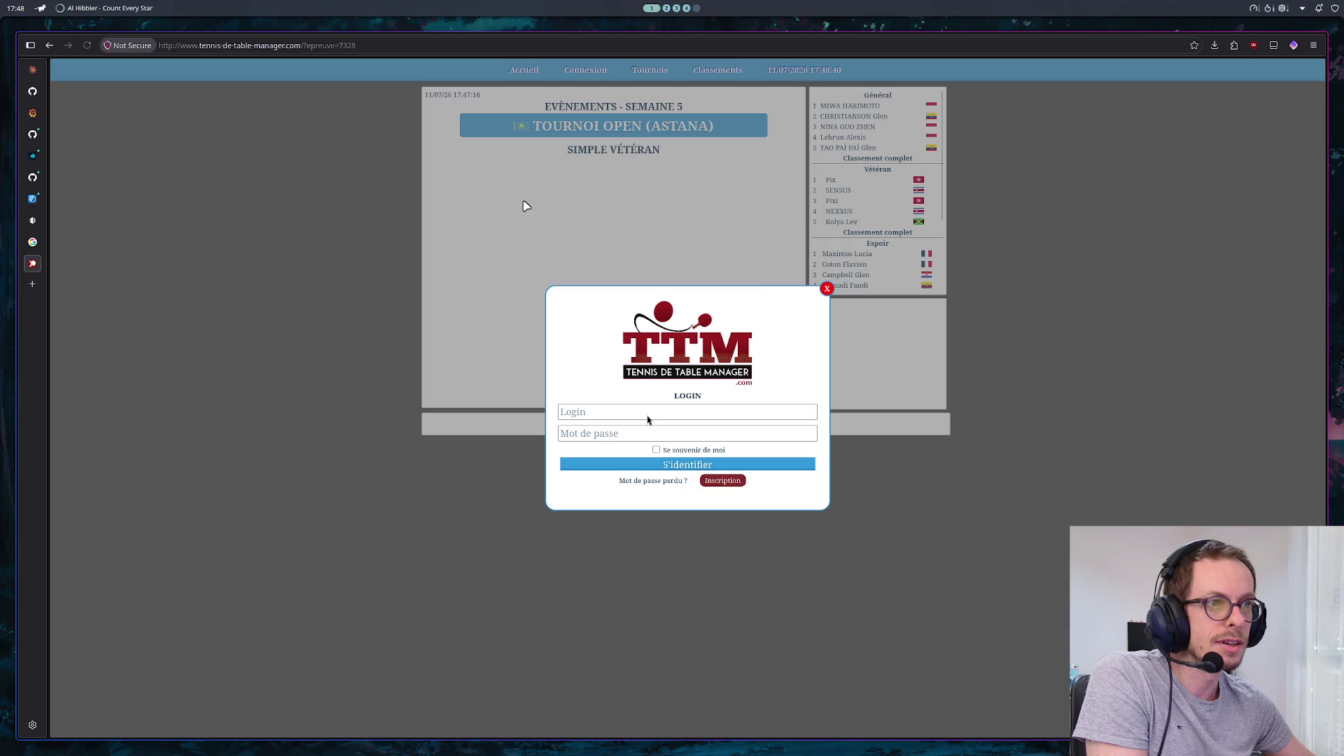
left_click(826, 290)
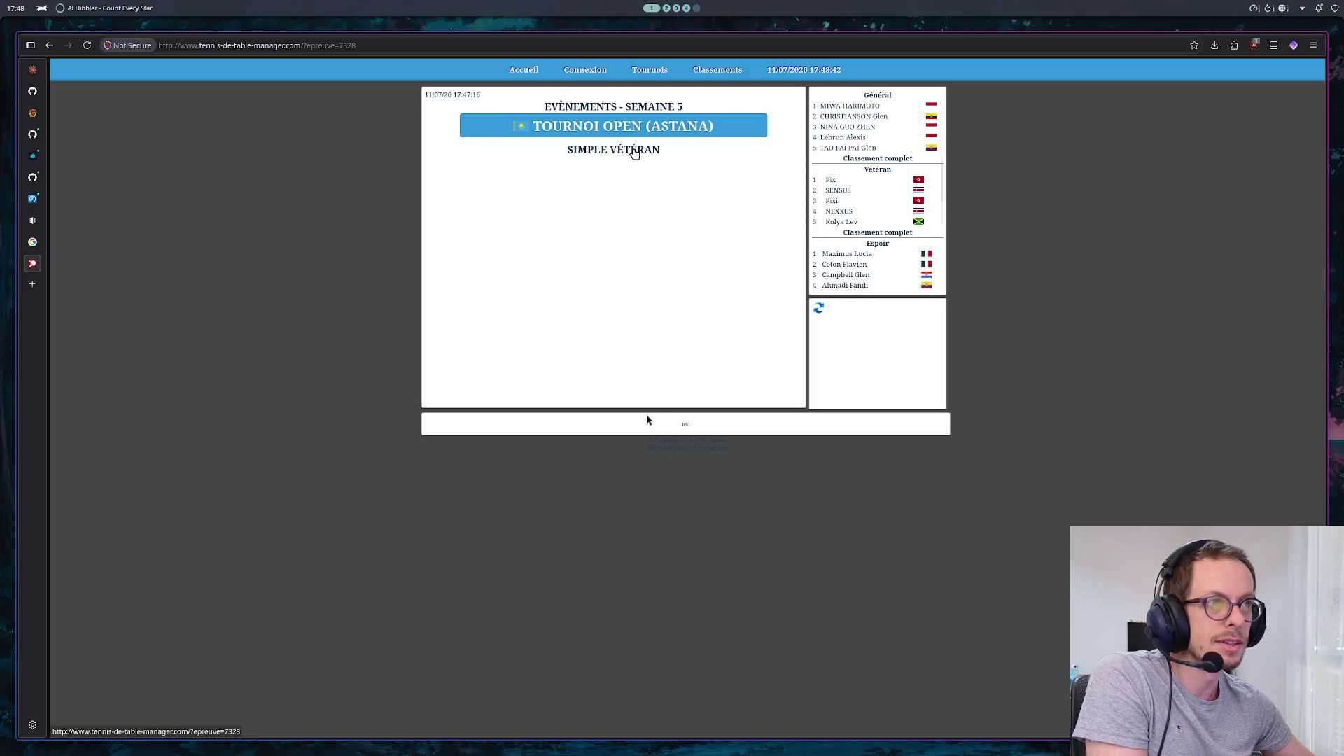
left_click(634, 152)
left_click(824, 291)
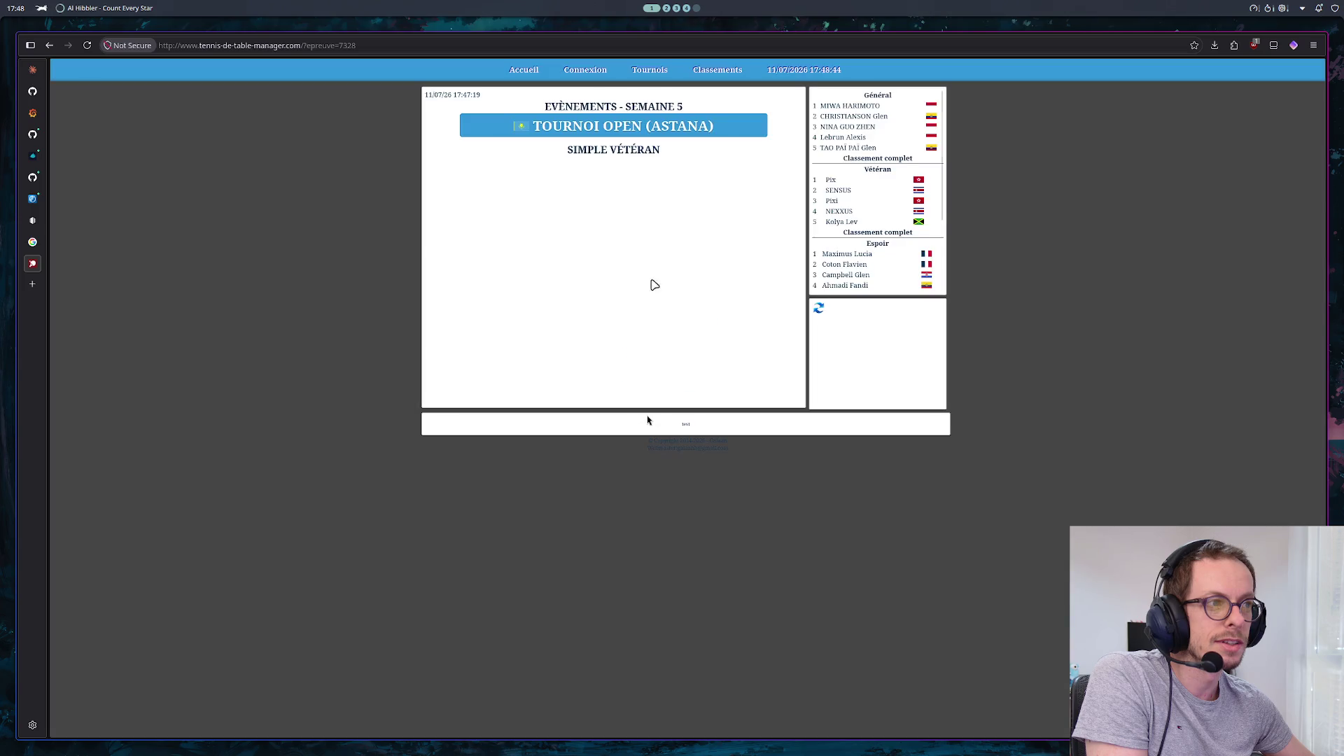
left_click(25, 257)
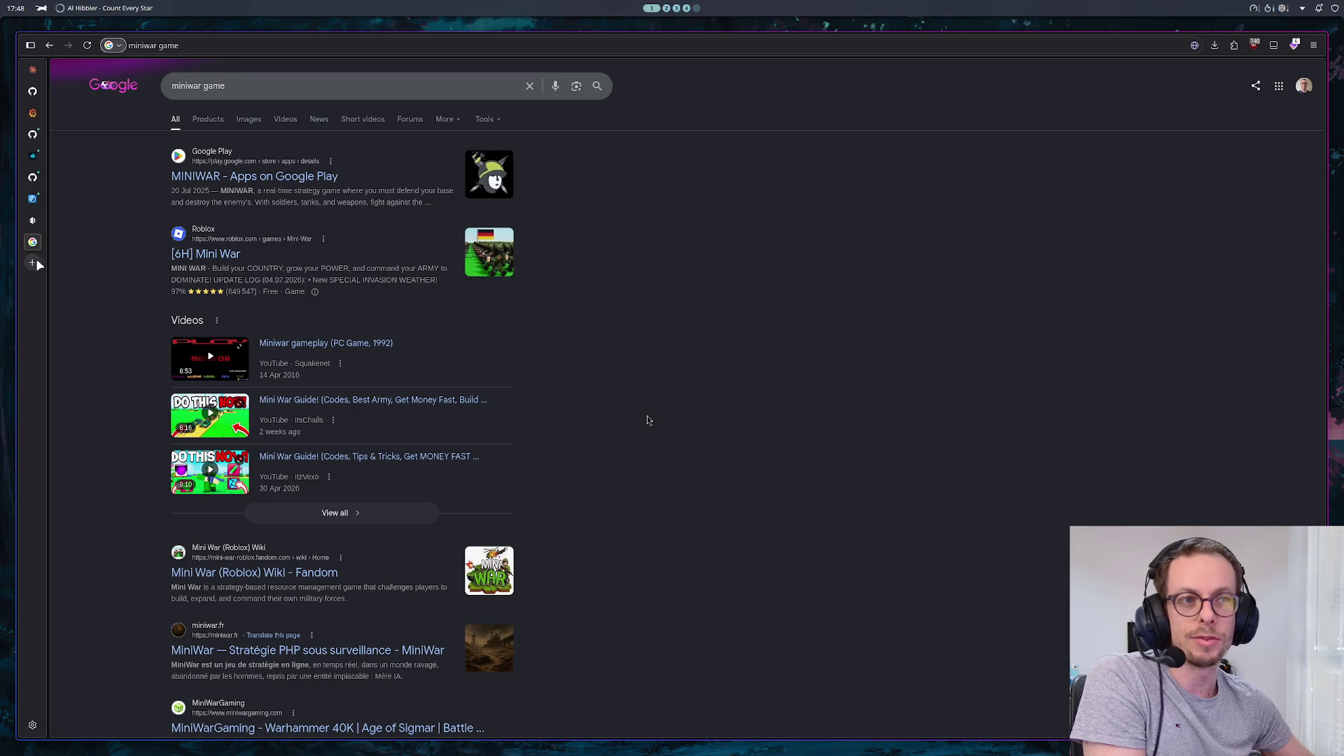
Glance at the Outline Game idea note, then return to the Claude game-design chat
key("ctrl+Tab")
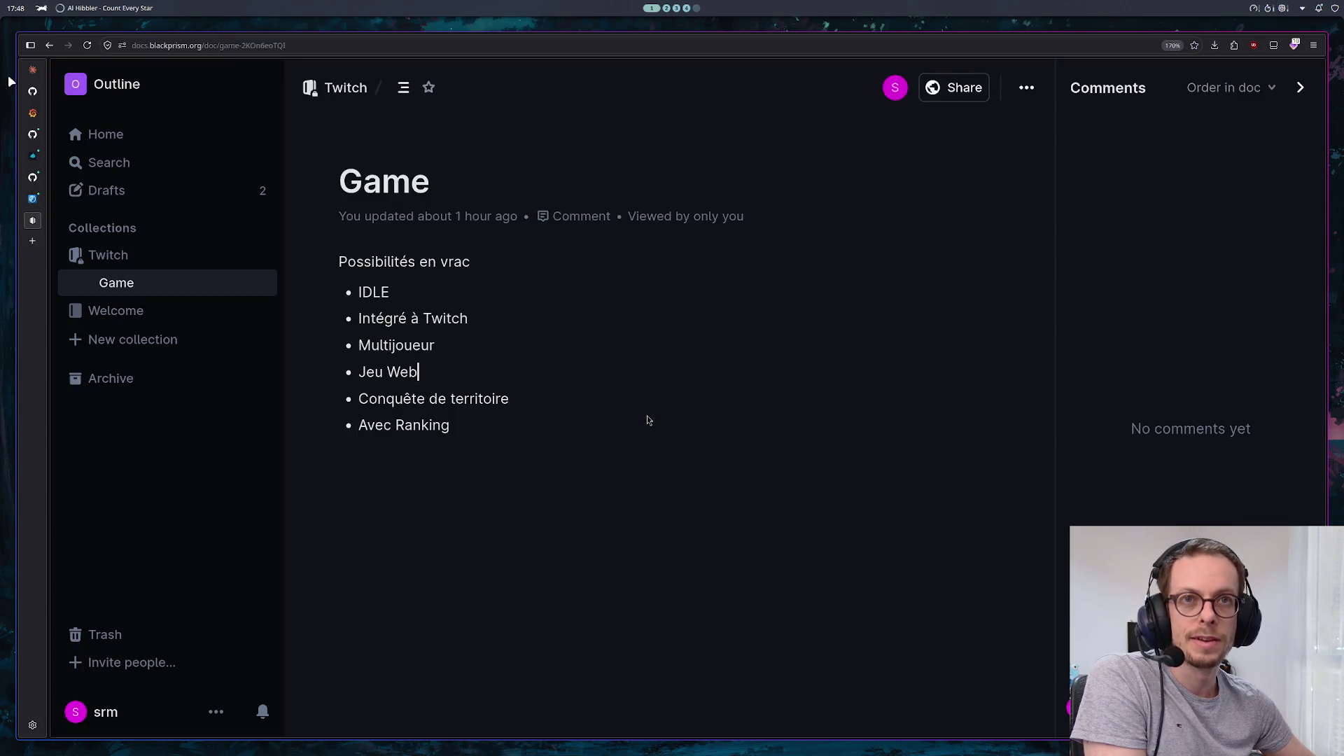
key("ctrl+Tab")
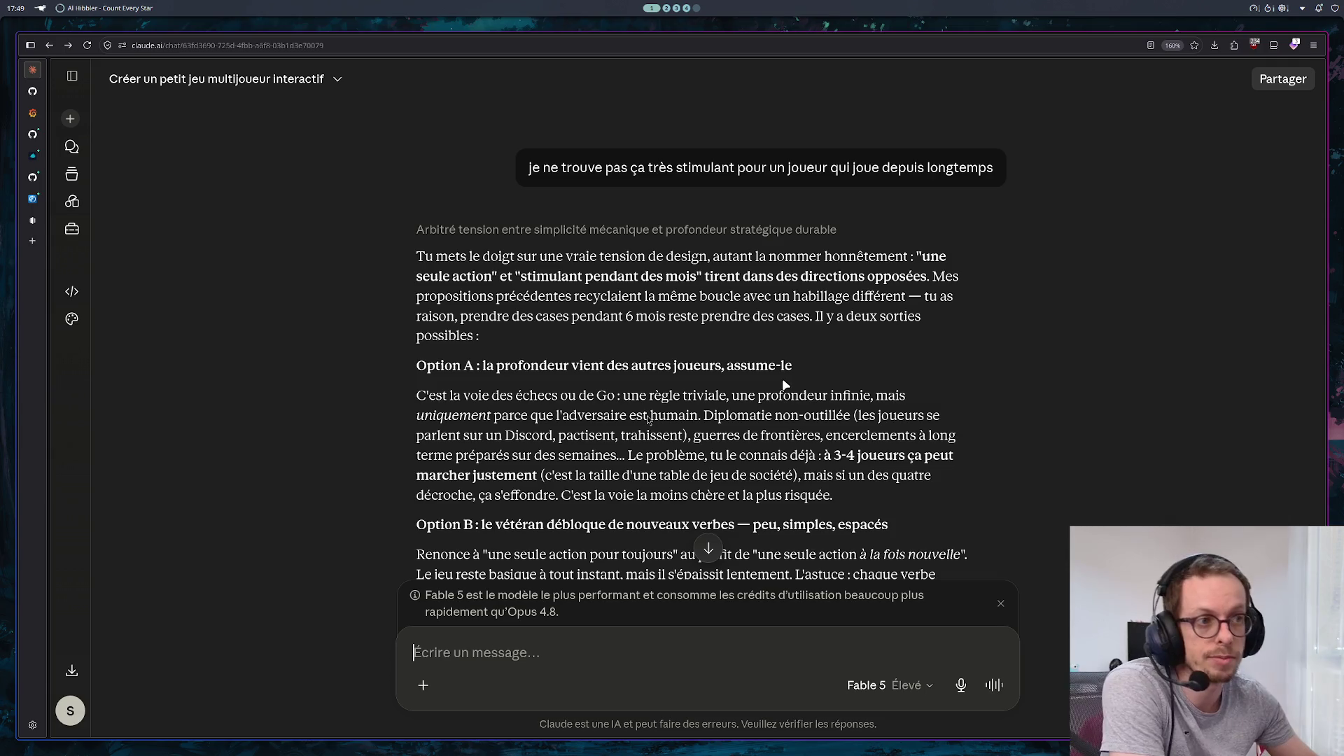
scroll(964, 423, "down", 3)
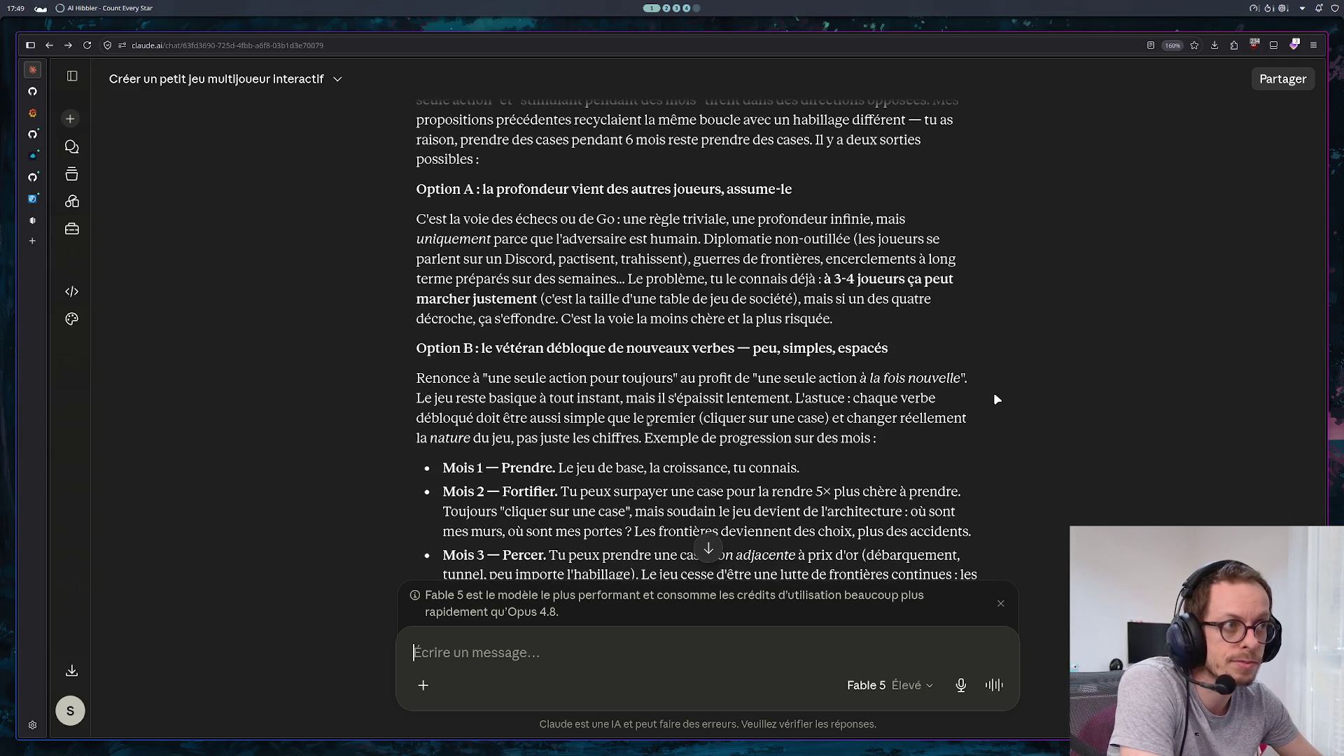
scroll(845, 378, "down", 3)
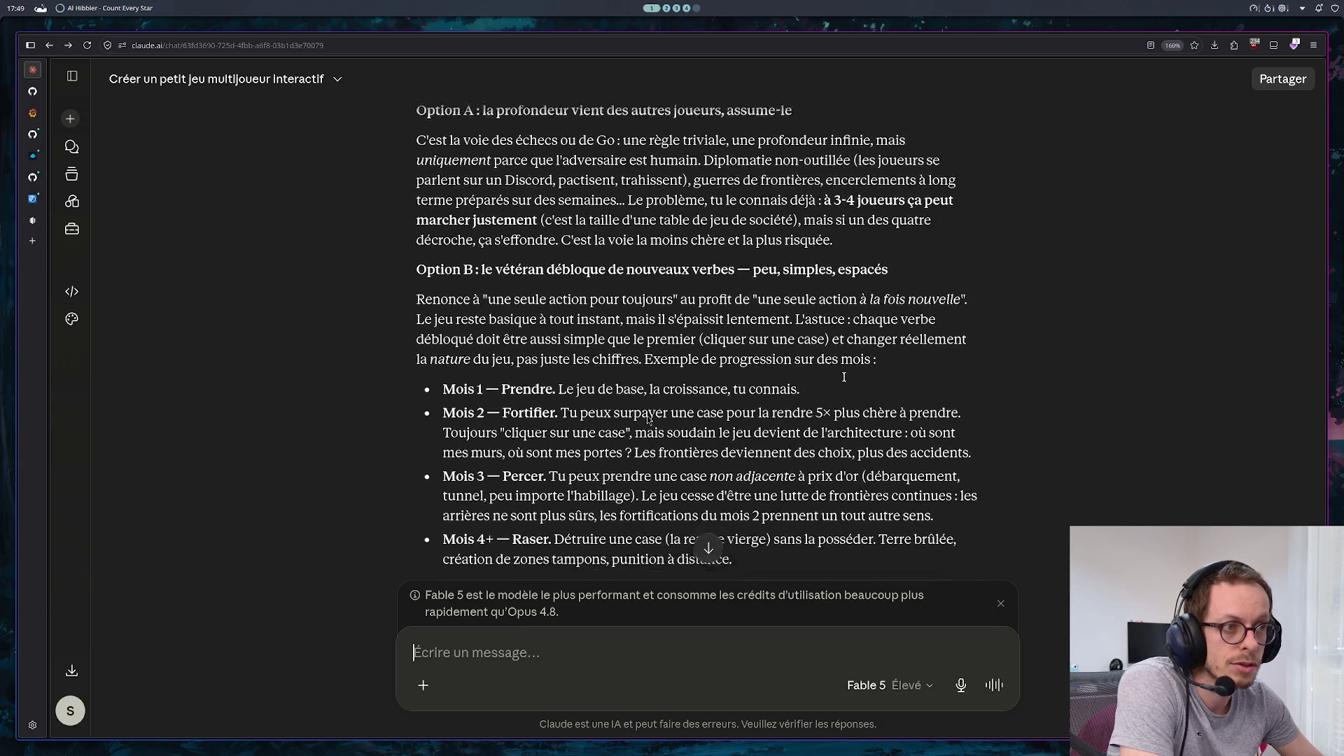
scroll(847, 383, "down", 5)
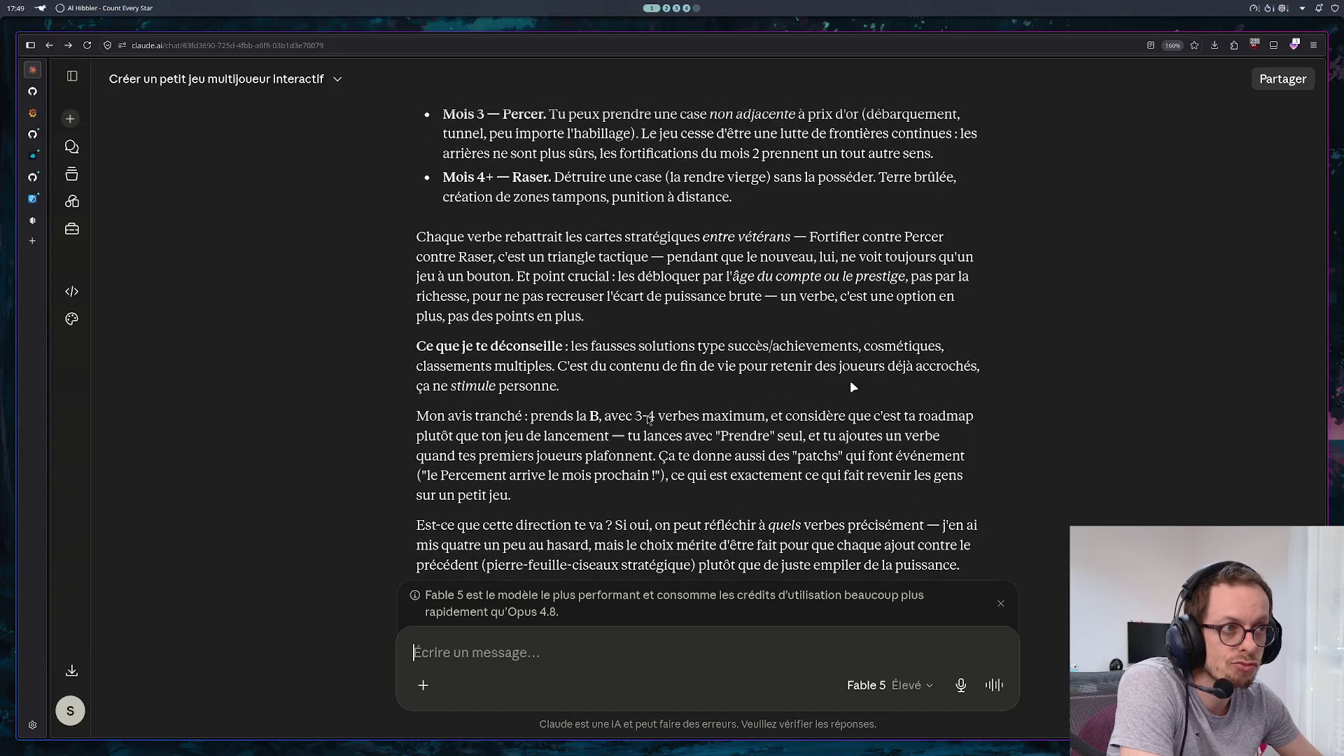
scroll(850, 380, "up", 3)
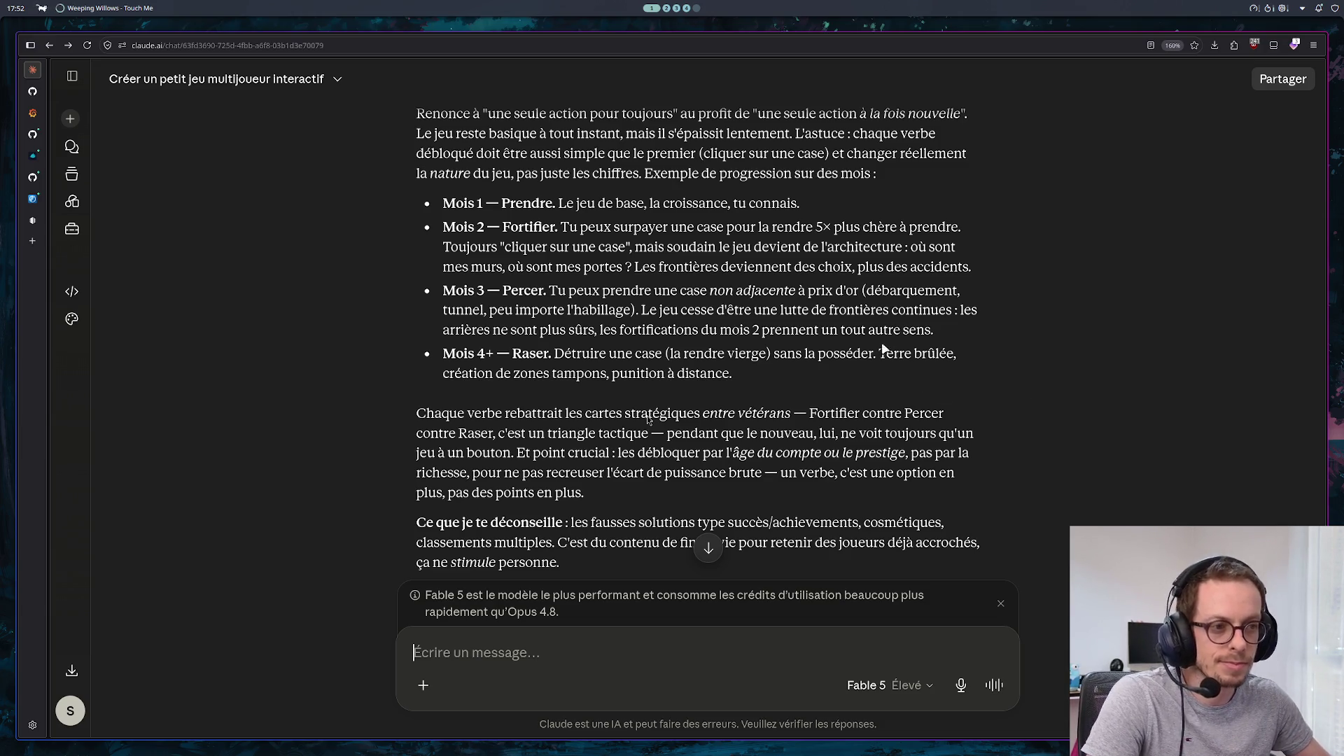
scroll(883, 348, "down", 5)
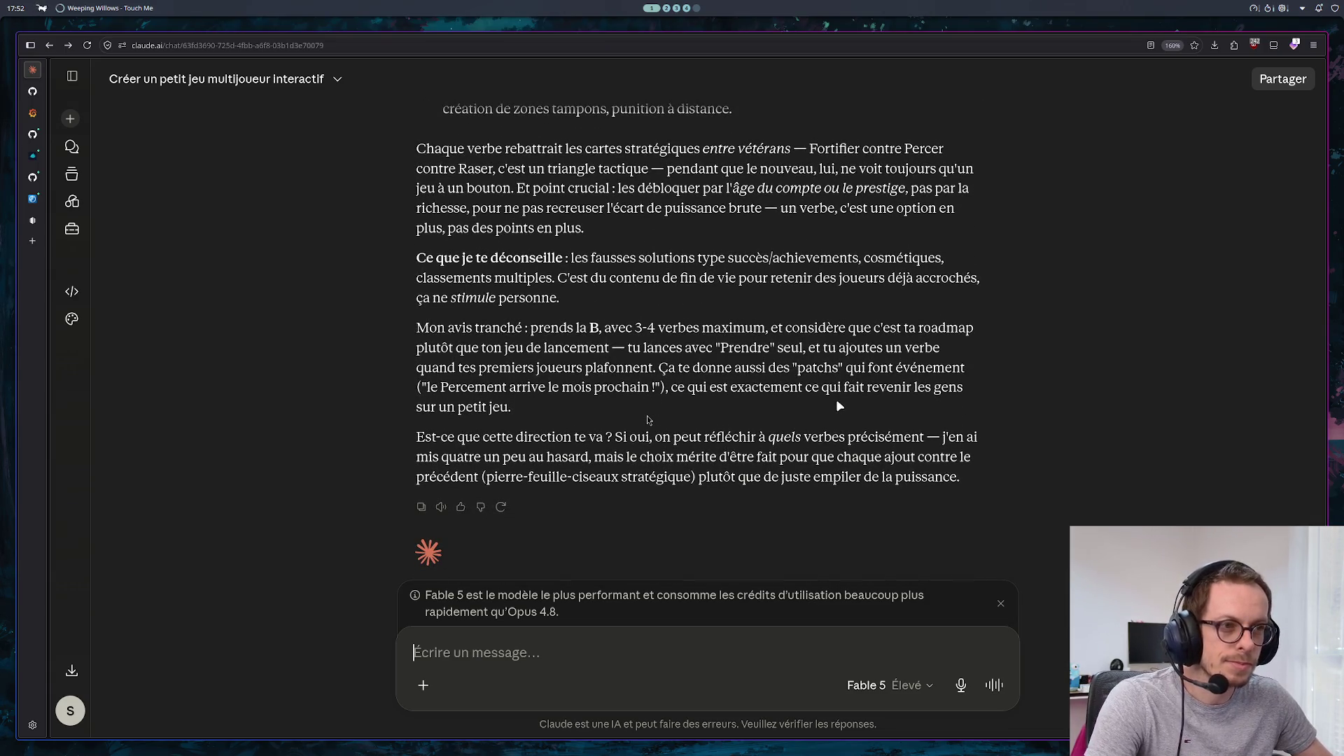
scroll(833, 420, "up", 8)
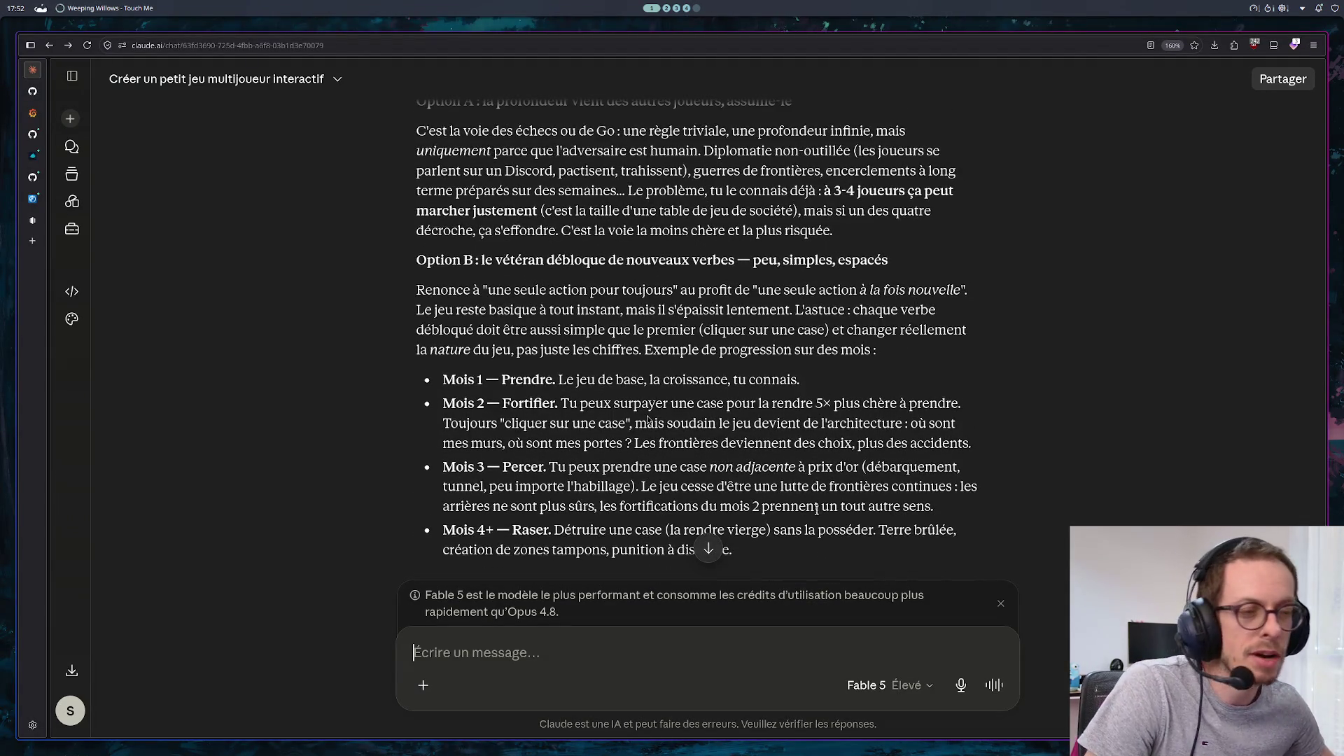
scroll(784, 413, "down", 2)
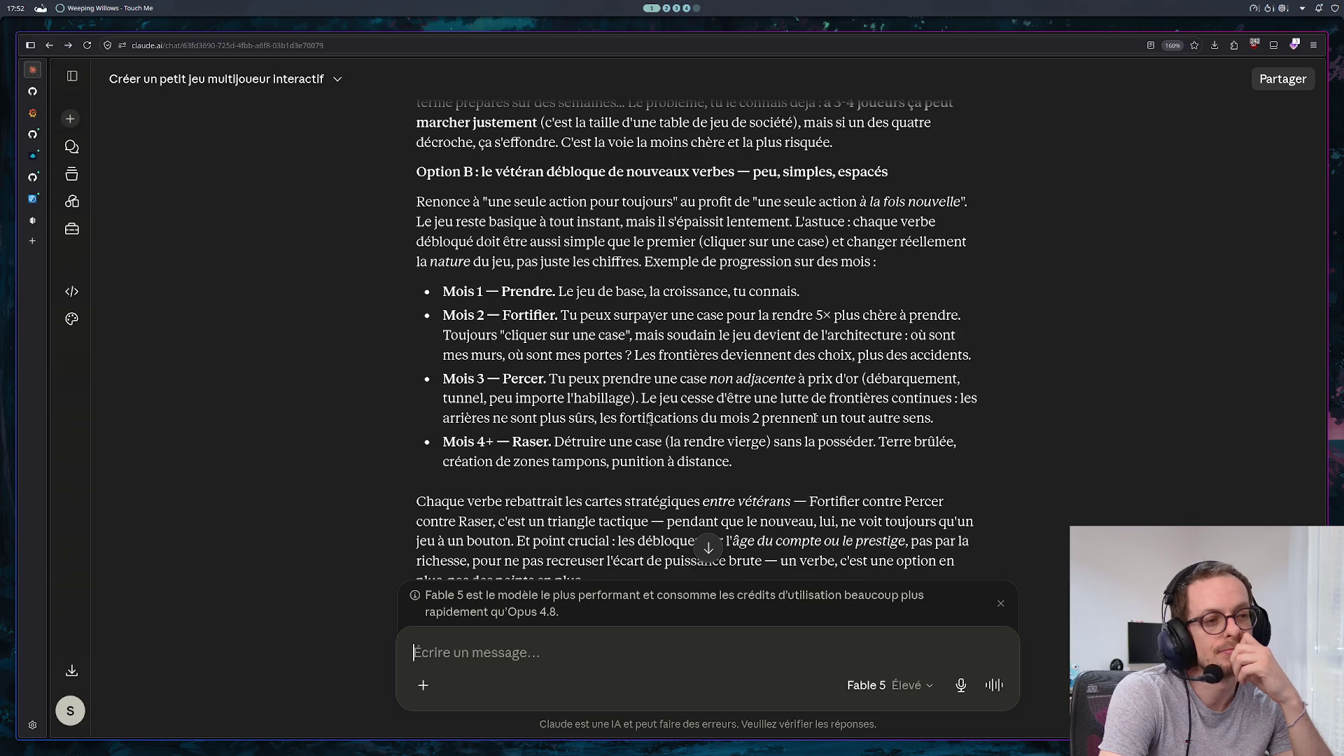
scroll(728, 181, "down", 5)
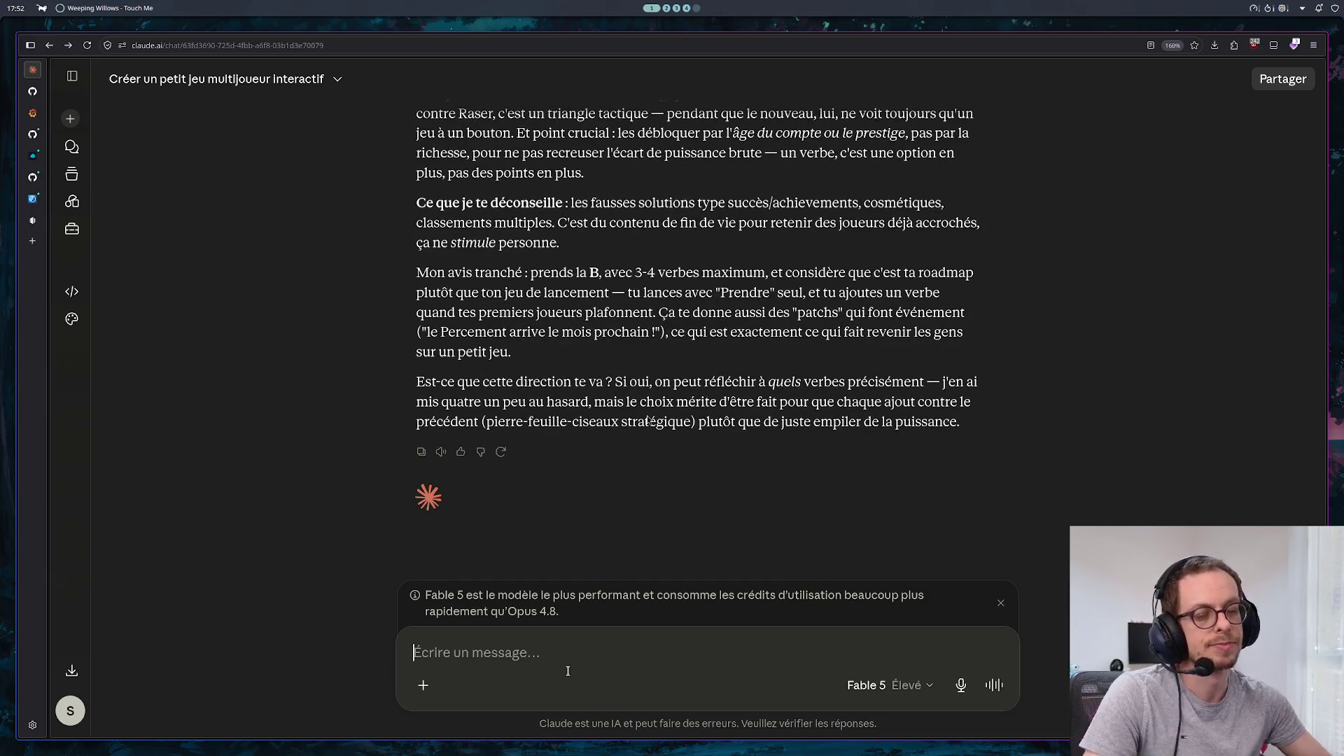
Ask Claude, in French, if a simple-but-hard-to-master game with a map works, and for alternatives
type("je ne sais pas ")
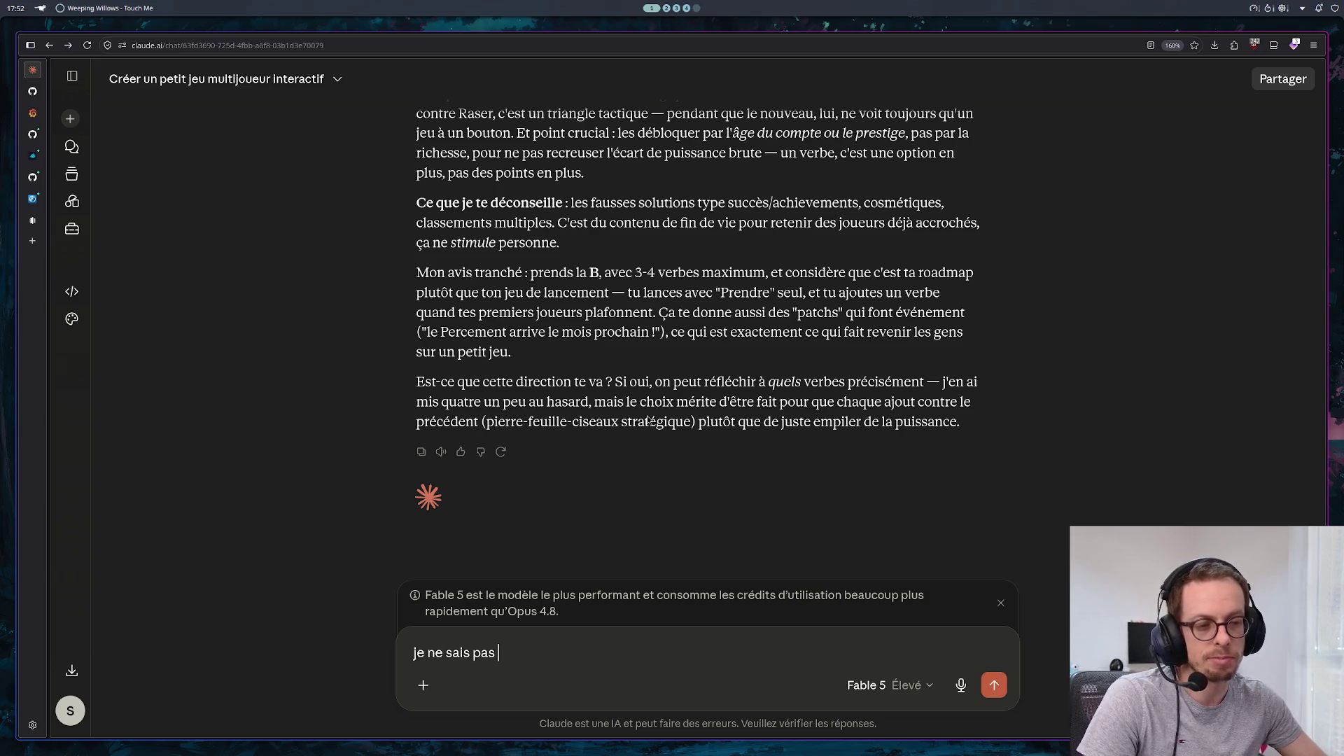
type("si on peun")
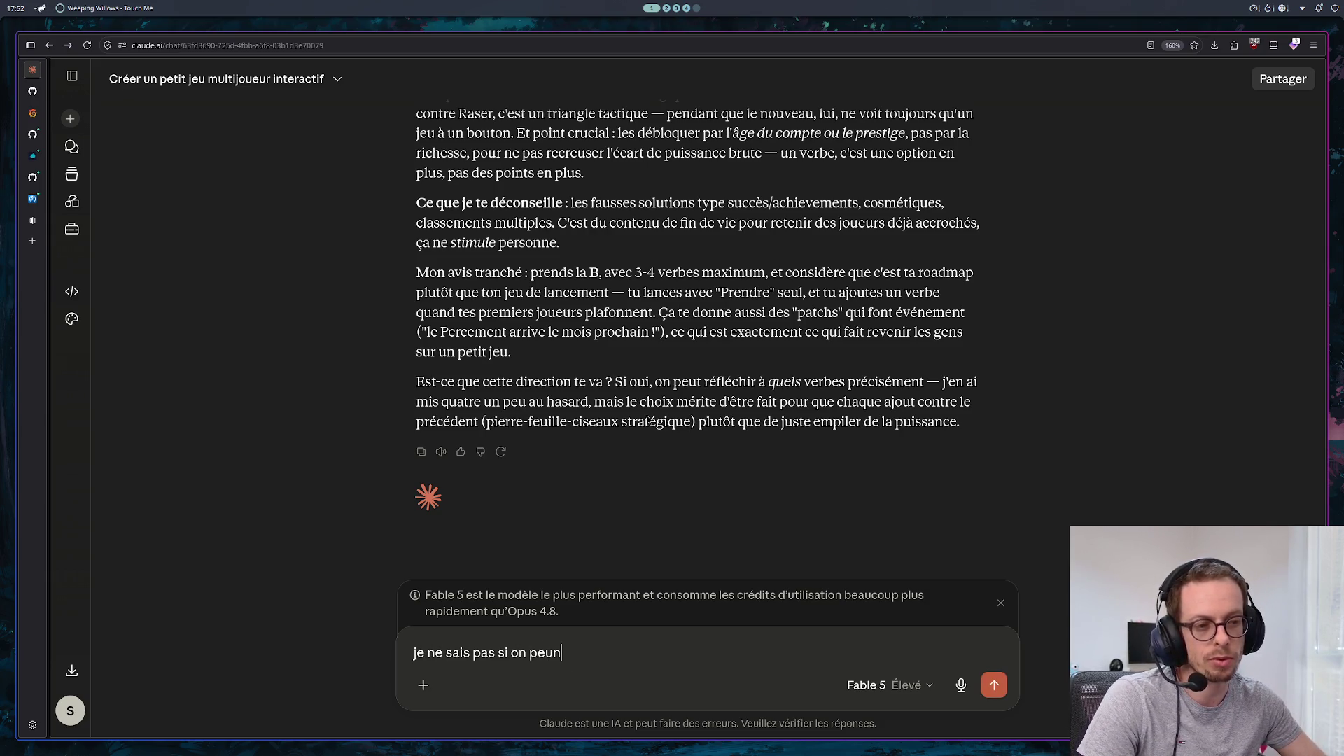
key("BackSpace")
type("t f")
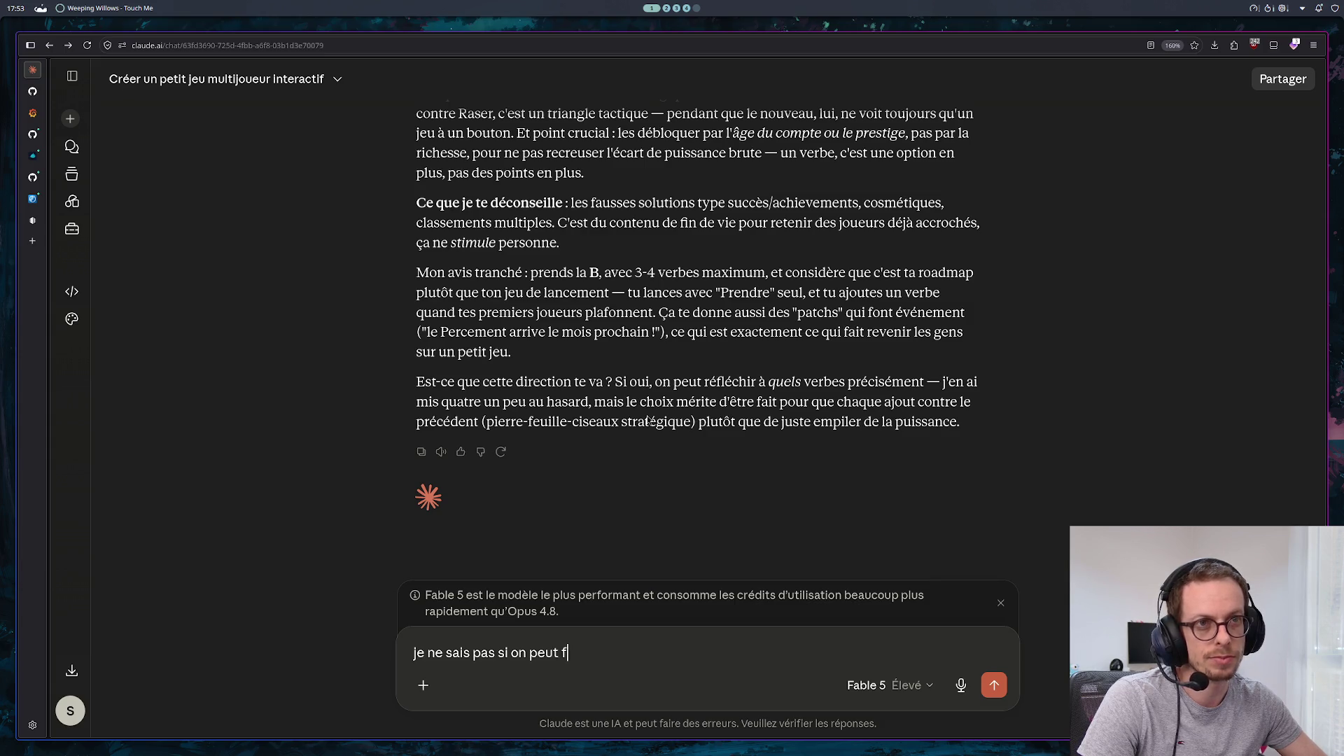
key("BackSpace")
type("avoir un")
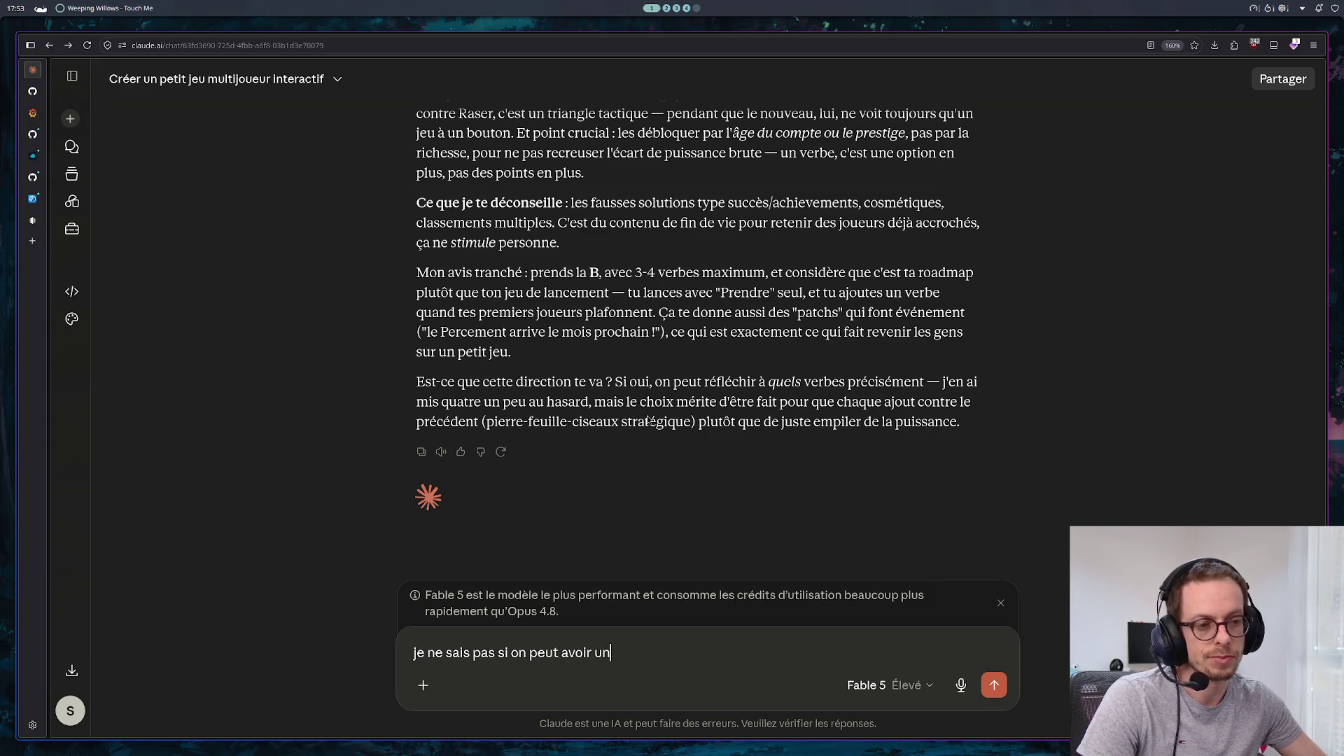
type(" principe ")
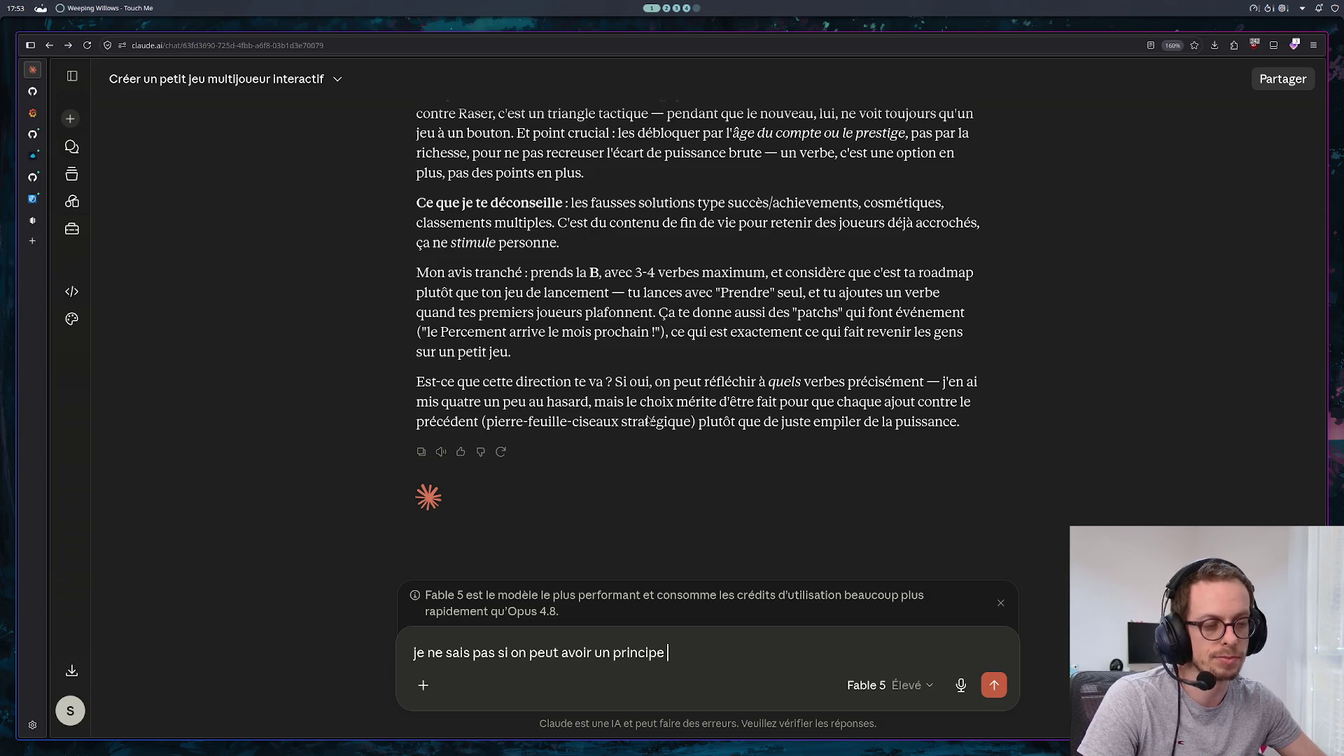
type("simple m")
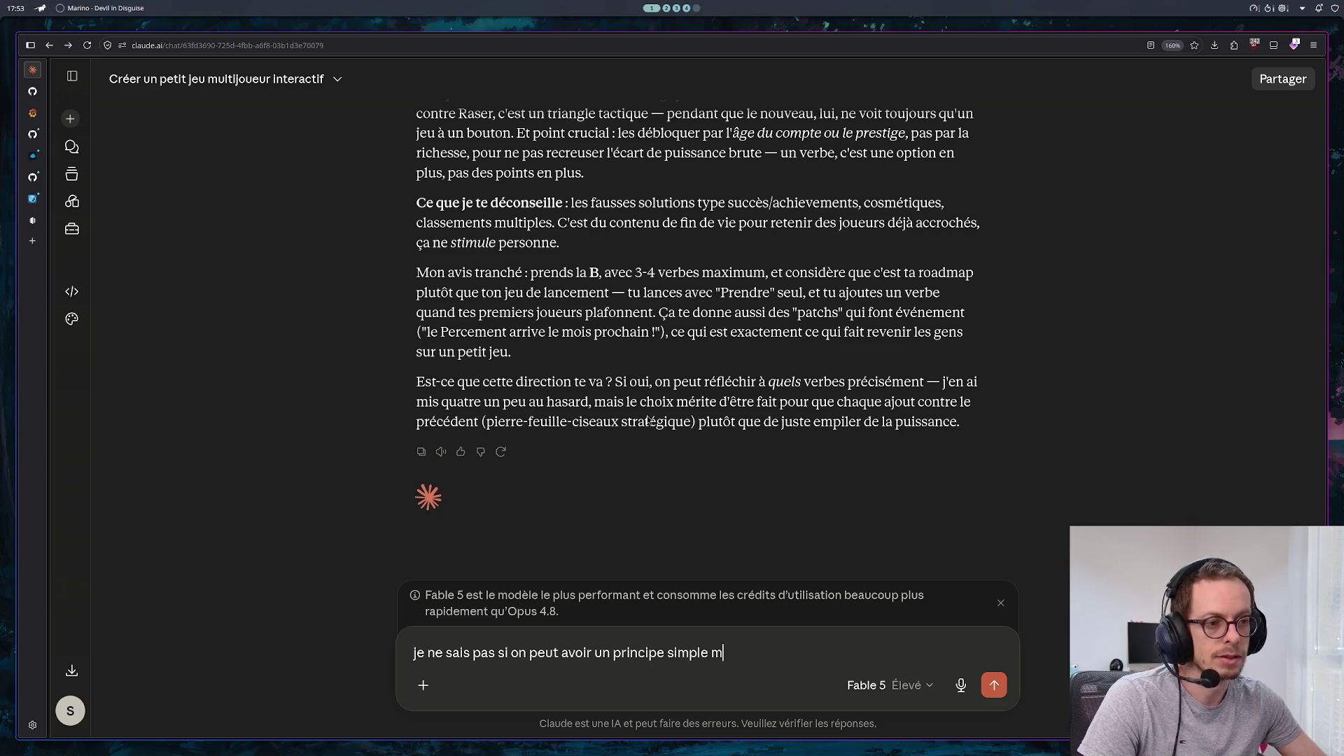
type("ais difficile")
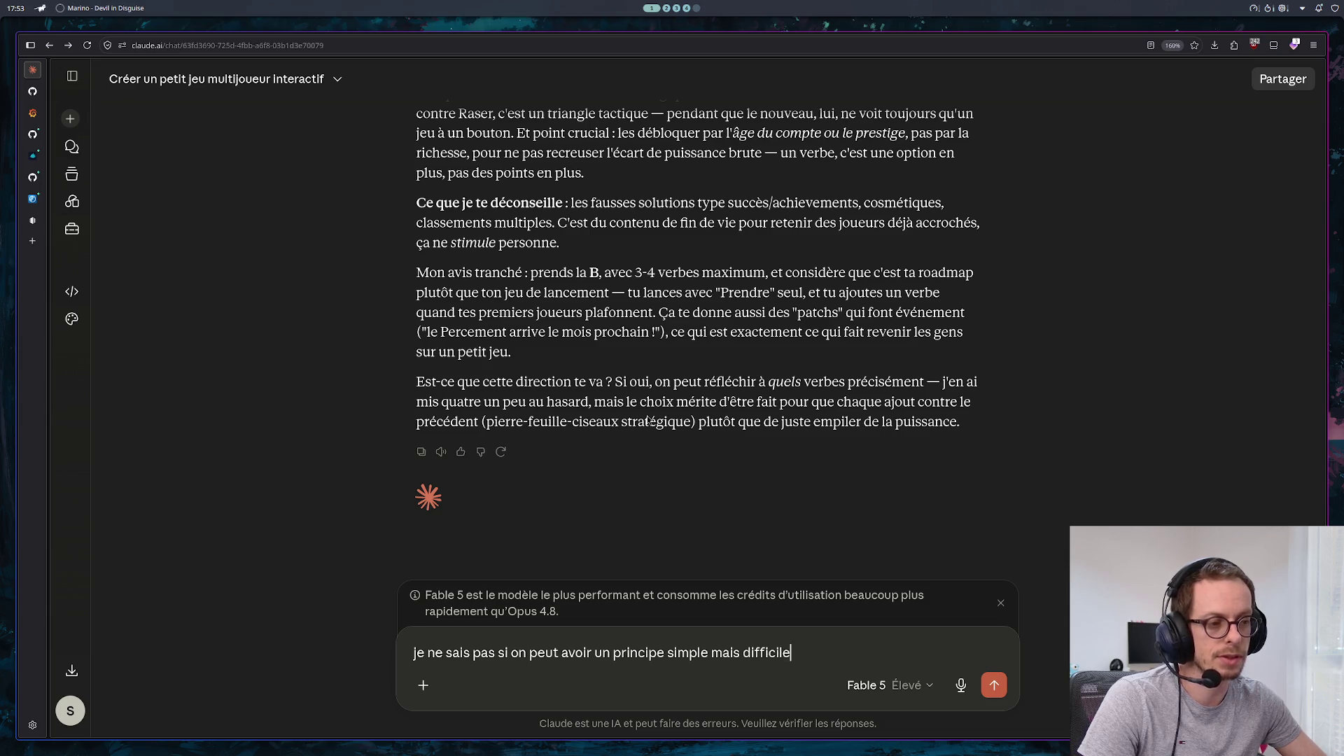
type(" à master")
key("BackSpace")
key("BackSpace")
key("BackSpace")
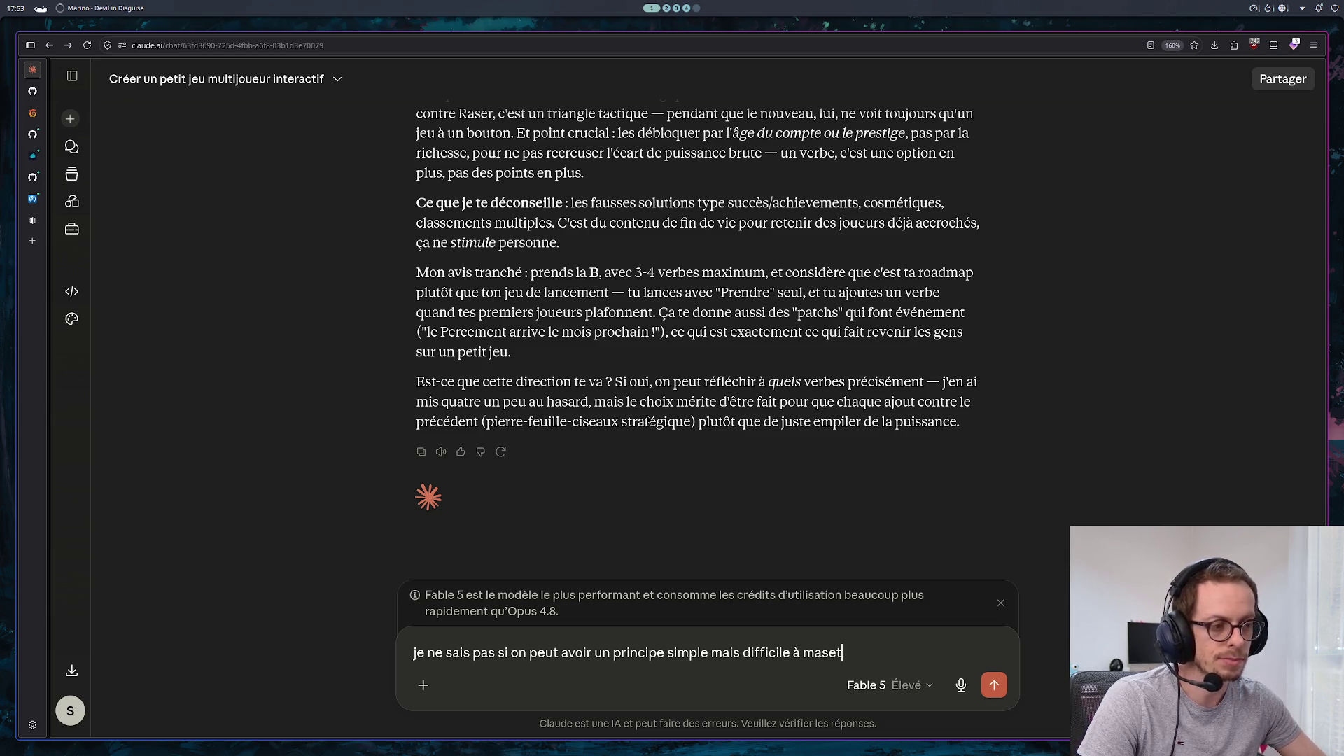
key("BackSpace")
key("BackSpace")
key("BackSpace")
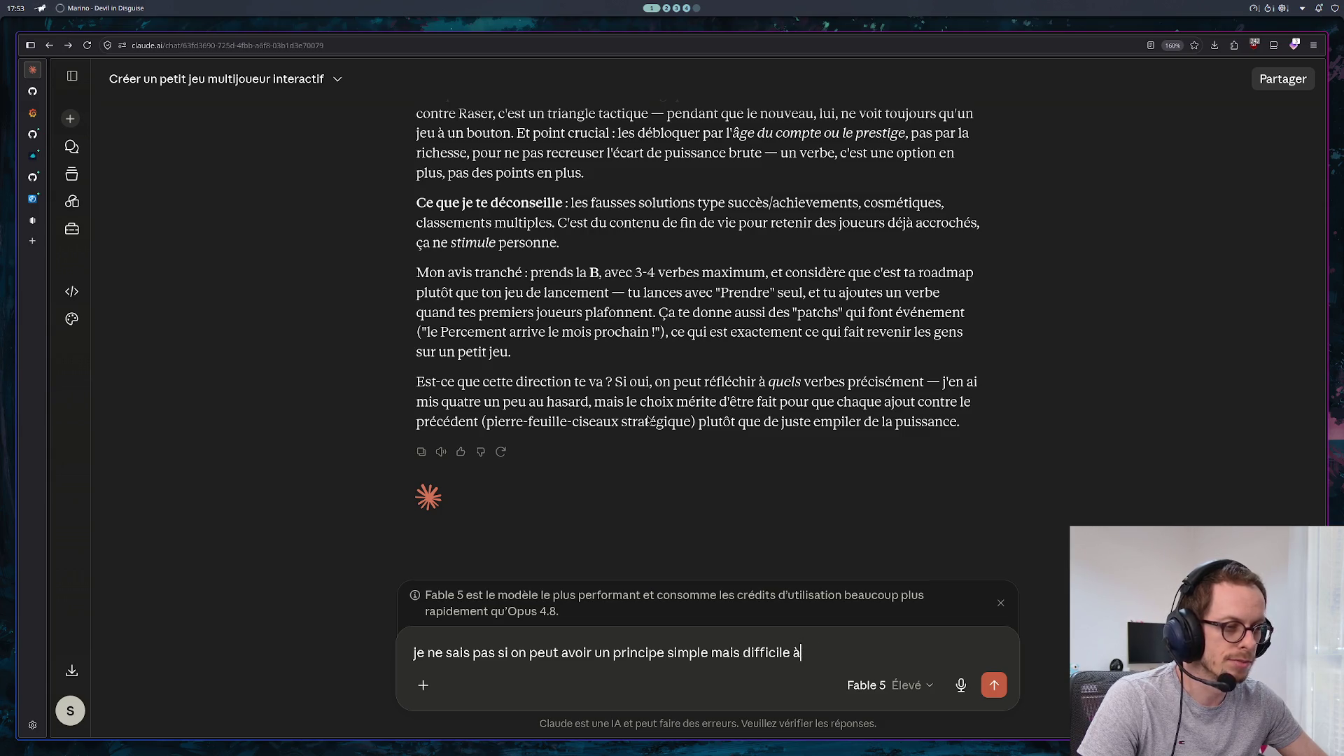
type(" être pro")
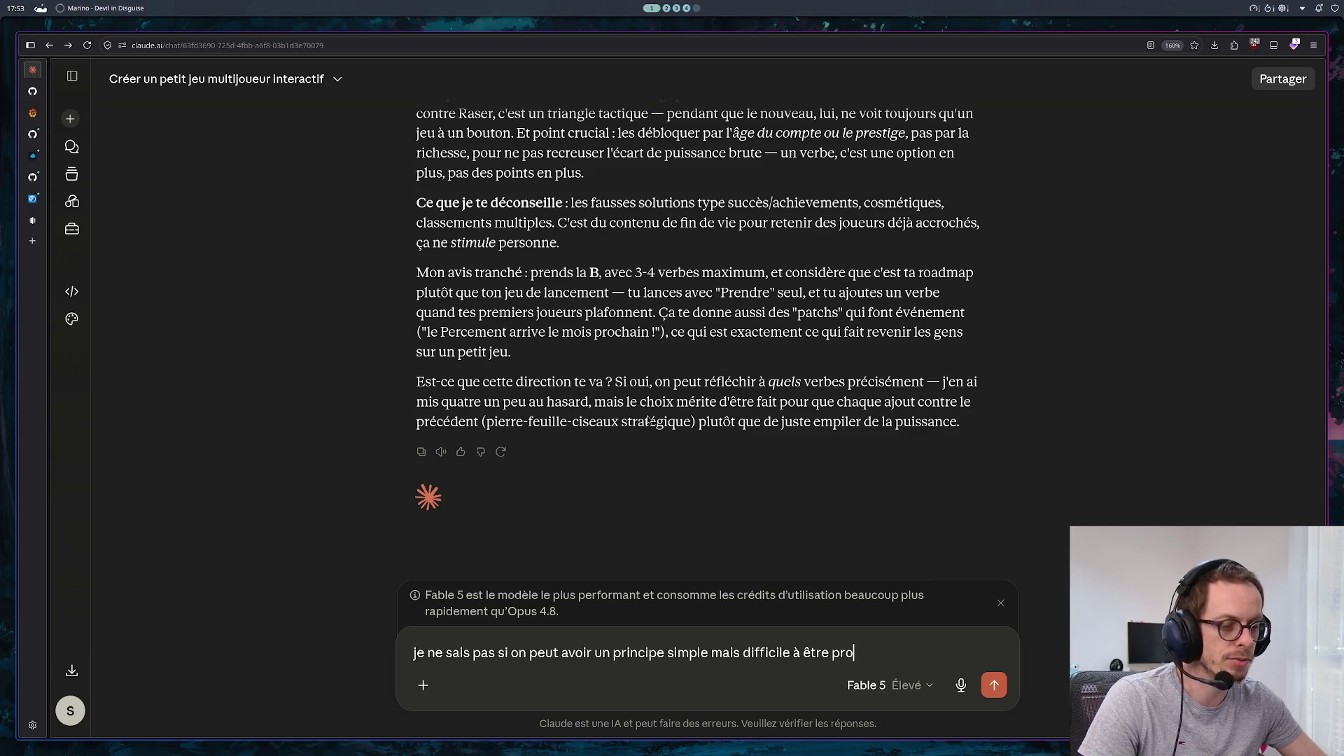
type(" avec un je")
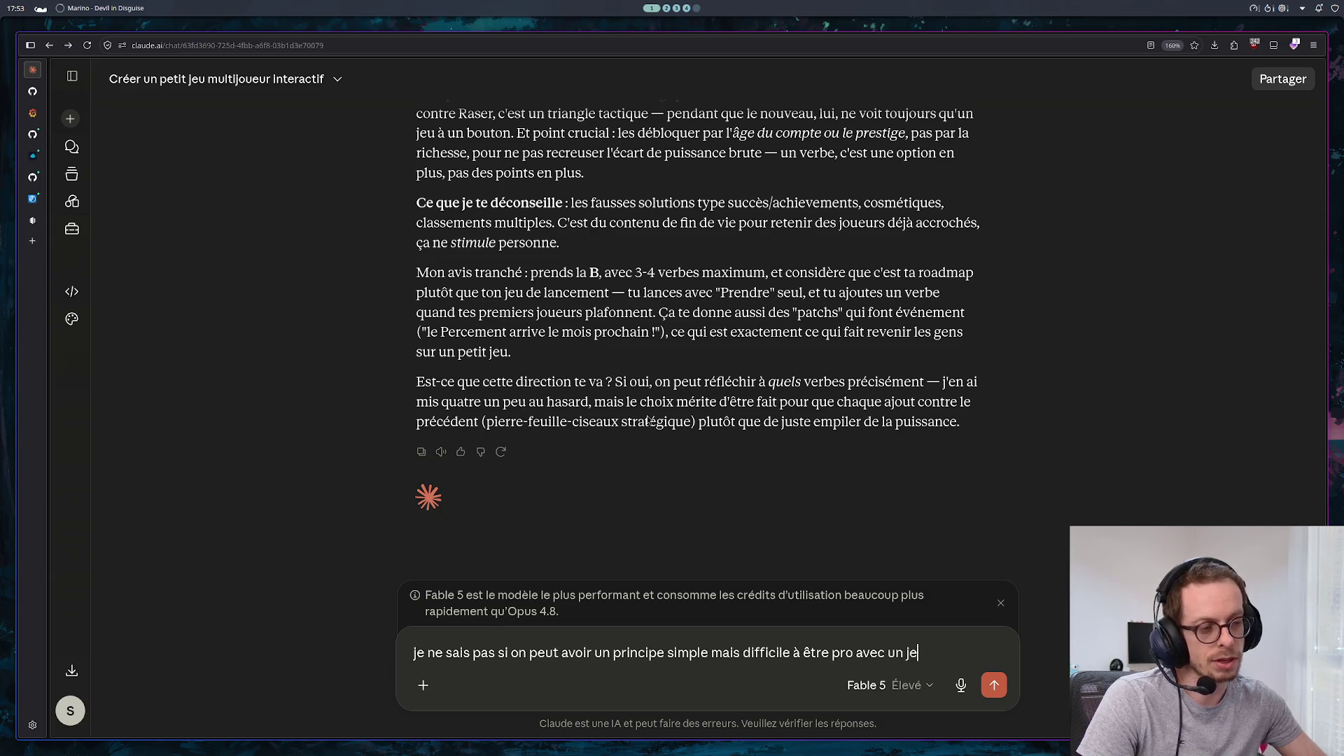
type("u avec un")
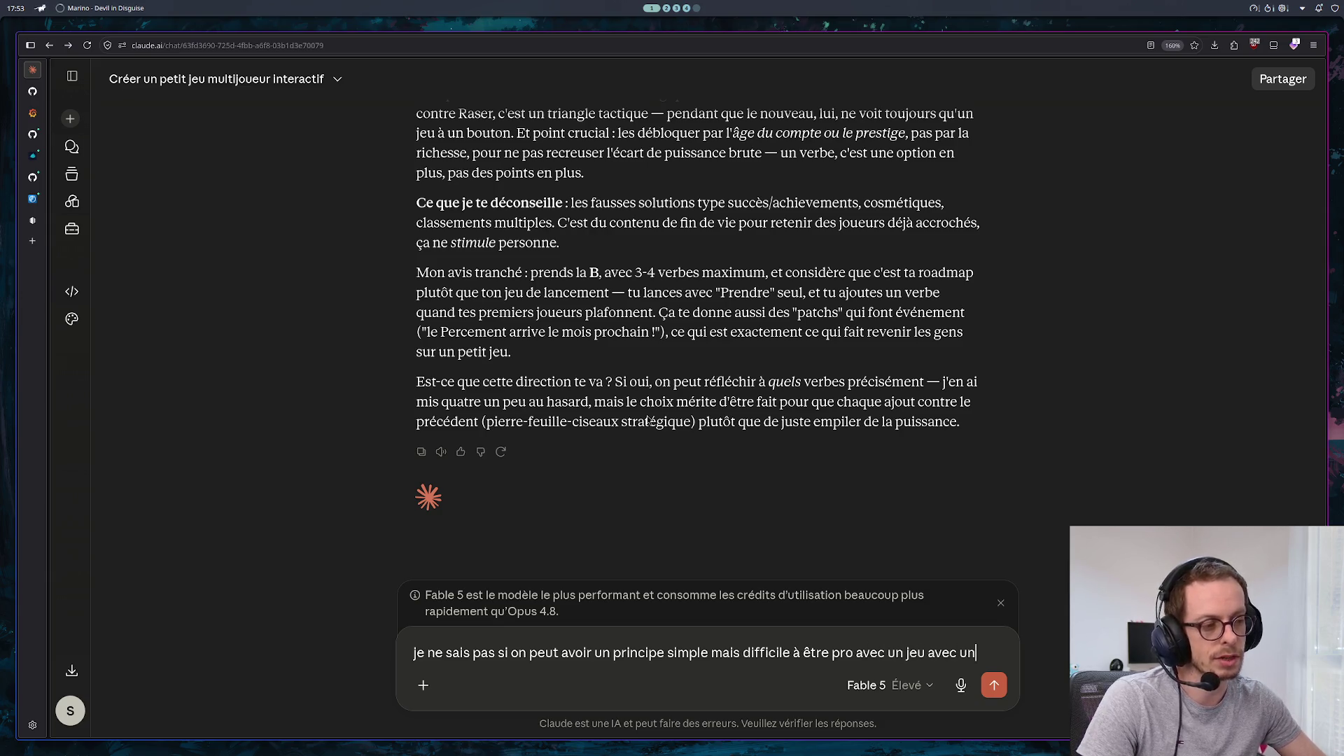
type("e map, quel aut")
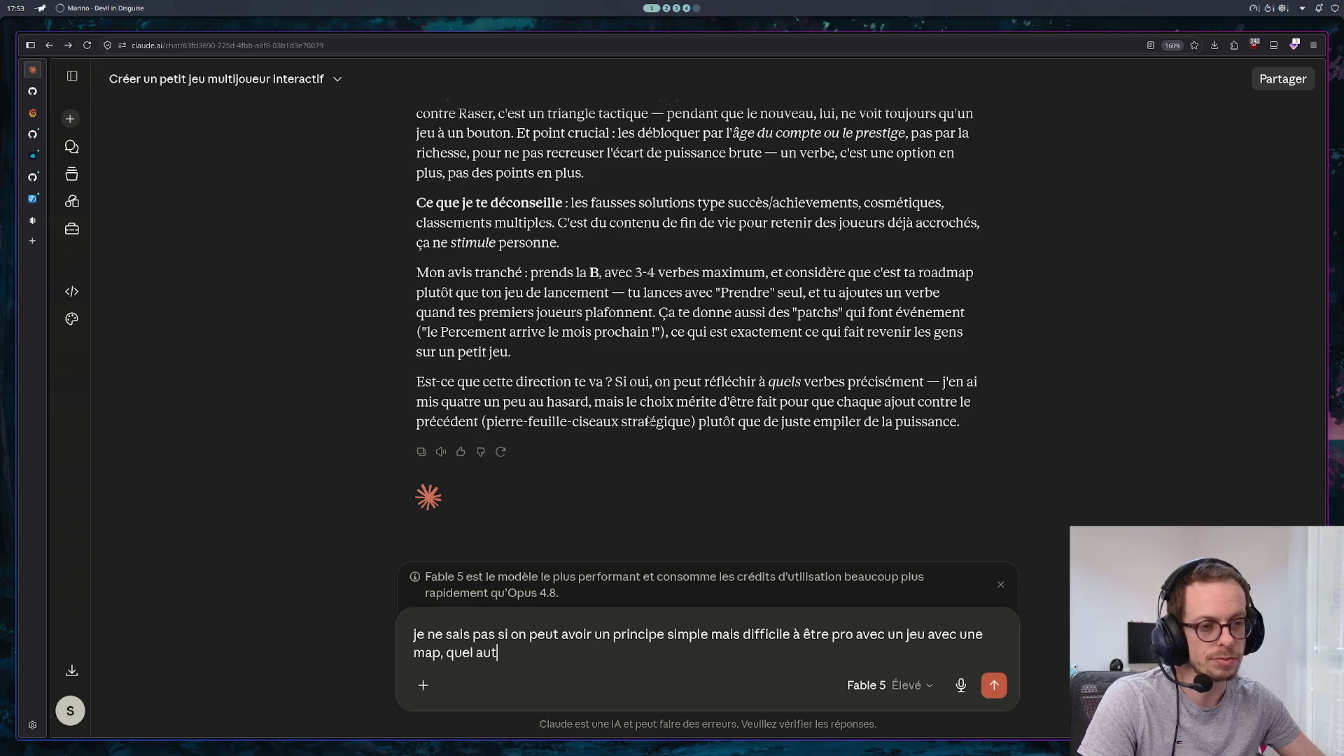
type("re je")
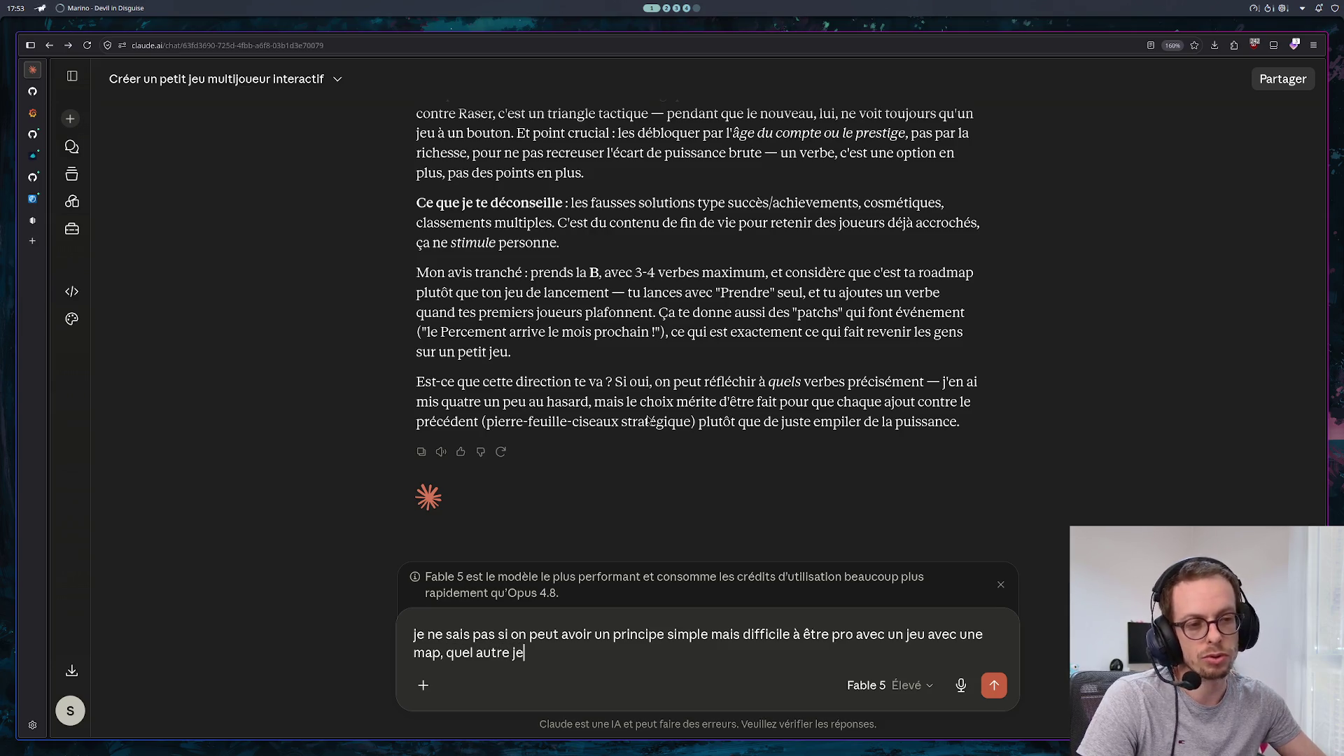
type("u tu pourrami")
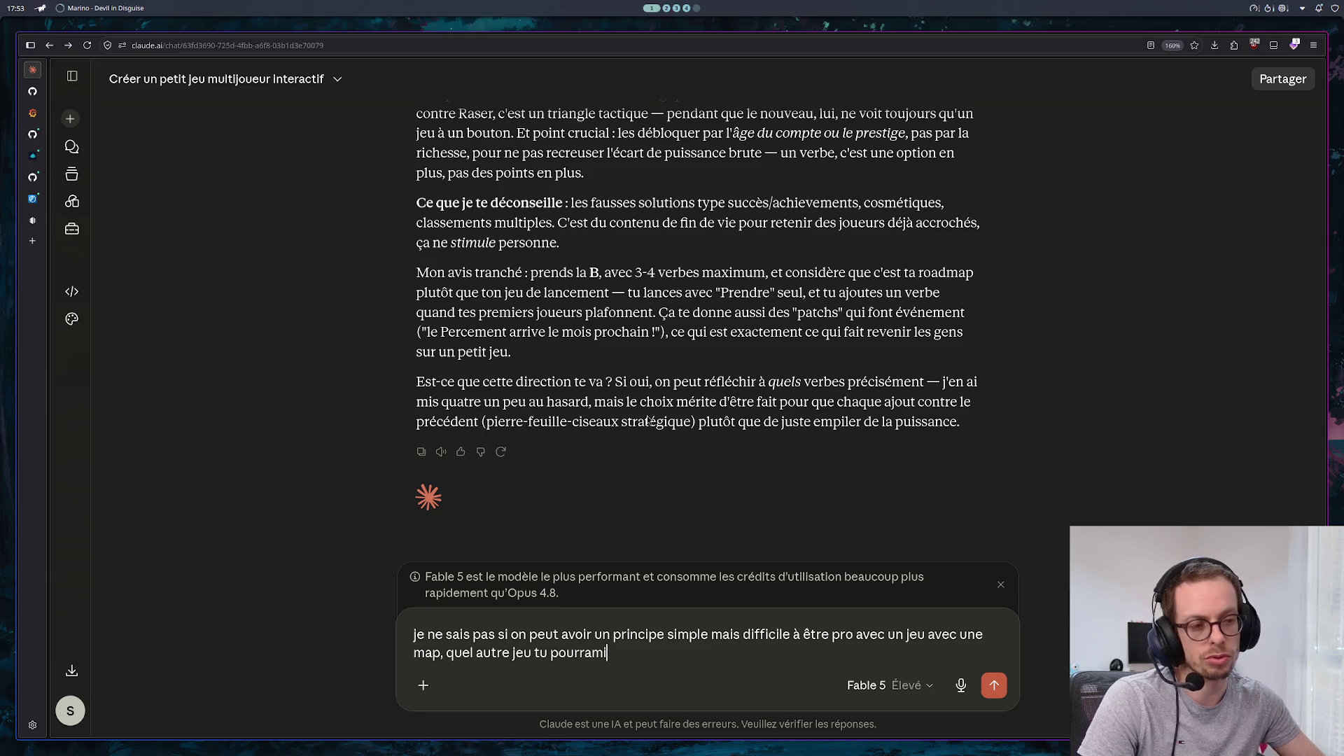
key("BackSpace")
key("BackSpace")
type("is me prop")
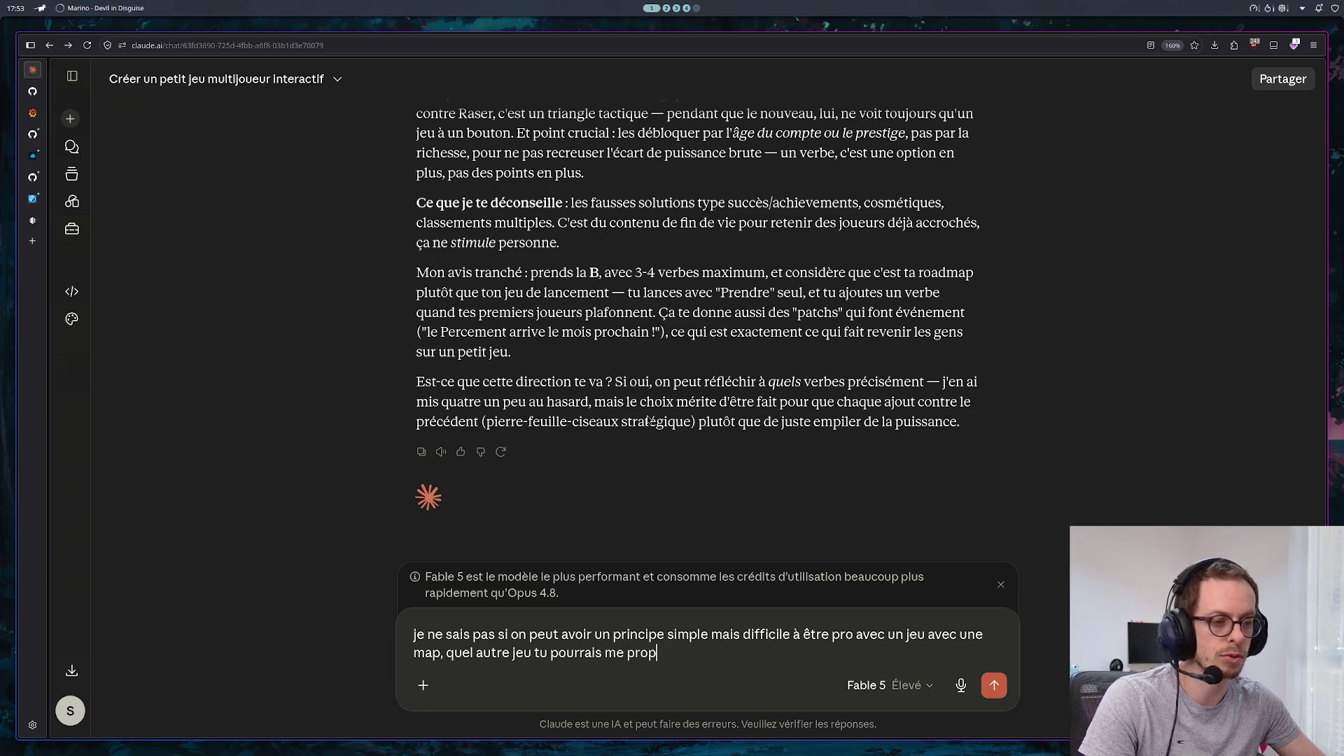
type("oser ?")
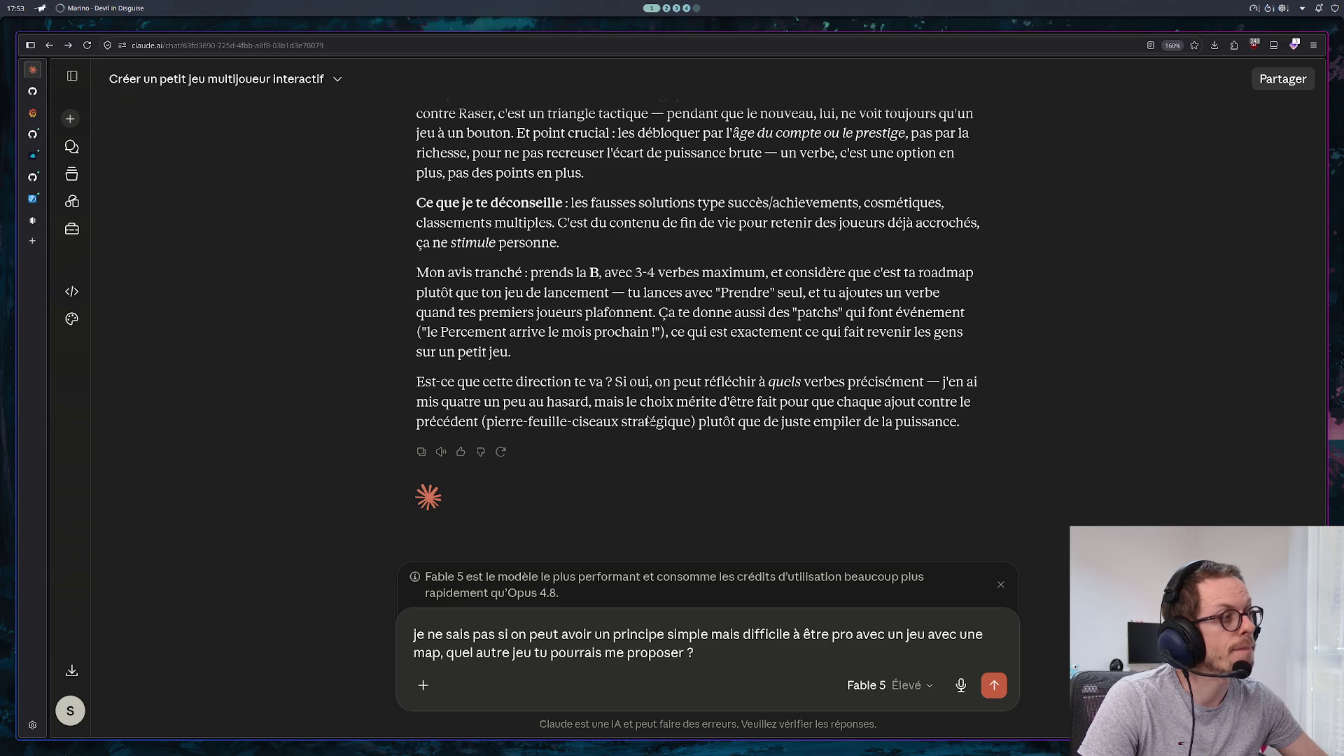
key("Return")
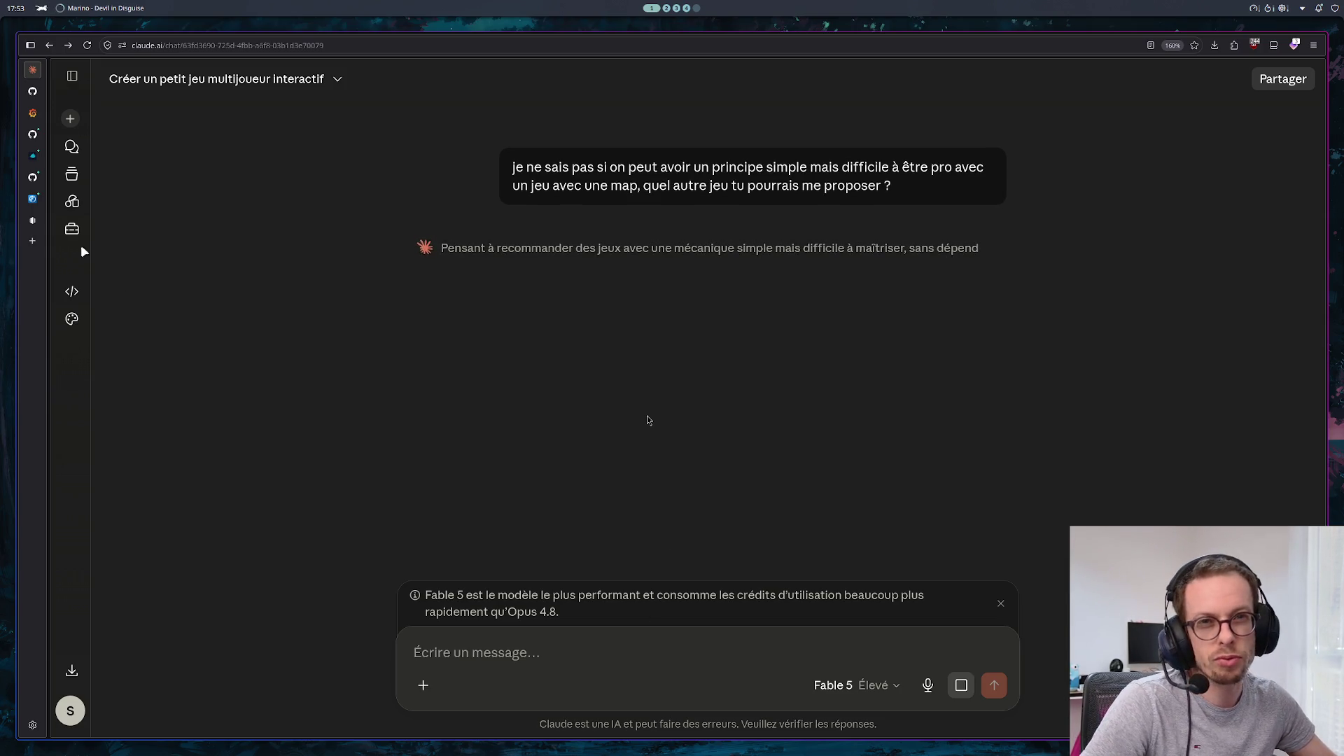
key("ctrl+t")
Search Google for 'coupe du monde 2026' in a new tab
type("console.hetzner.com/")
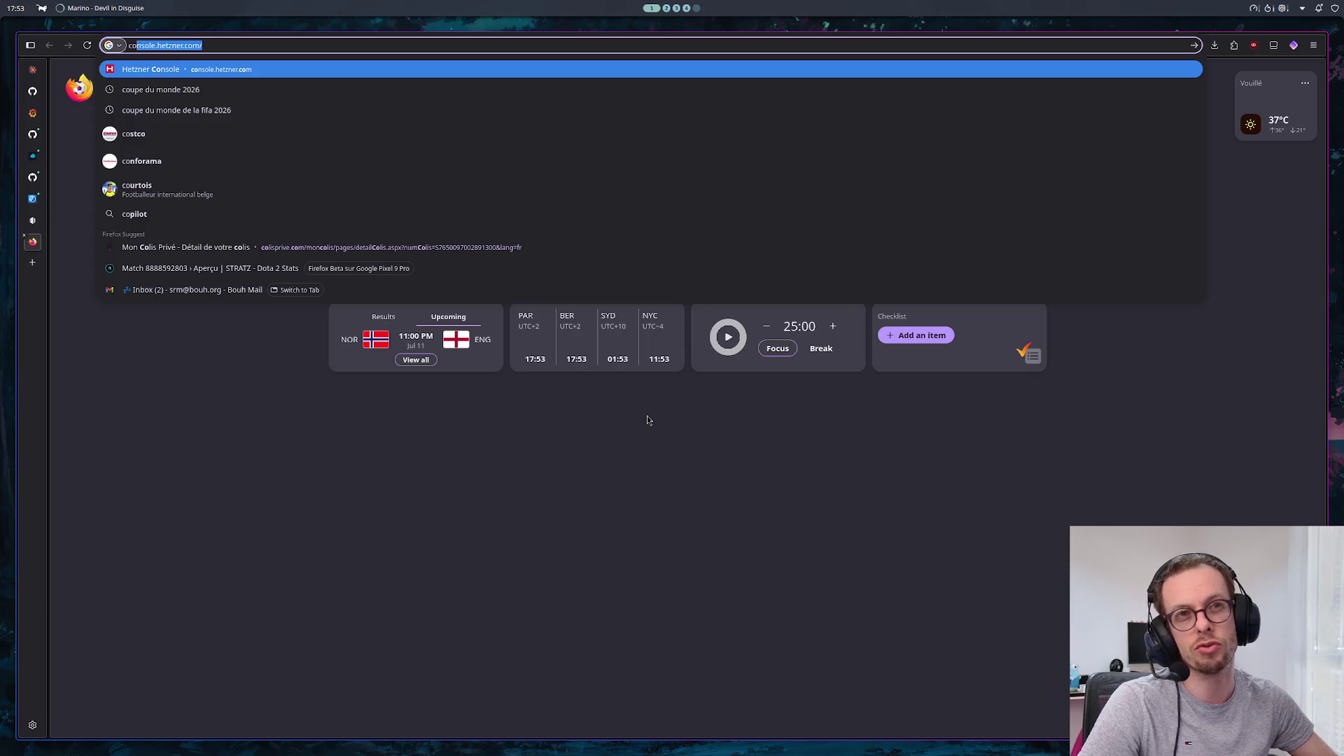
key("Down")
key("Return")
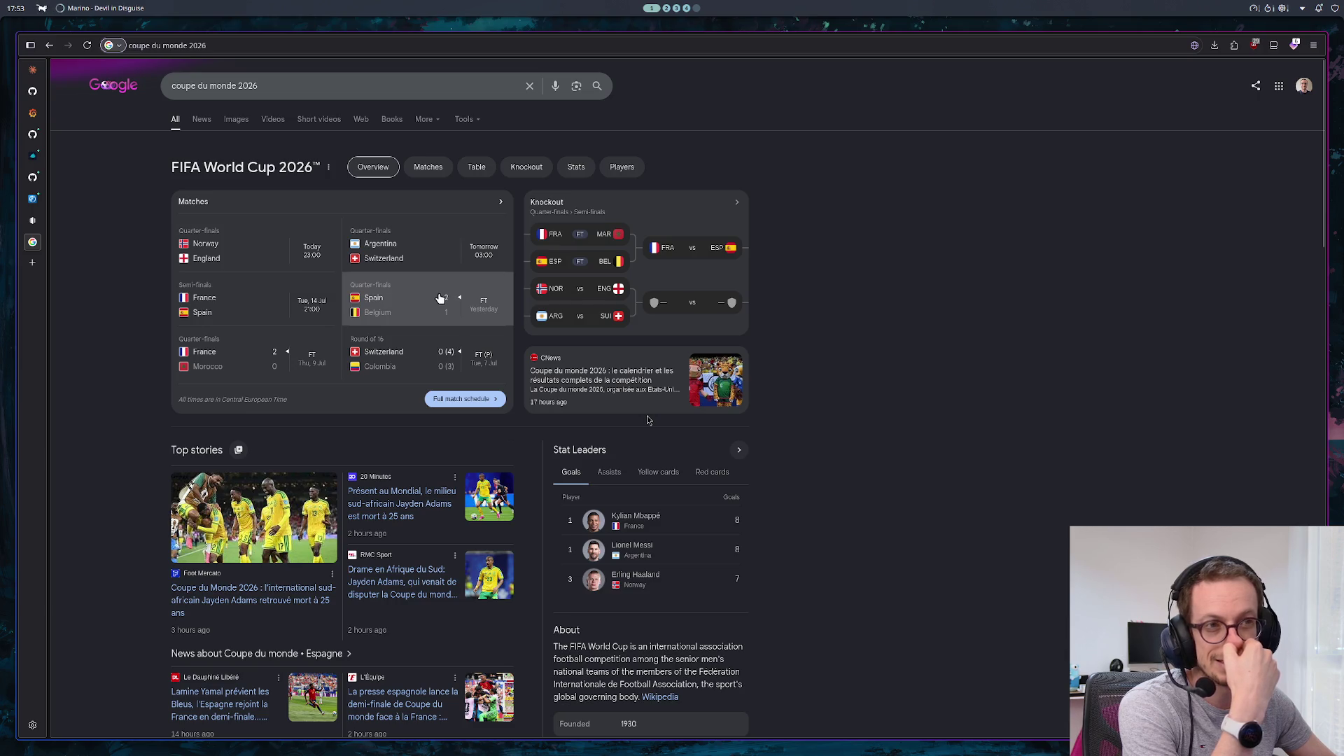
Check today's date and weather, then return to the Claude conversation
left_click(18, 9)
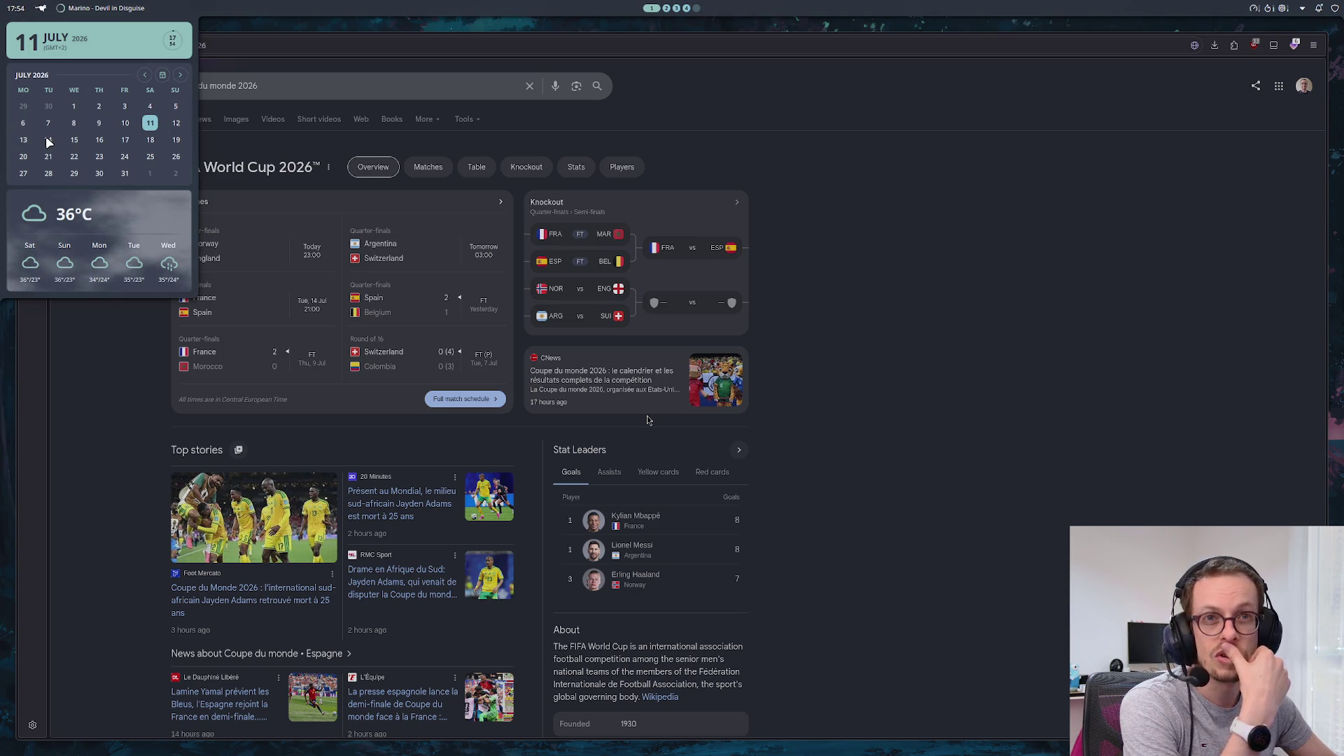
left_click(89, 406)
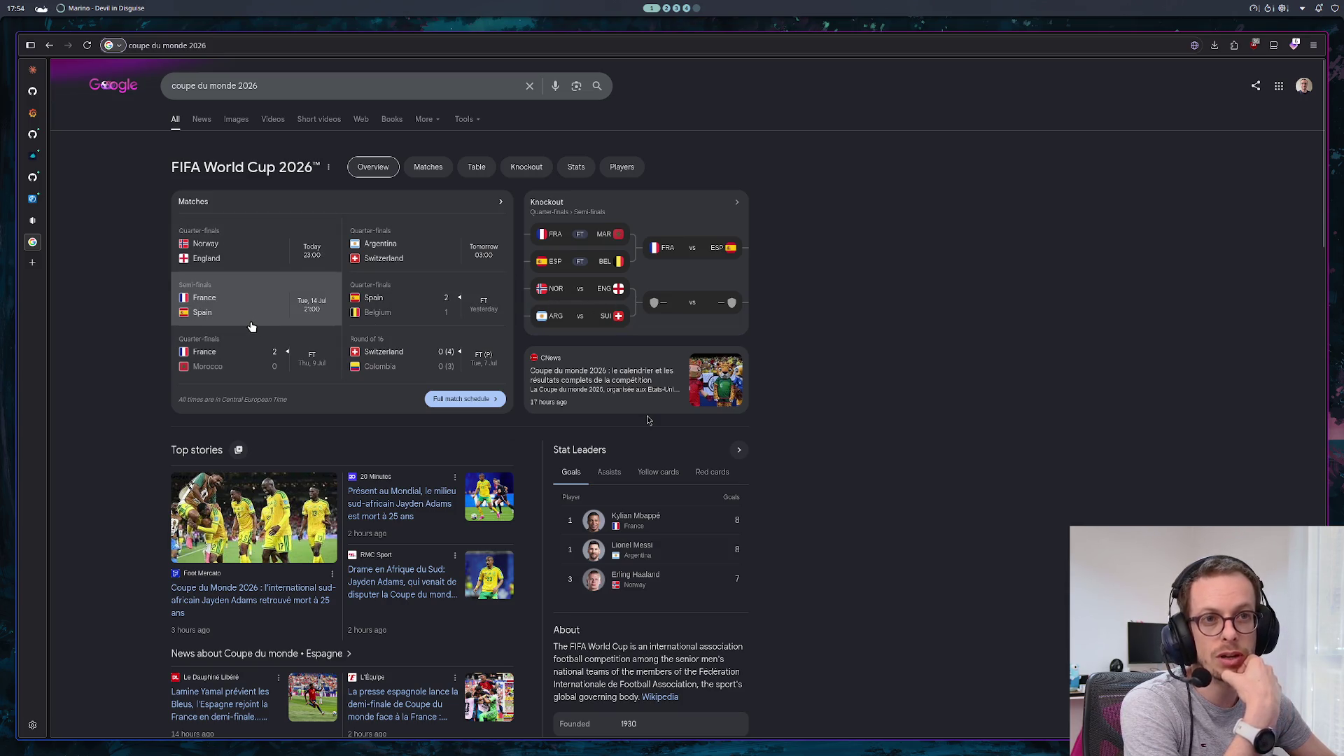
left_click(30, 242)
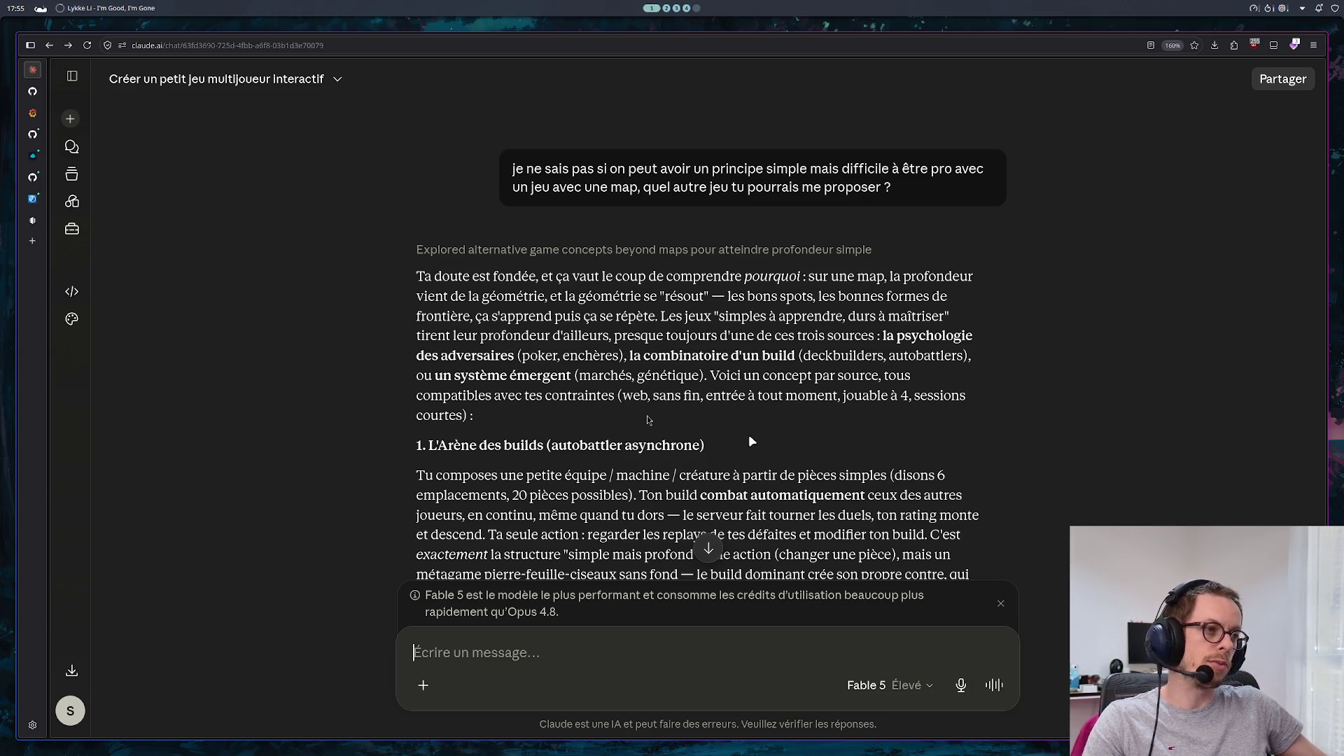
scroll(737, 434, "down", 2)
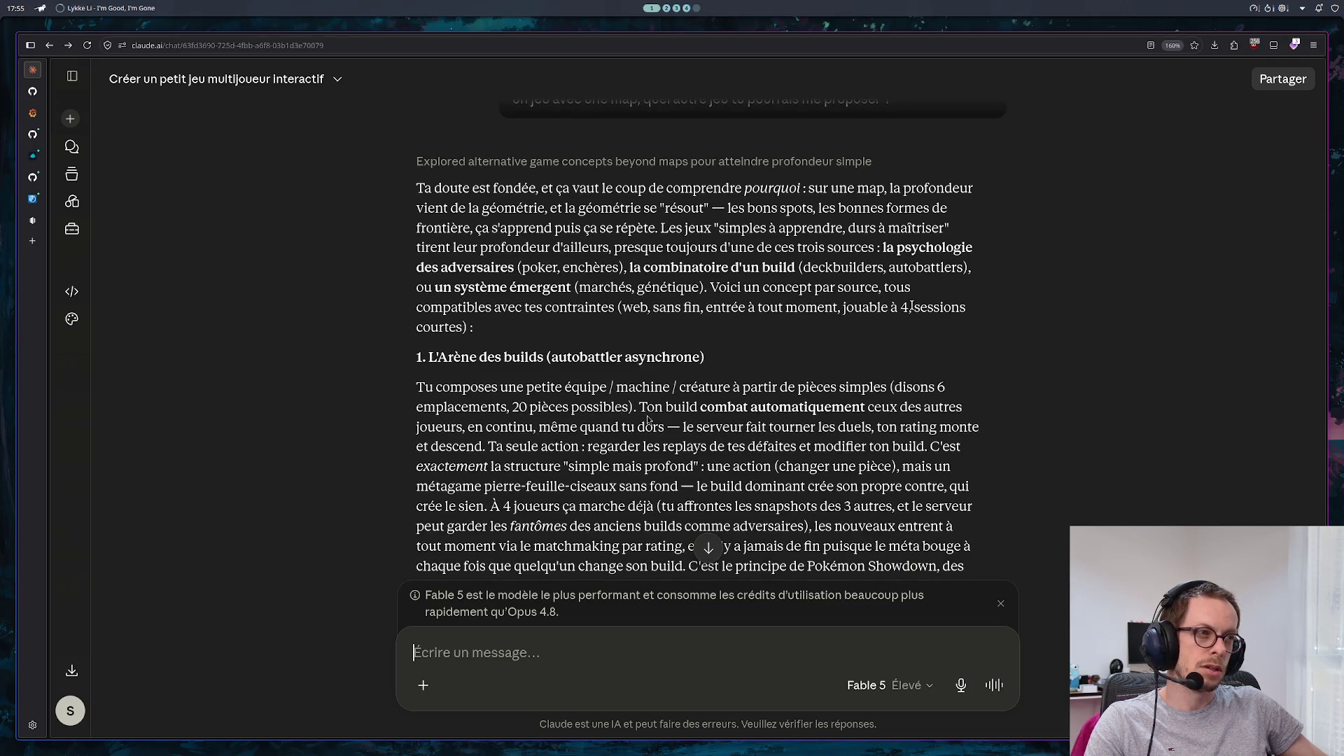
left_click_drag(913, 307, 918, 326)
left_click_drag(461, 324, 459, 323)
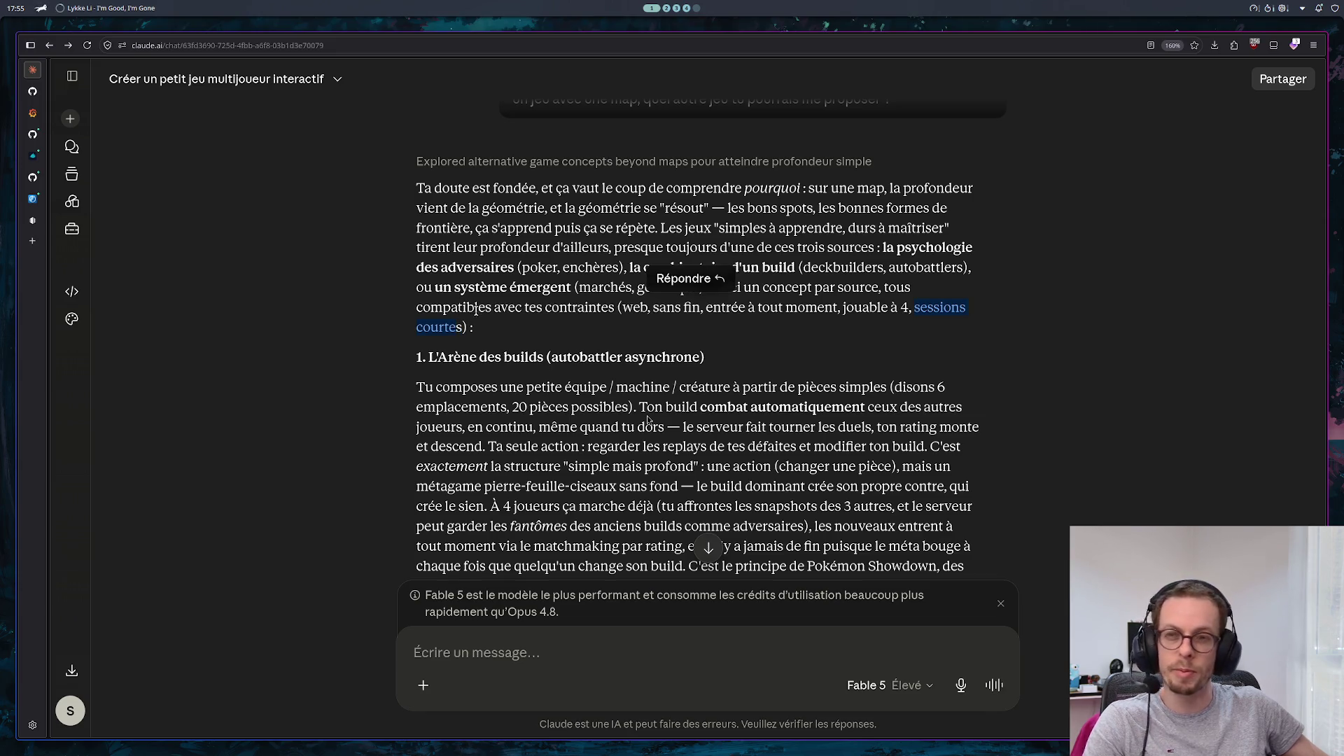
scroll(724, 327, "down", 3)
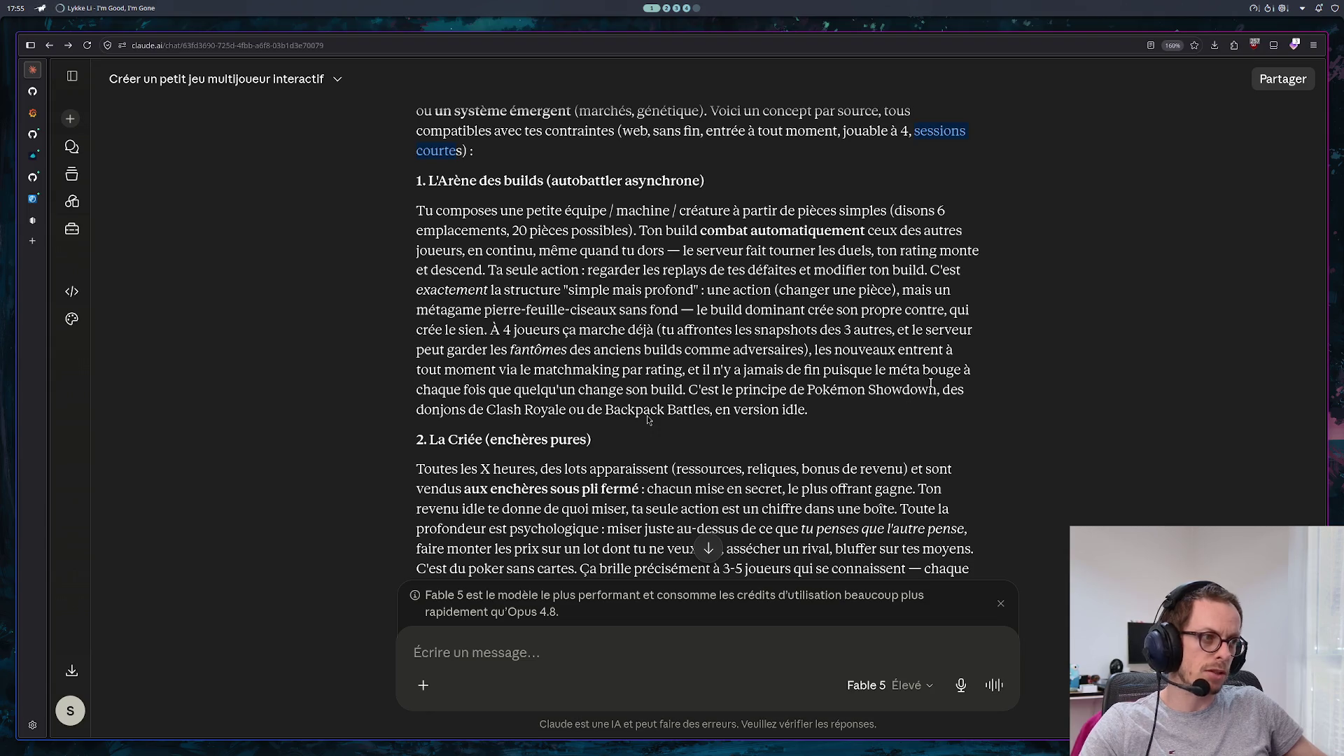
left_click_drag(937, 390, 808, 390)
key("ctrl+c")
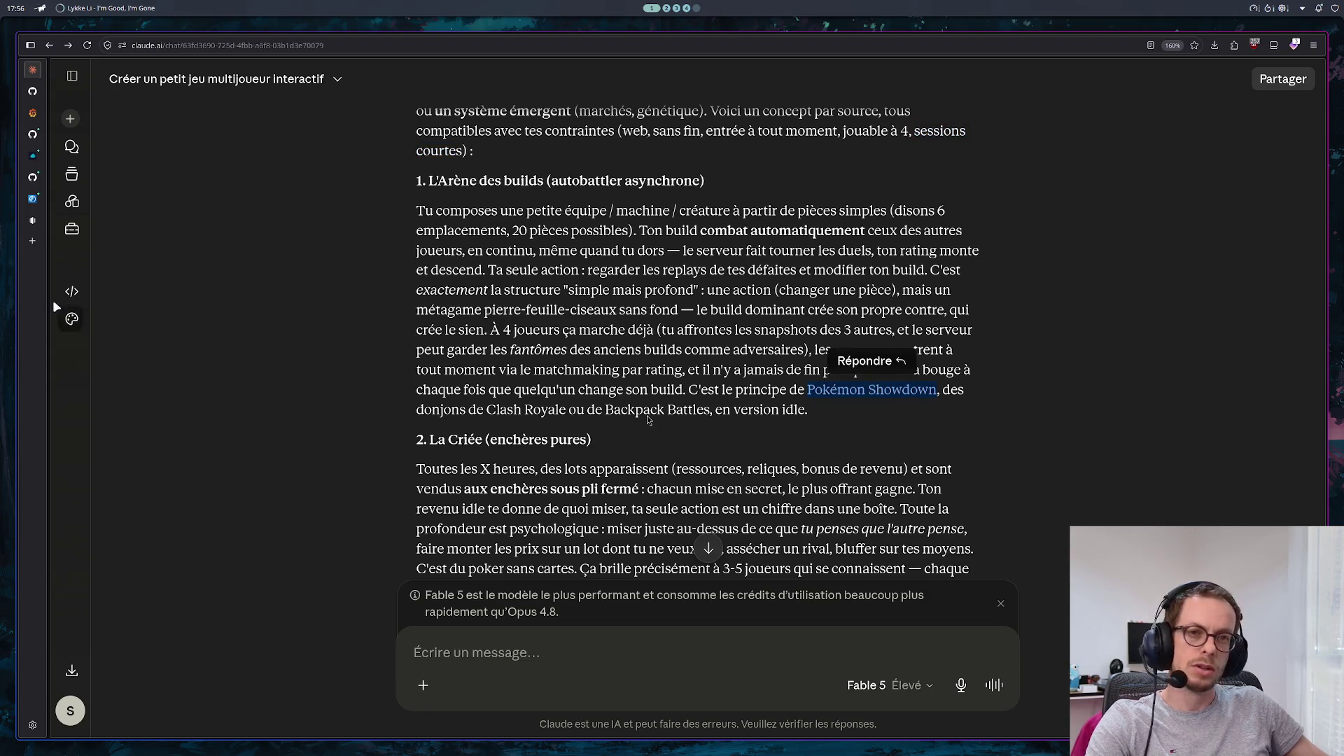
key("ctrl+t")
key("ctrl+v")
key("Return")
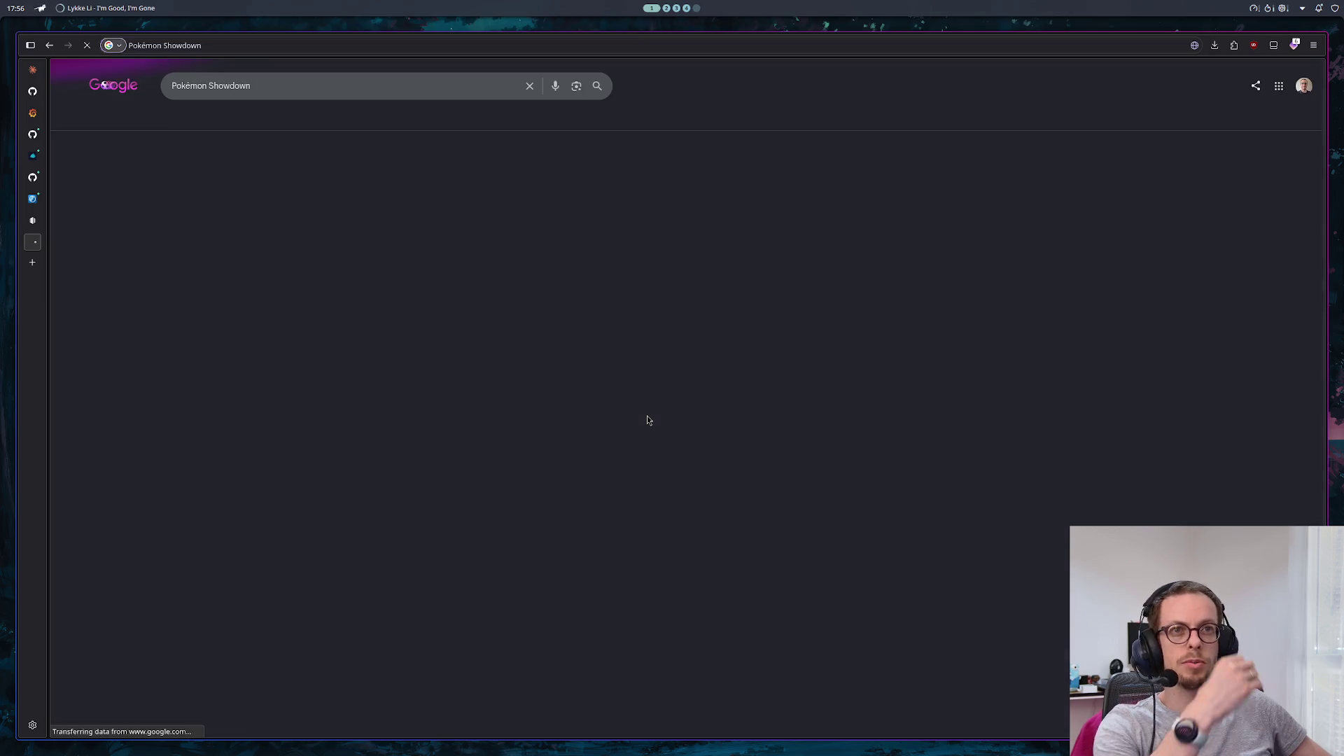
left_click(316, 222)
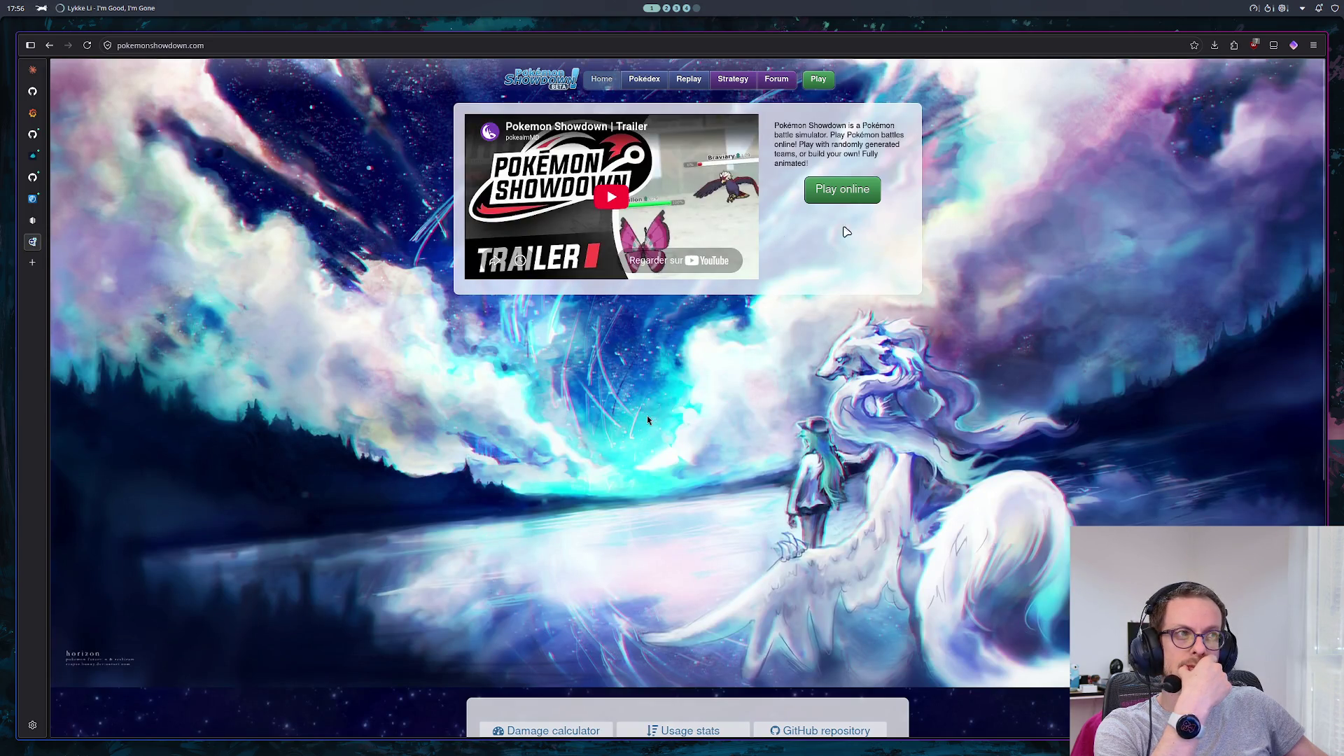
left_click(836, 196)
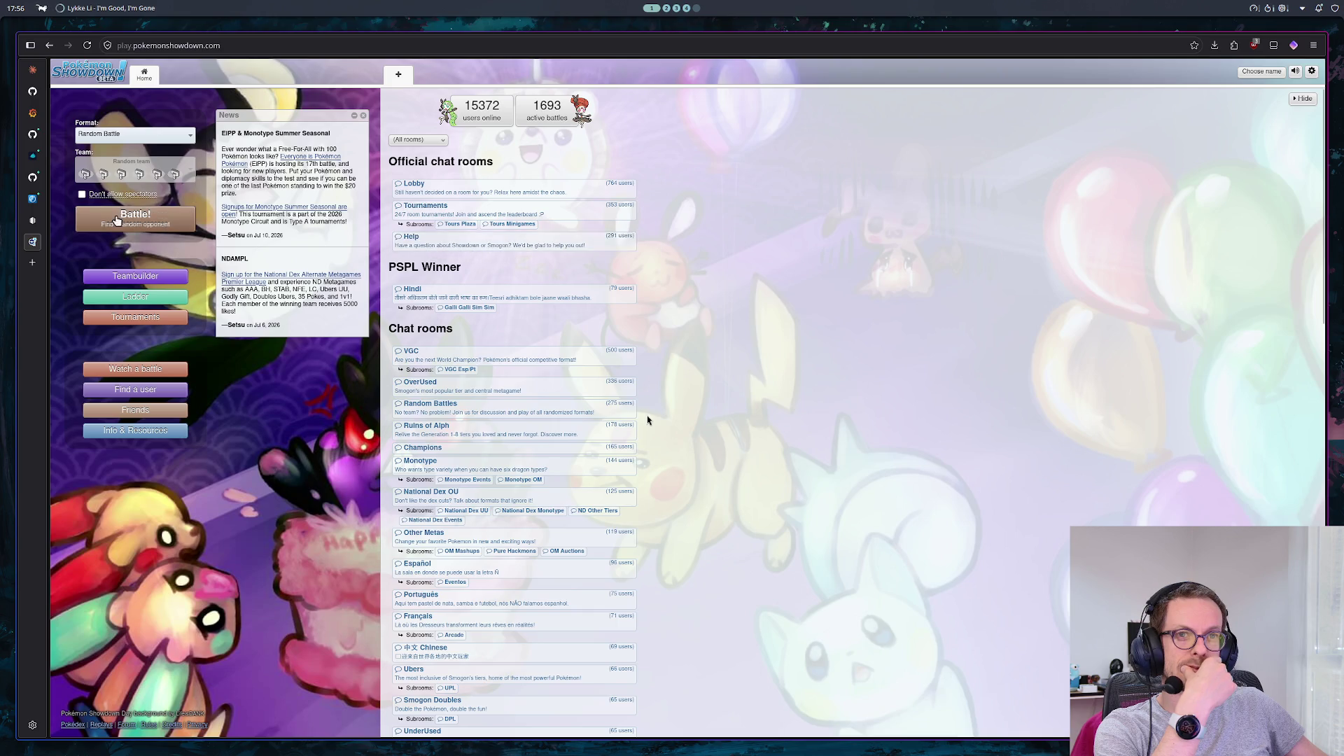
left_click(120, 225)
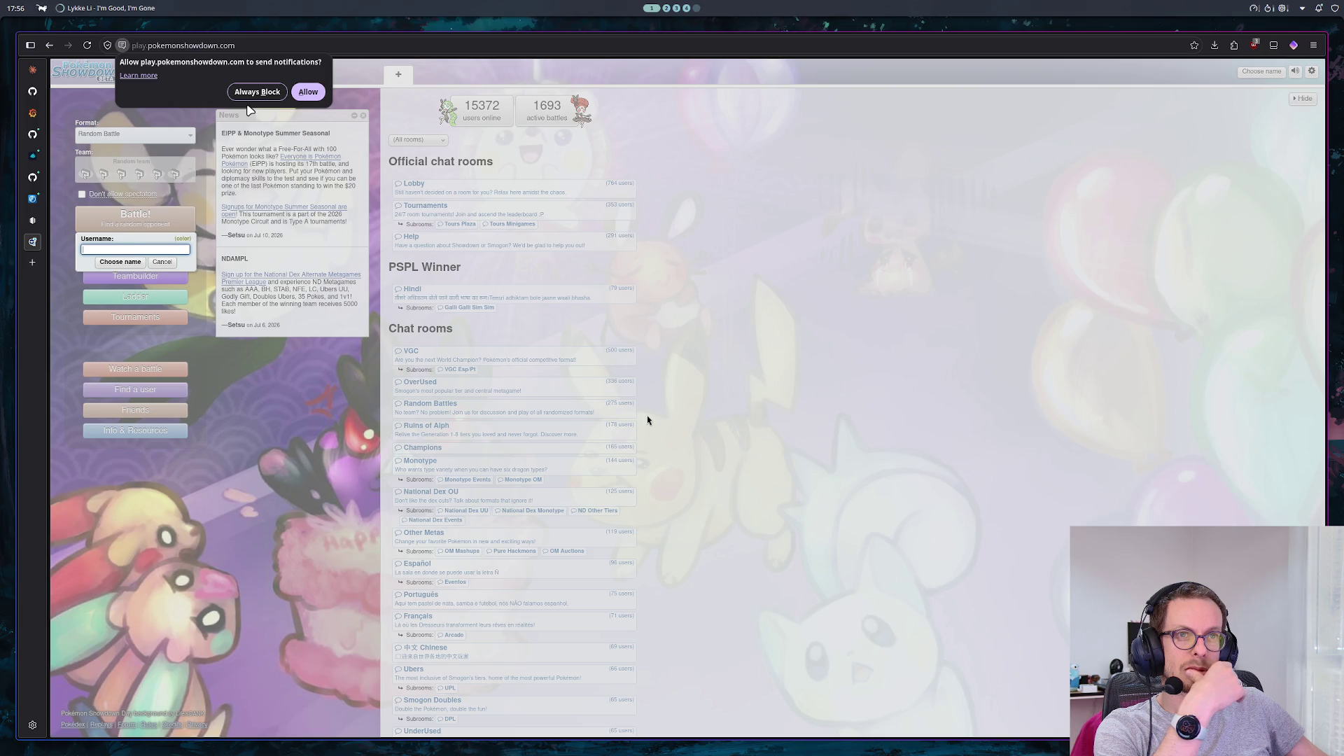
left_click(257, 92)
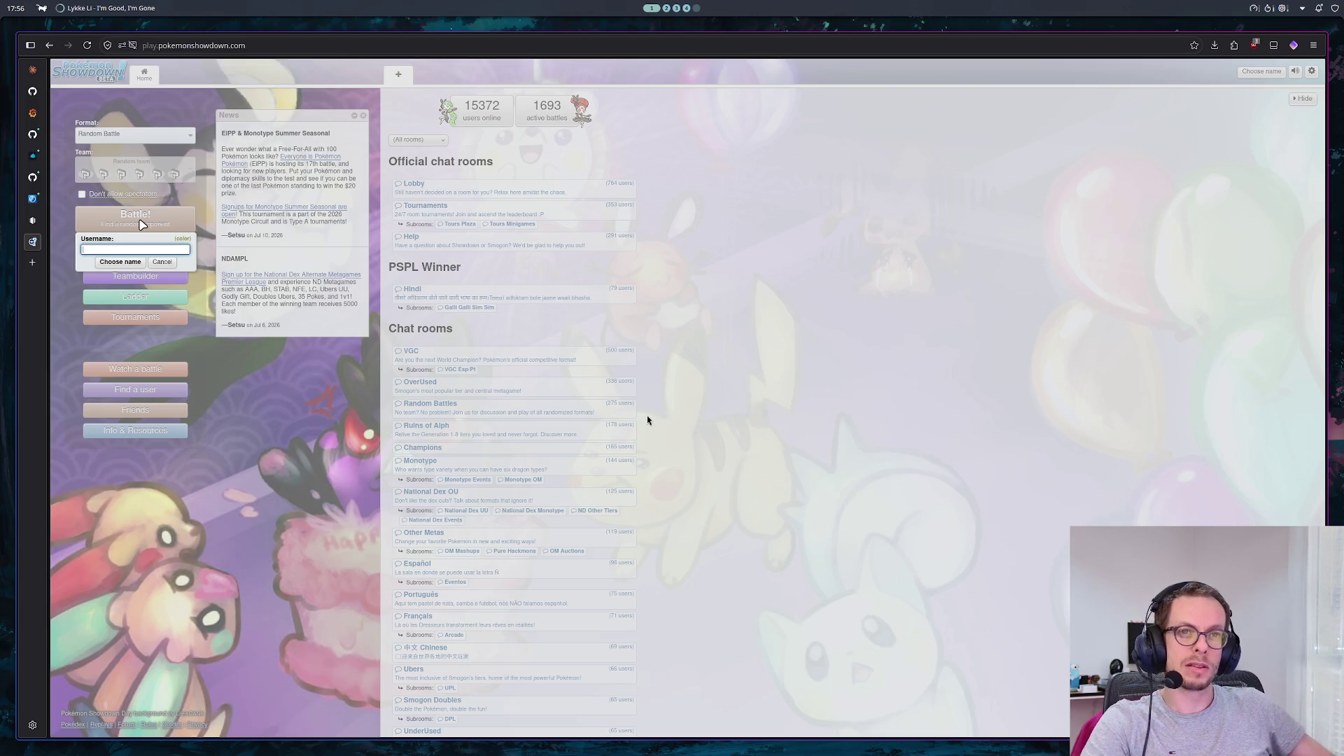
type("srm")
key("Return")
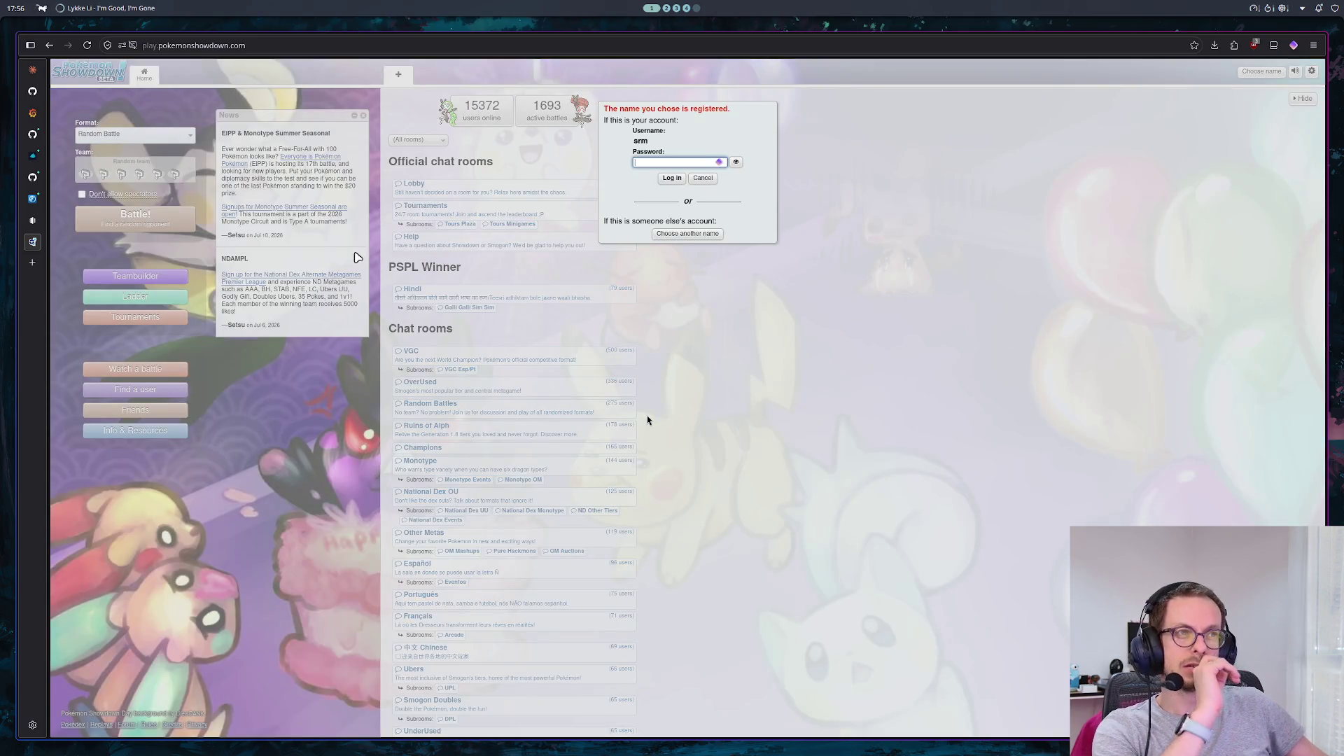
left_click(811, 373)
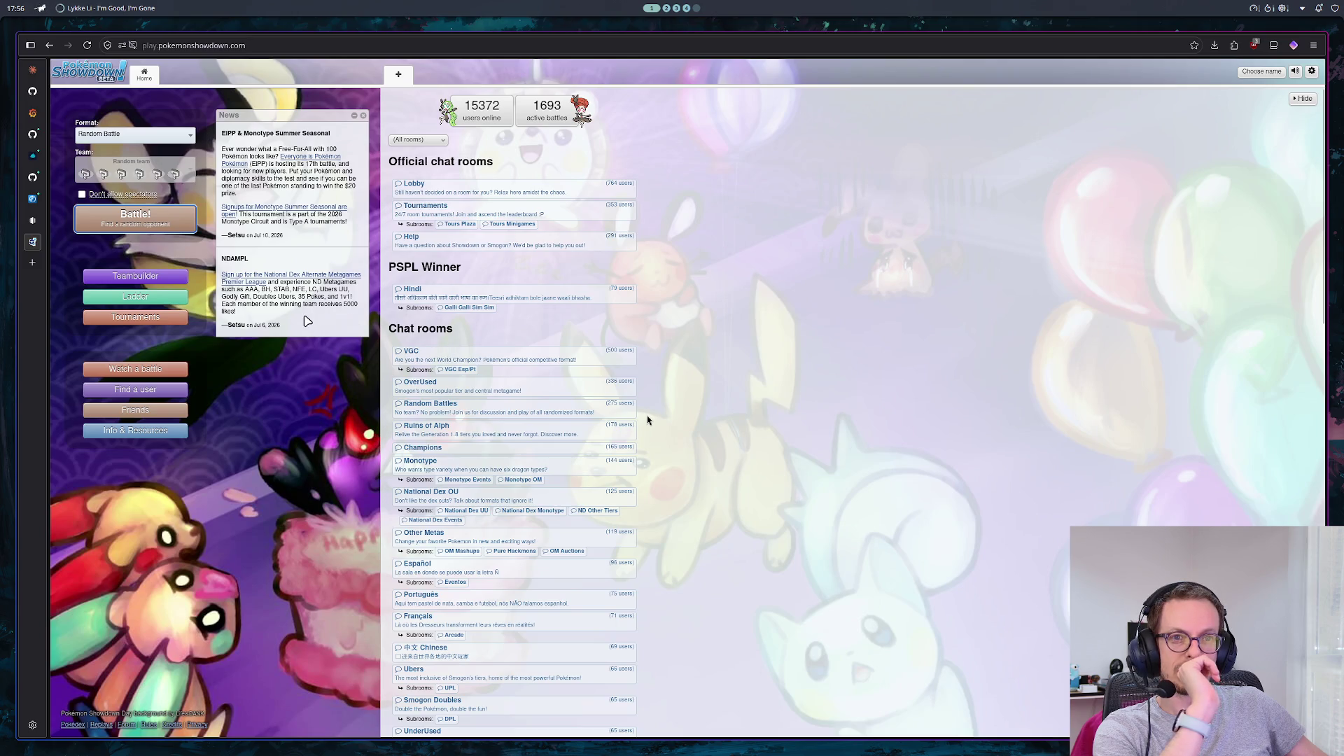
left_click(32, 241)
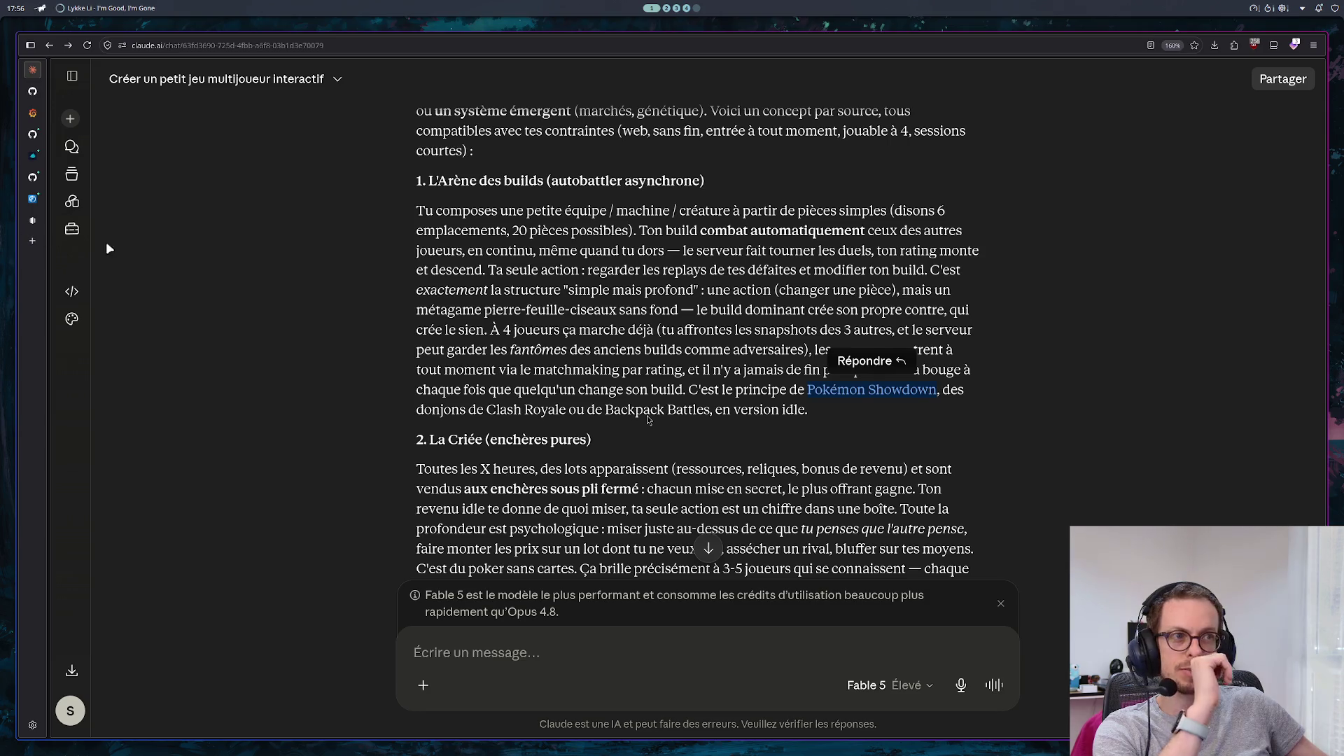
Copy 'Backpack Battles' from Claude's reply and search for it on Google
left_click(696, 401)
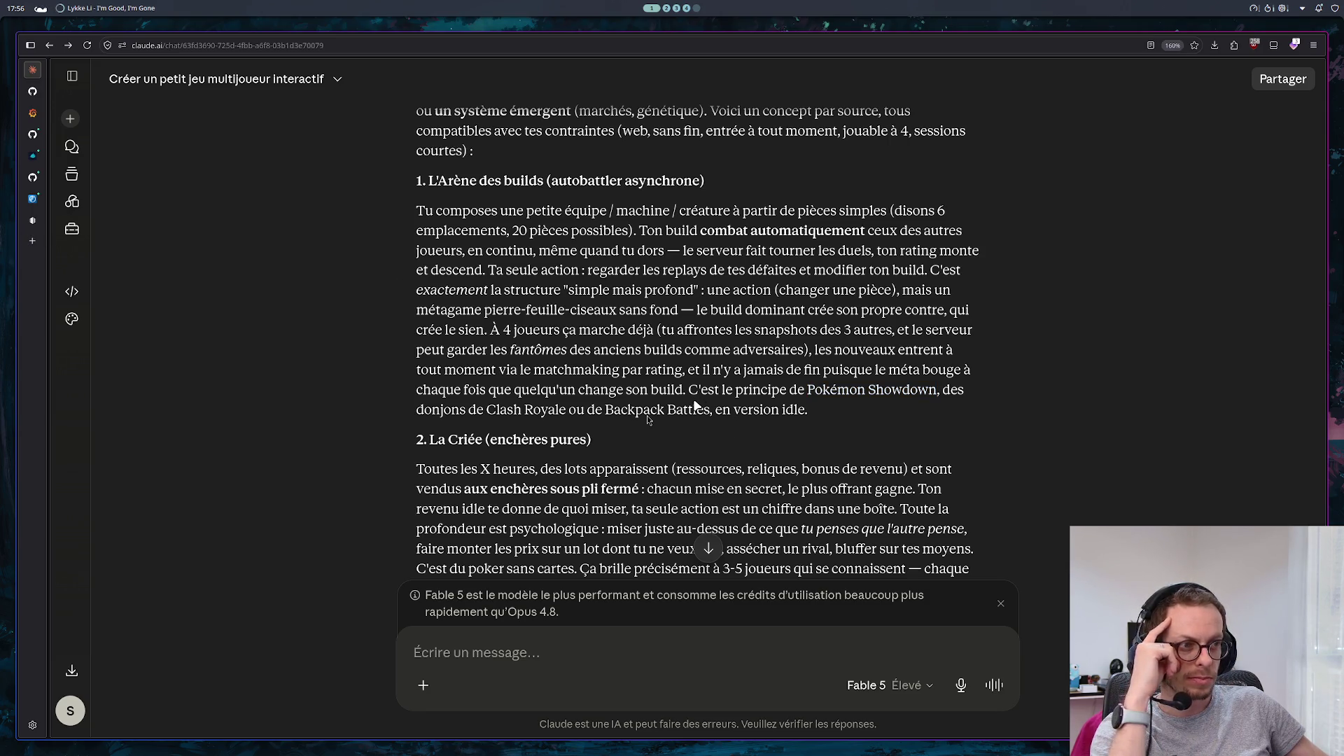
scroll(695, 405, "down", 2)
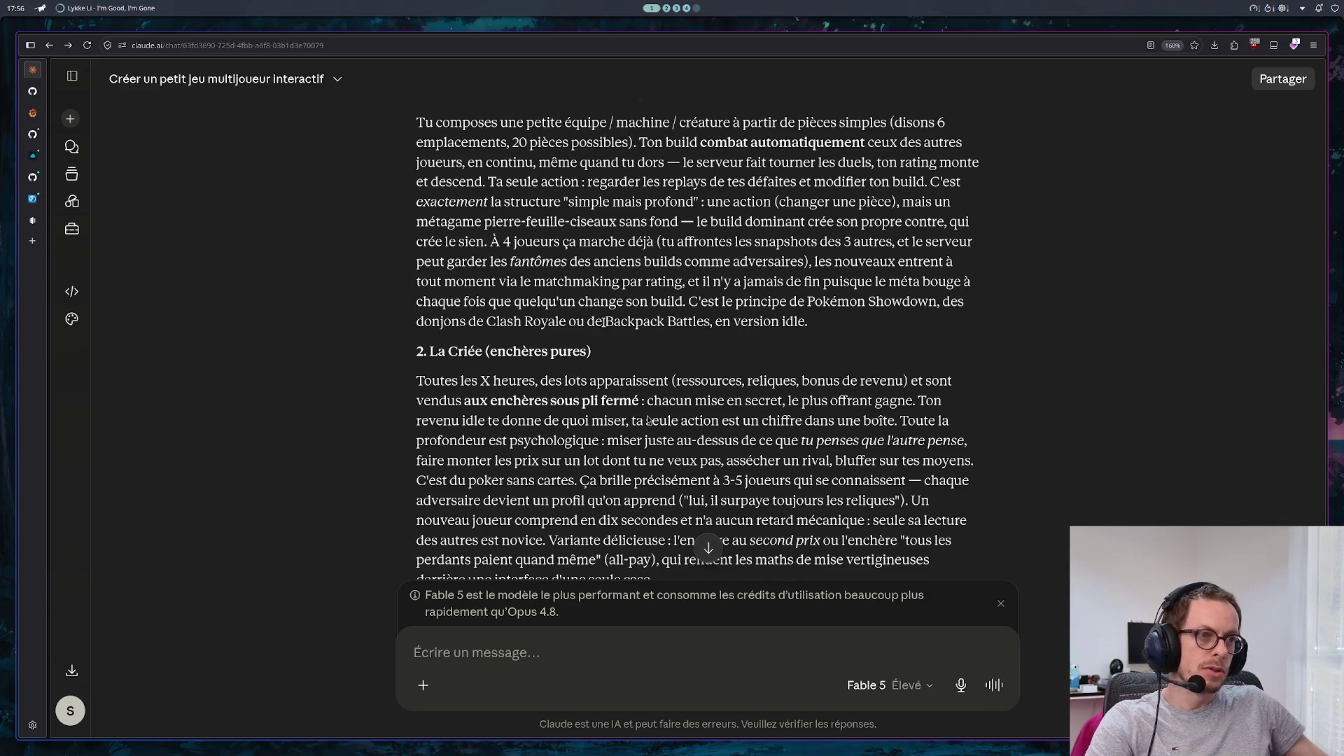
left_click_drag(604, 323, 708, 320)
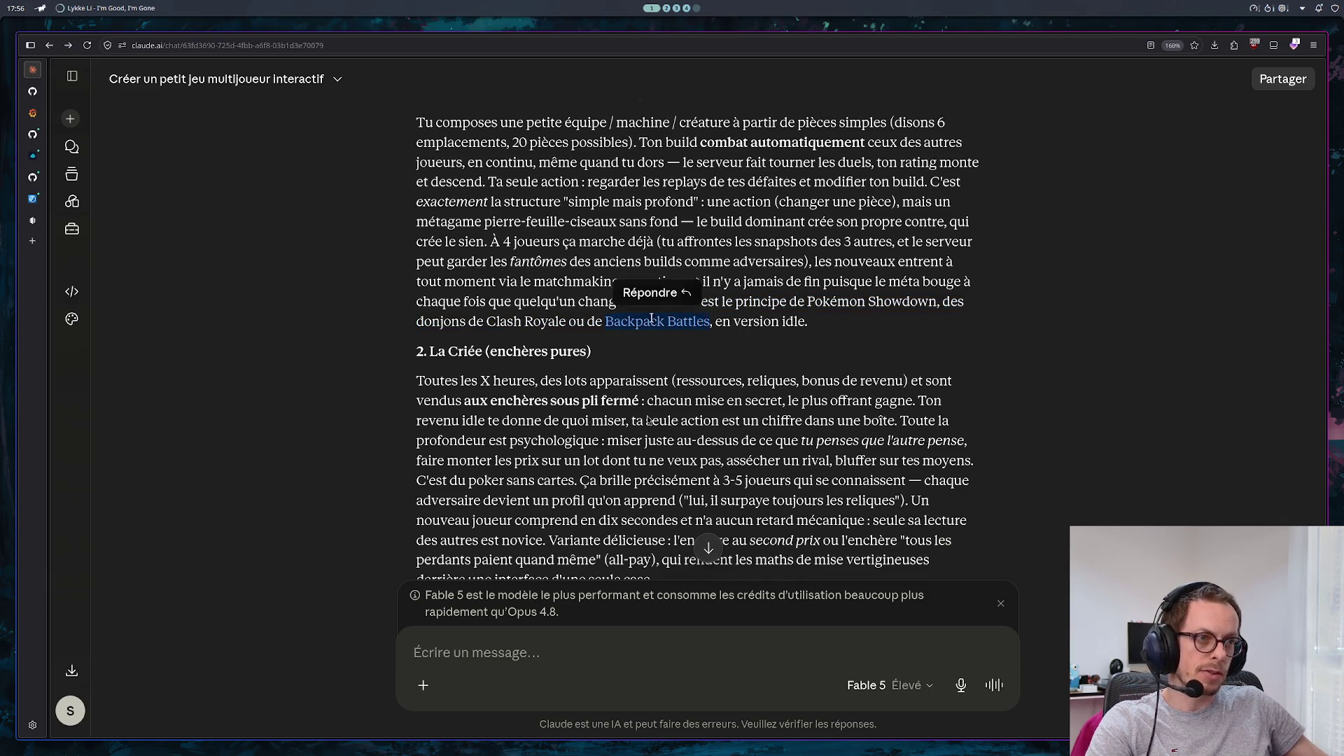
key("ctrl+c")
key("ctrl+t")
key("ctrl+v")
key("Return")
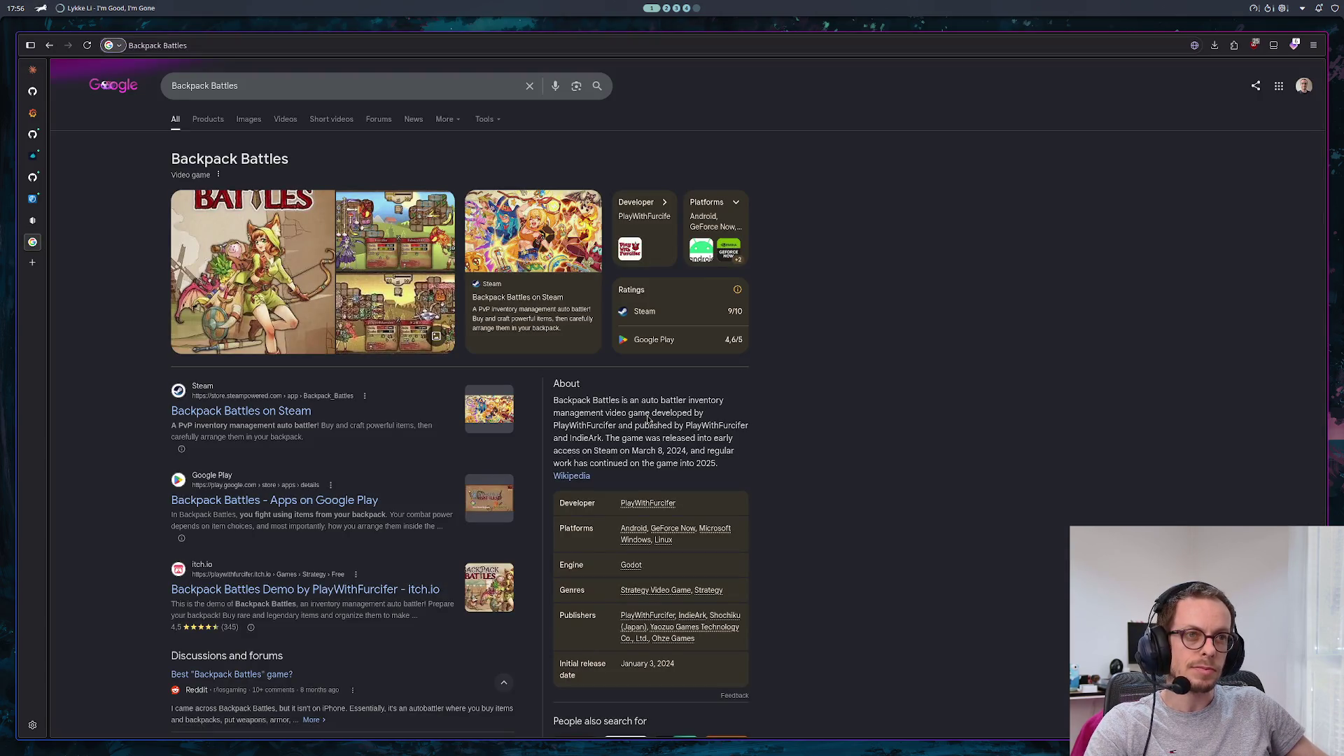
Open the Backpack Battles Steam page and browse its shop and battle screenshots
left_click(267, 411)
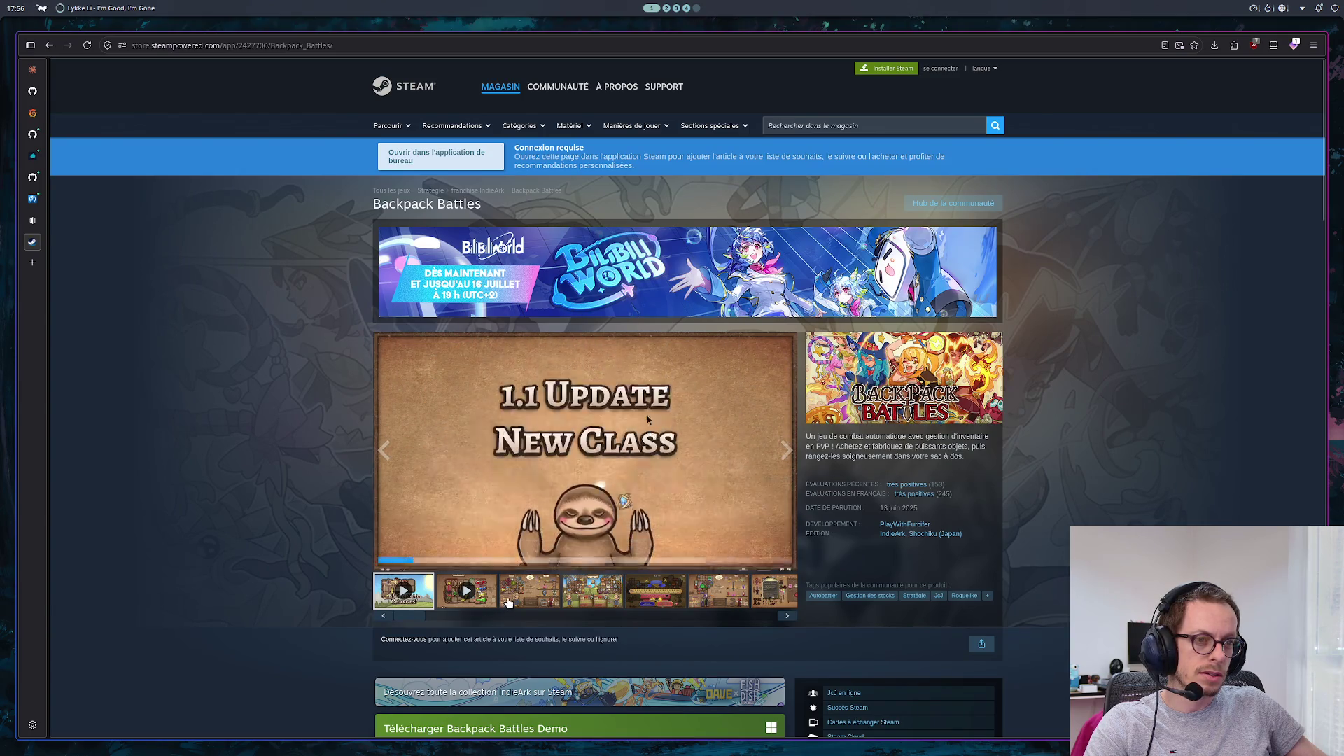
left_click(513, 594)
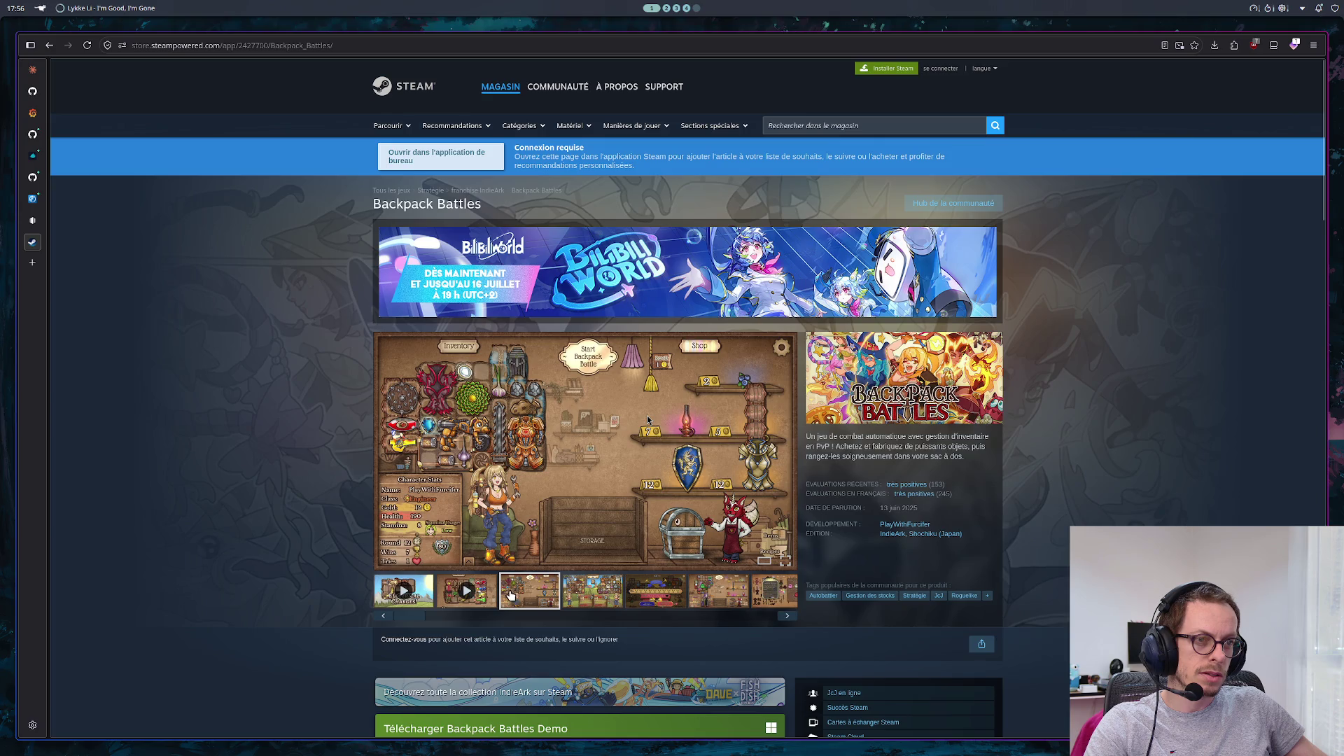
left_click(578, 595)
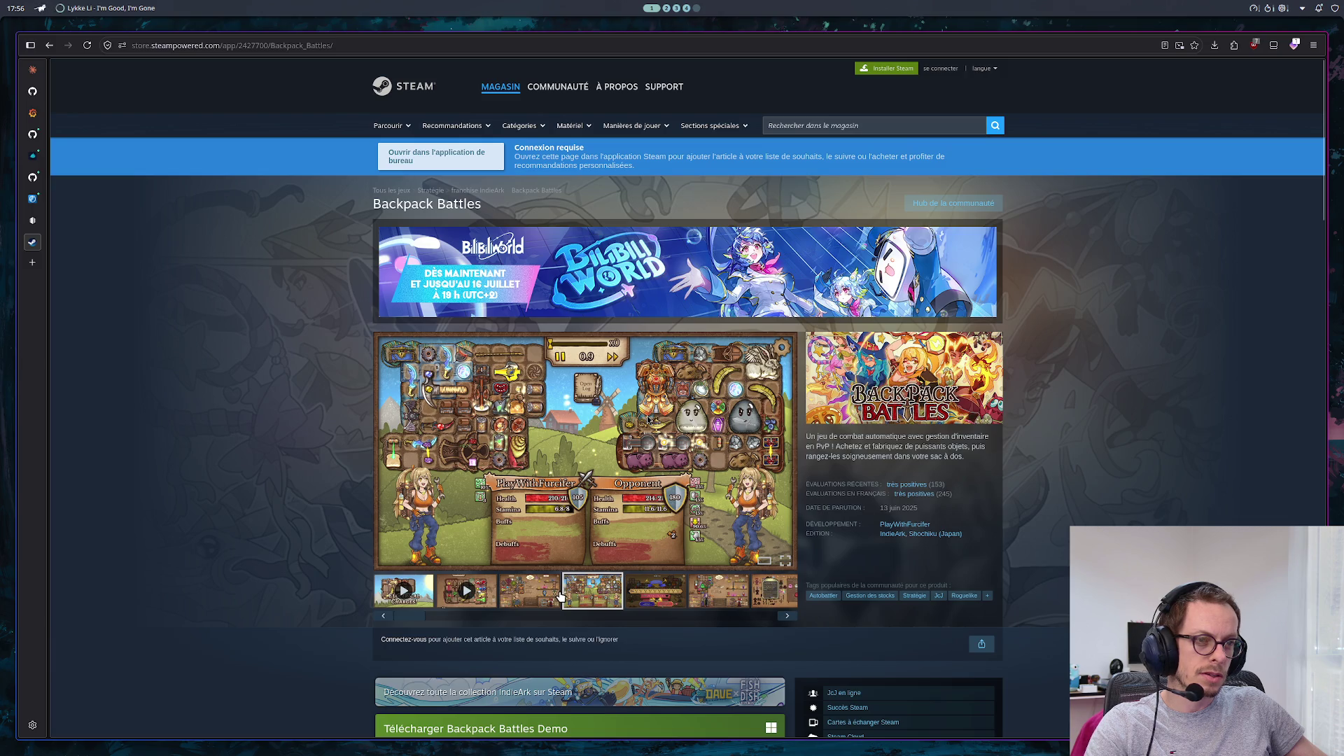
left_click(725, 600)
left_click(616, 592)
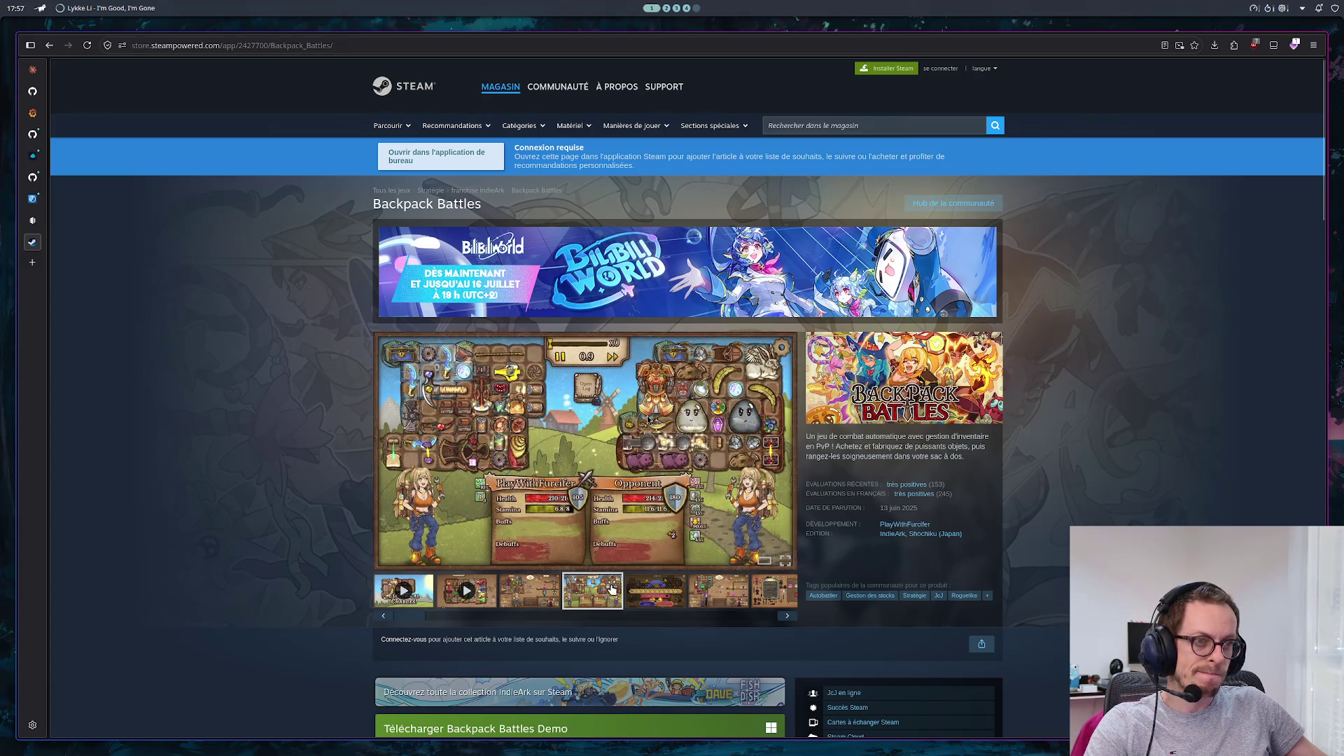
scroll(612, 590, "down", 6)
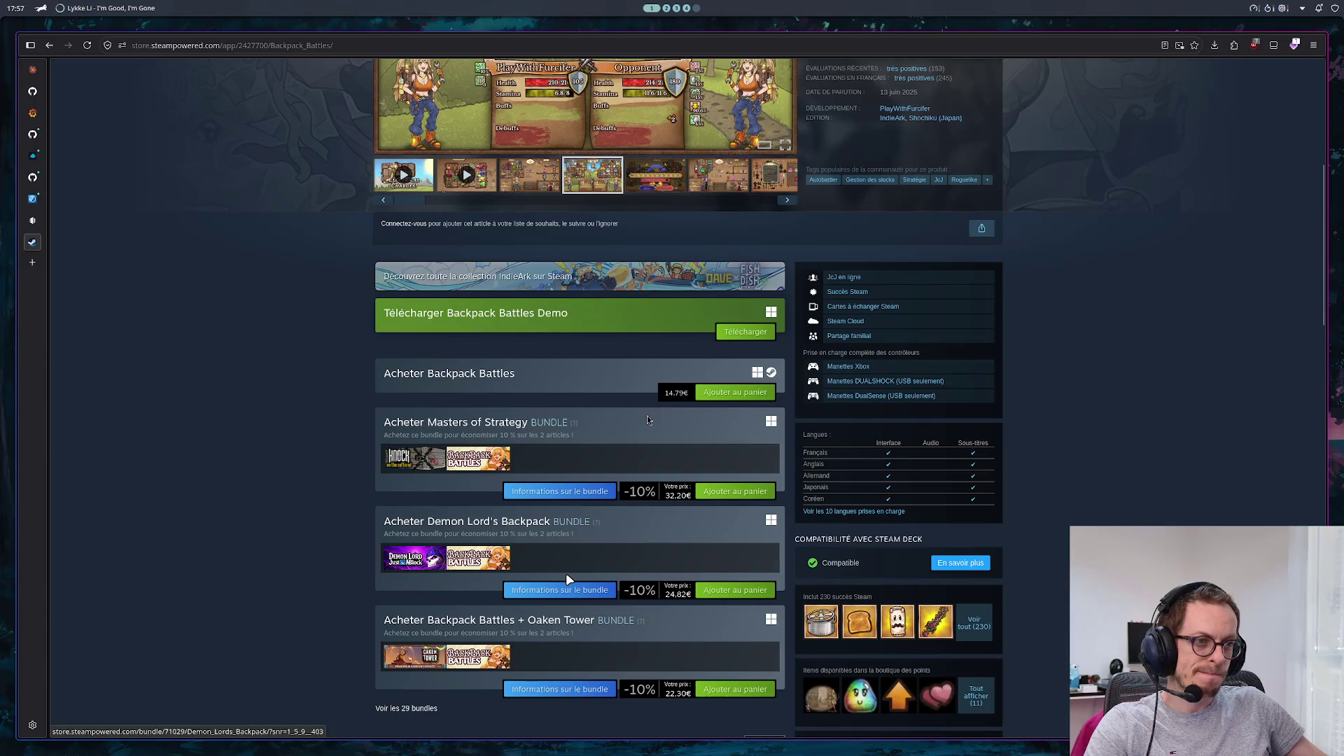
scroll(565, 570, "up", 6)
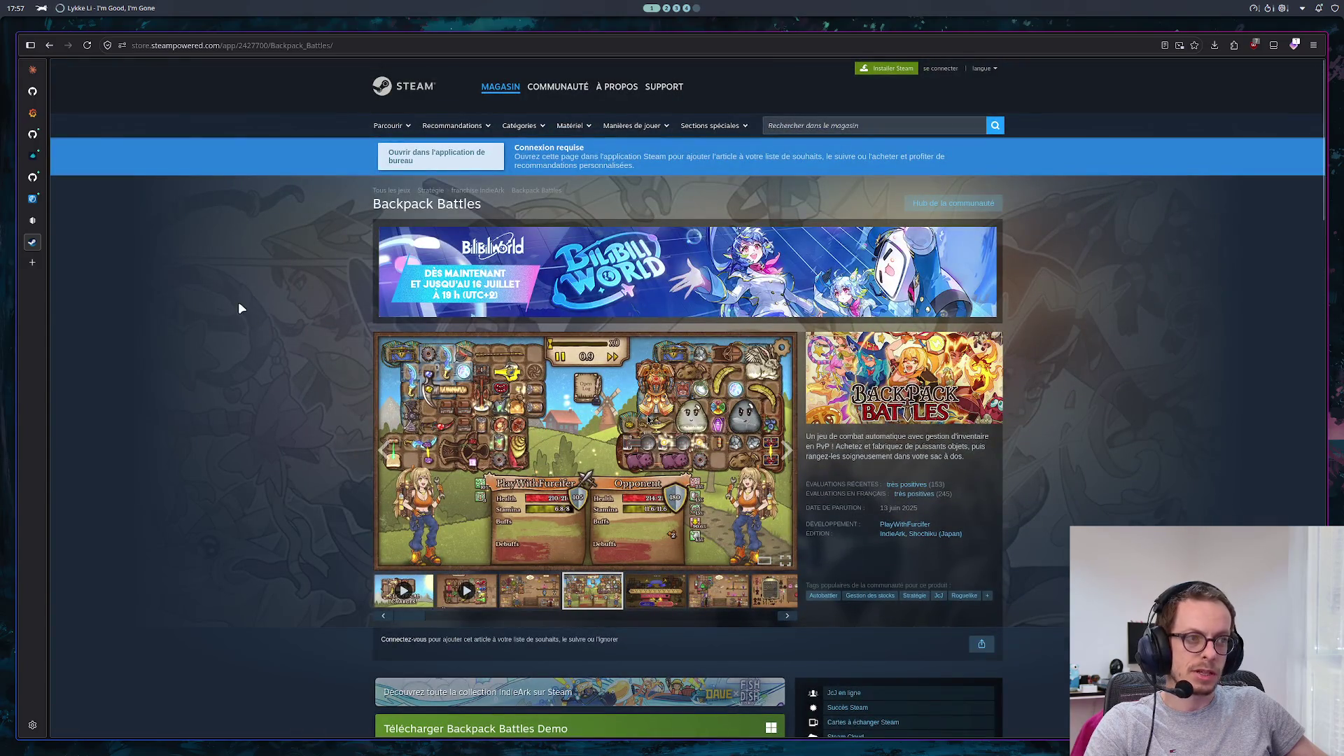
left_click(30, 242)
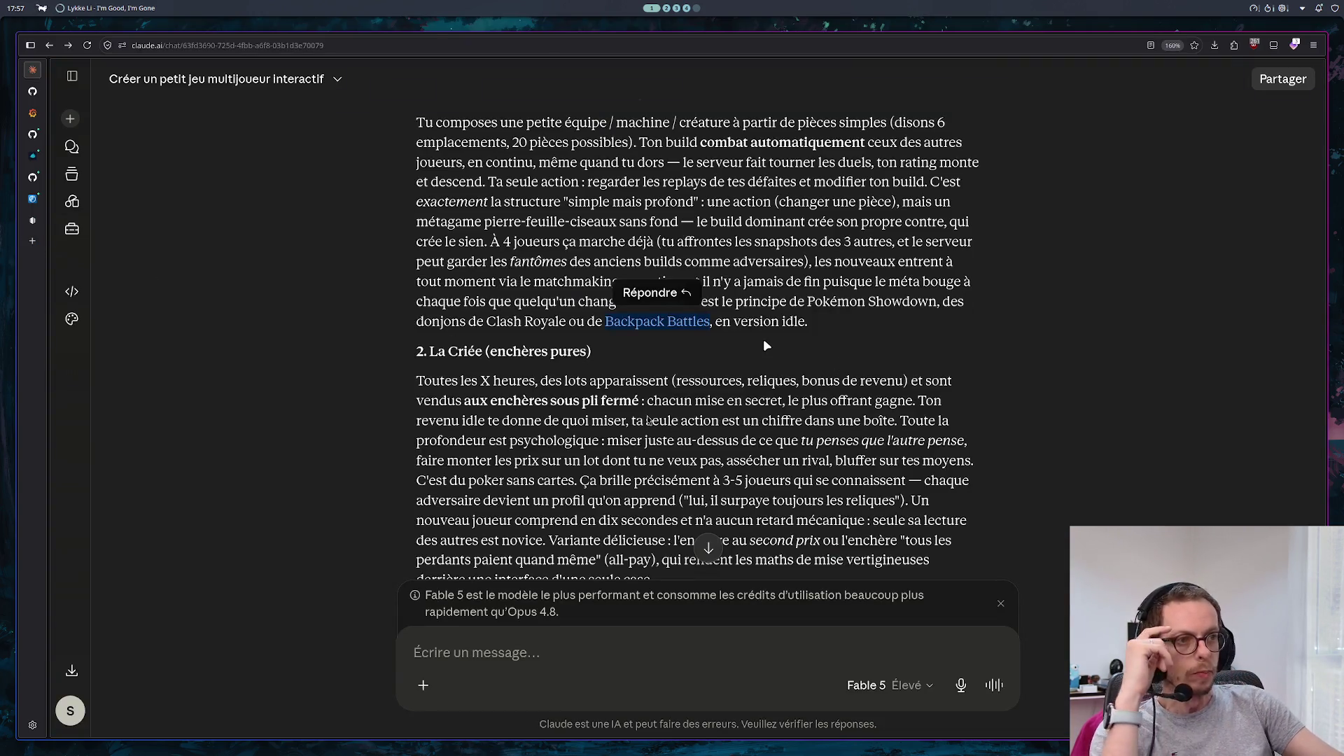
Read down Claude's reply to the ranking with the autobattler first and La Criée second
scroll(721, 346, "down", 3)
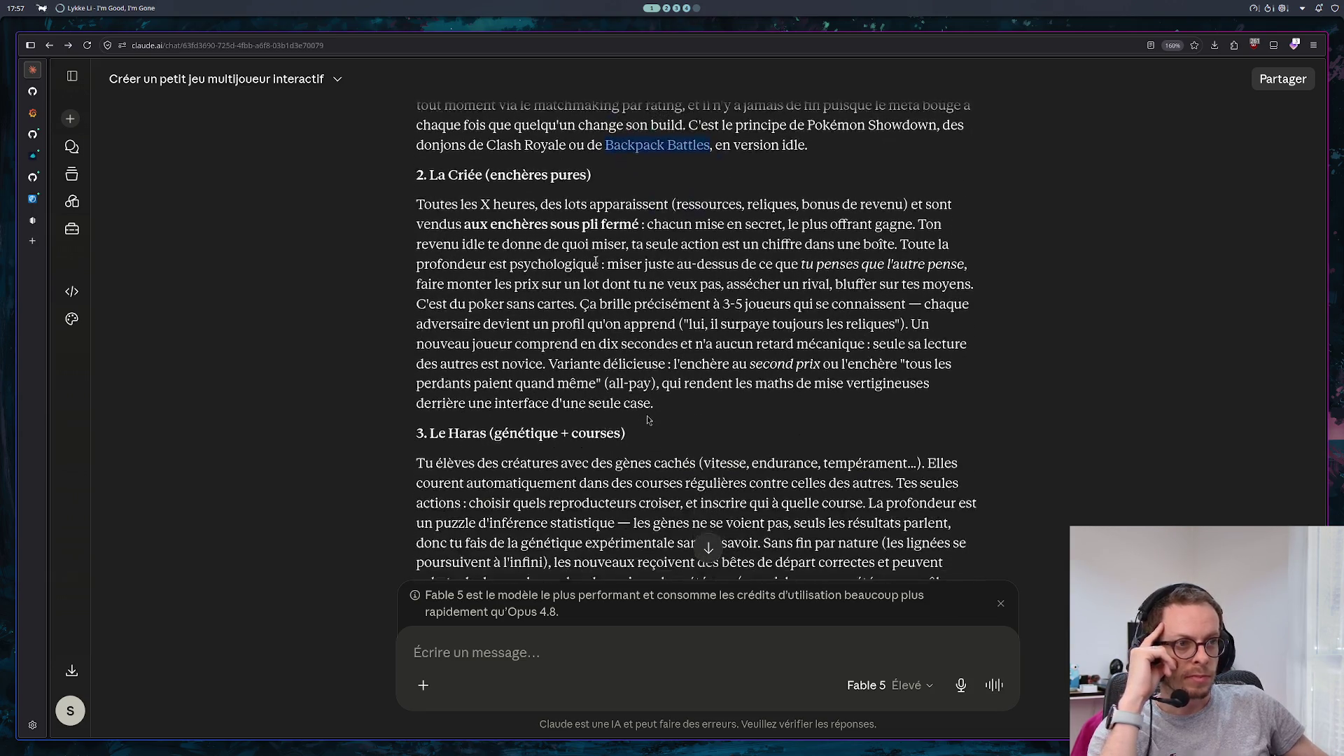
scroll(515, 262, "down", 2)
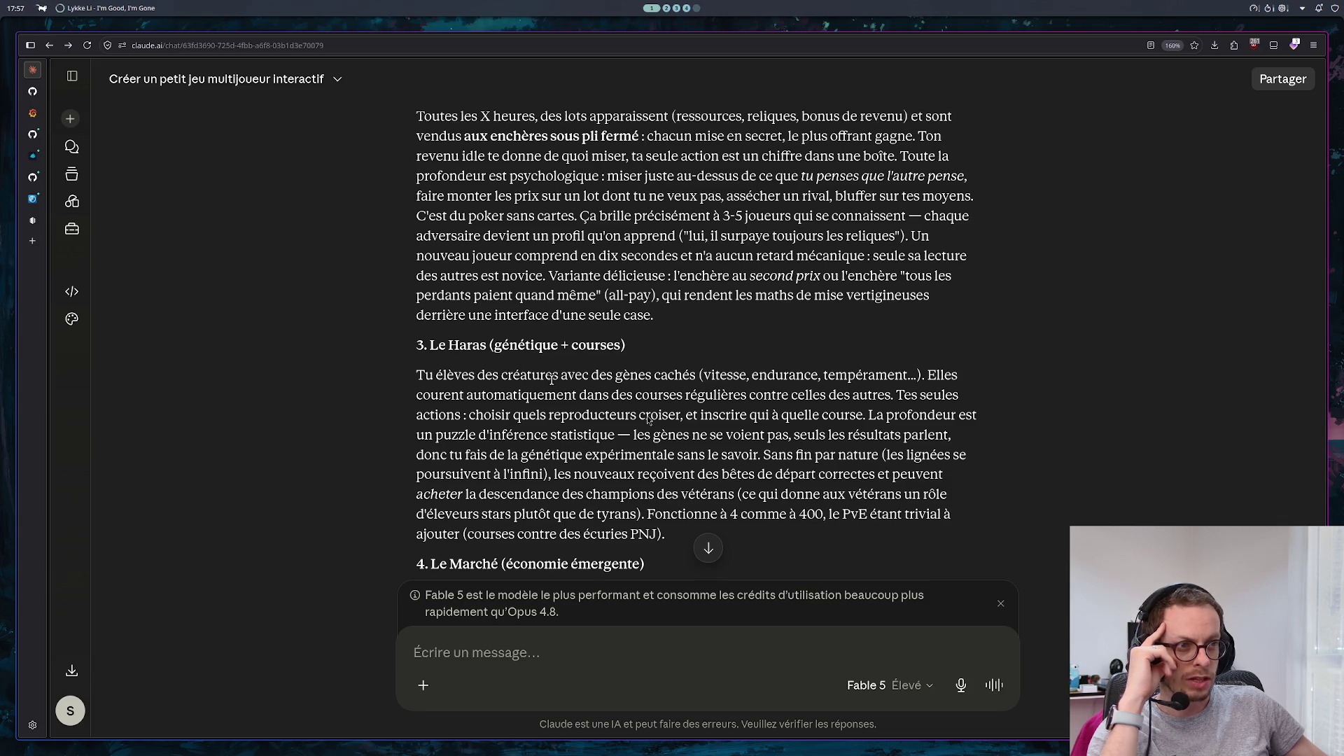
scroll(648, 419, "down", 4)
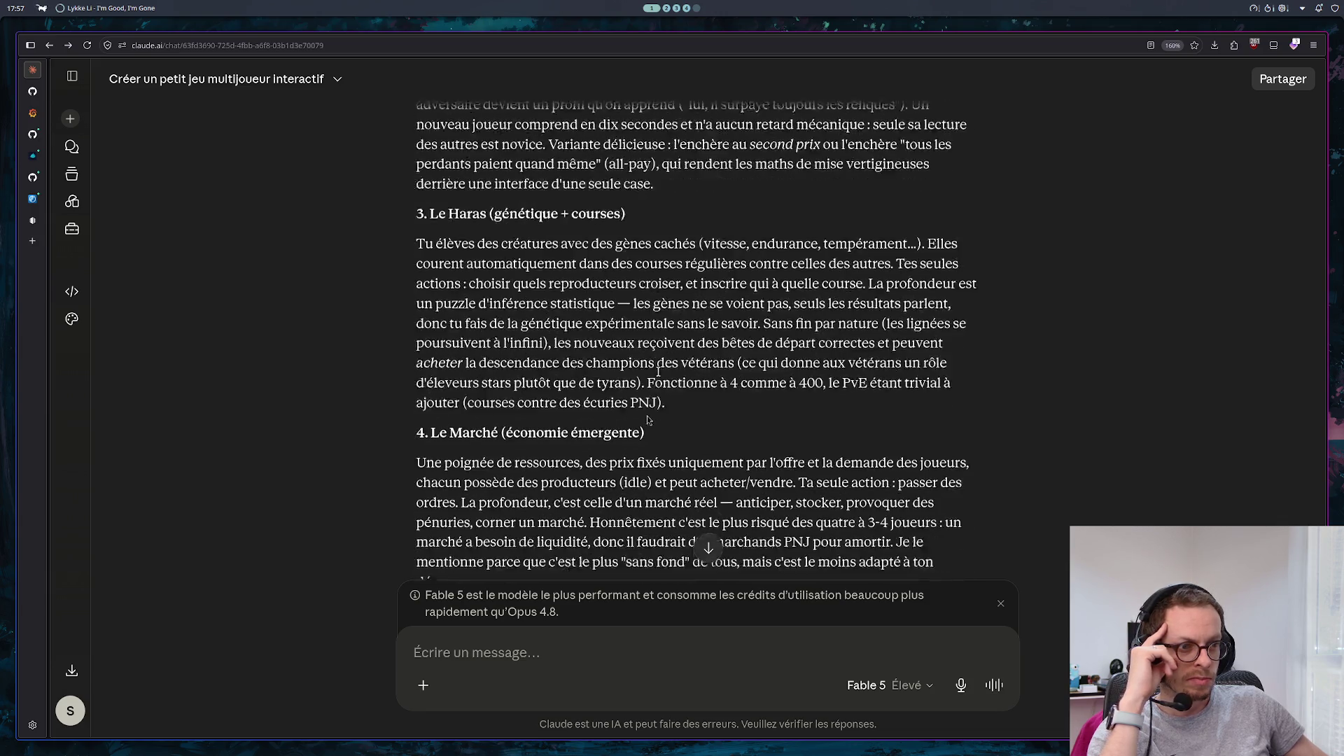
scroll(649, 419, "down", 2)
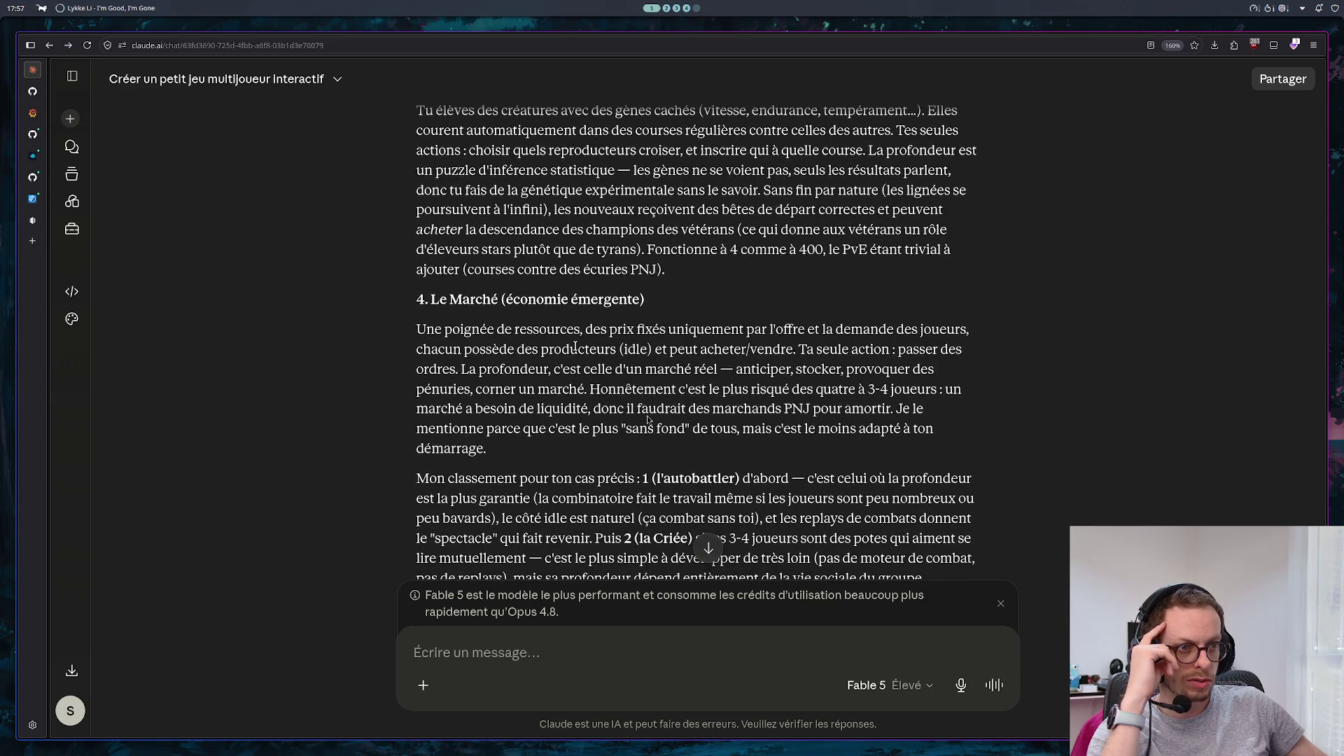
scroll(648, 419, "down", 4)
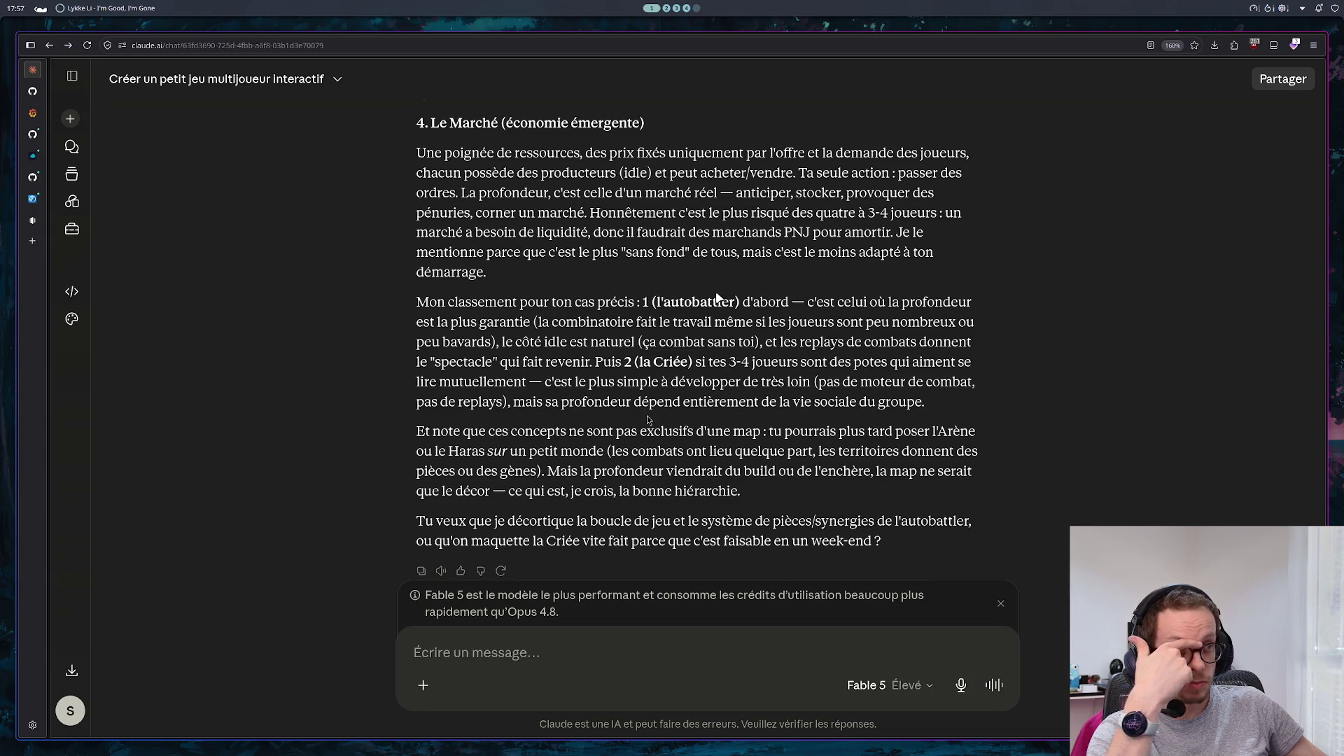
scroll(718, 296, "down", 3)
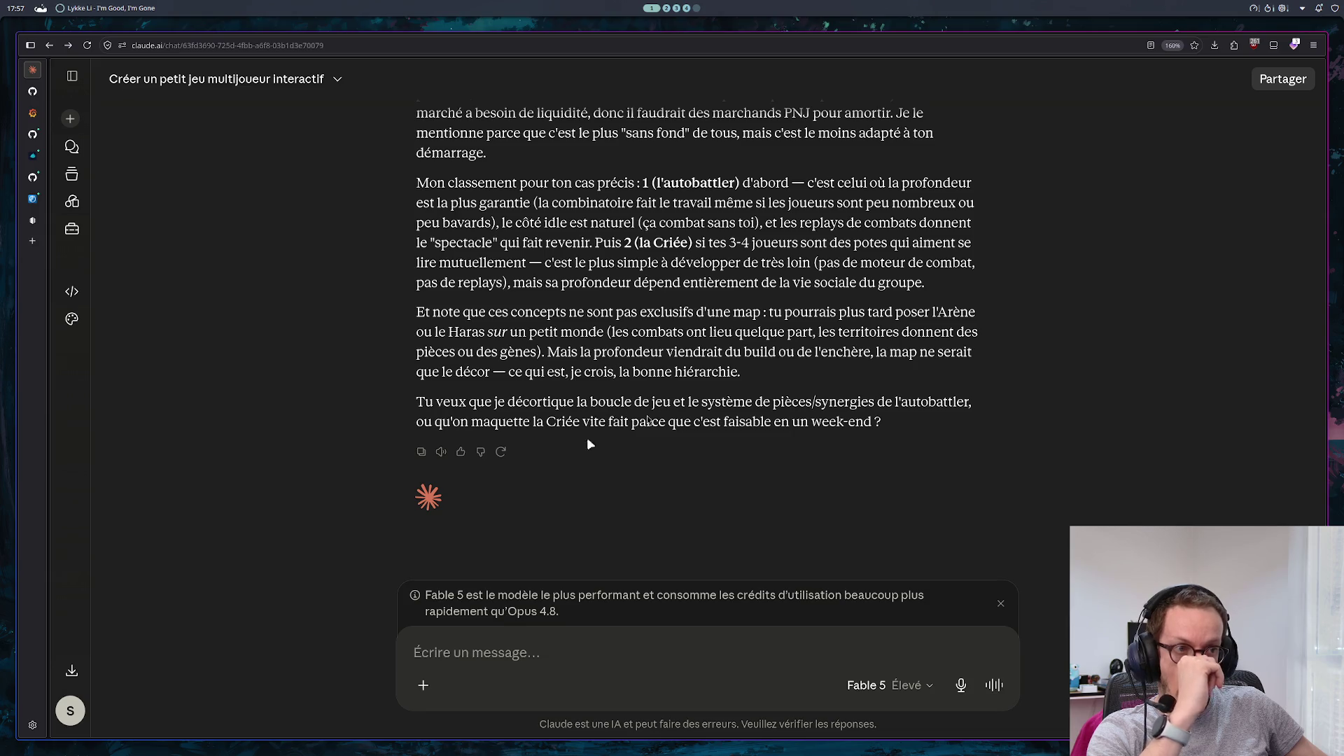
left_click(557, 658)
Reply 'le 1 est le plus intéressant' to pick concept 1
type("le 1 es")
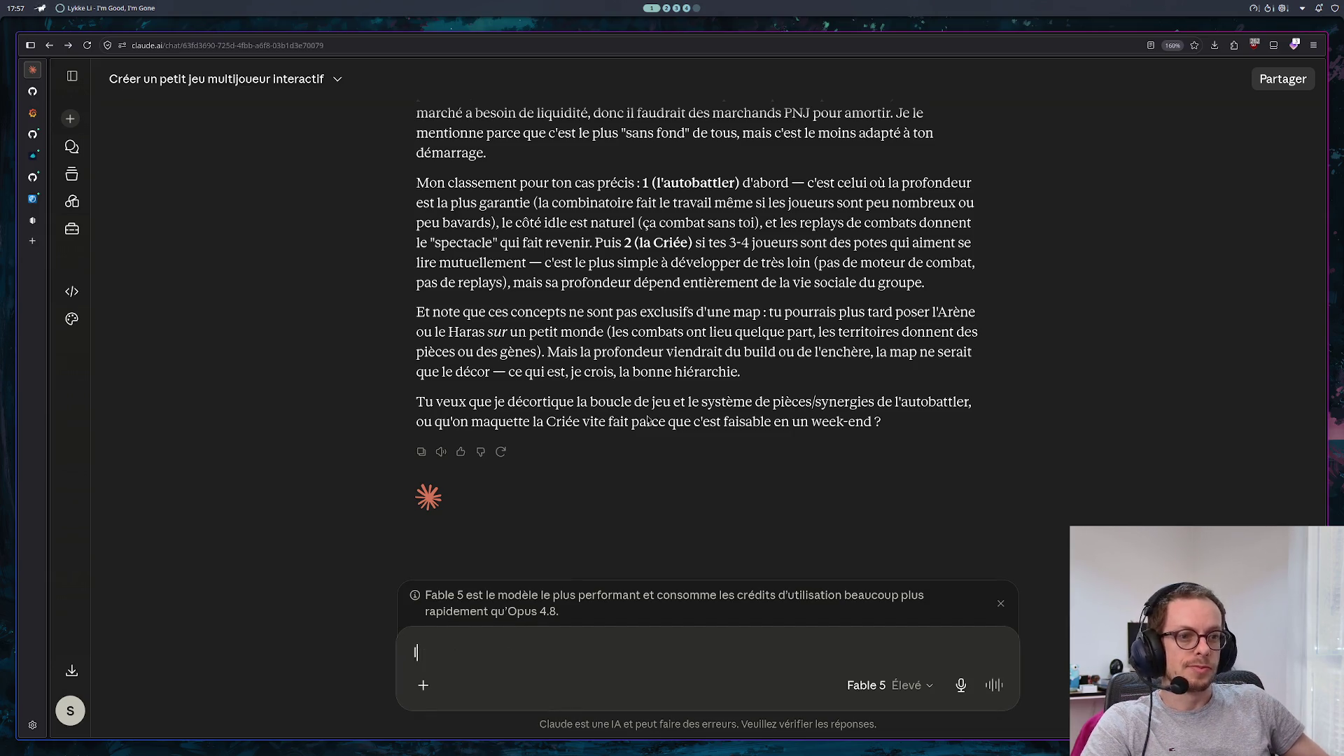
type("t le ")
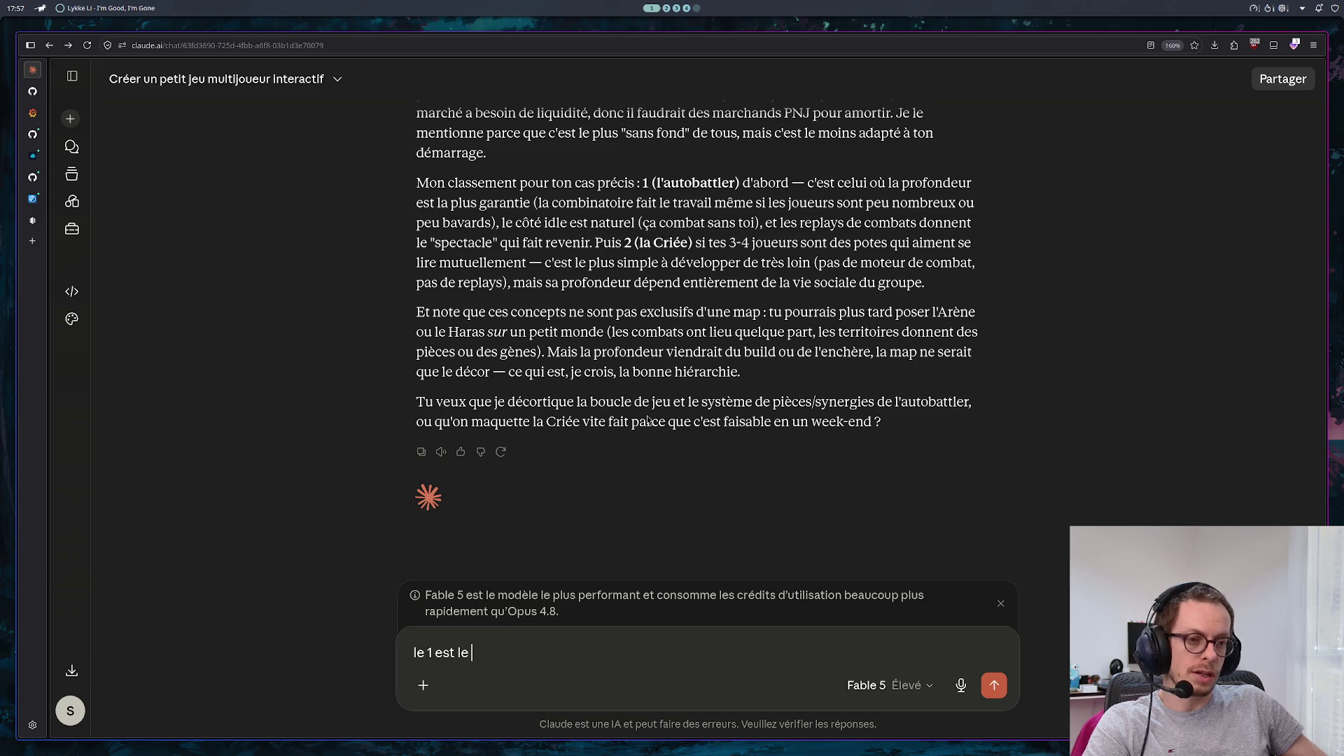
type("plus intéressant")
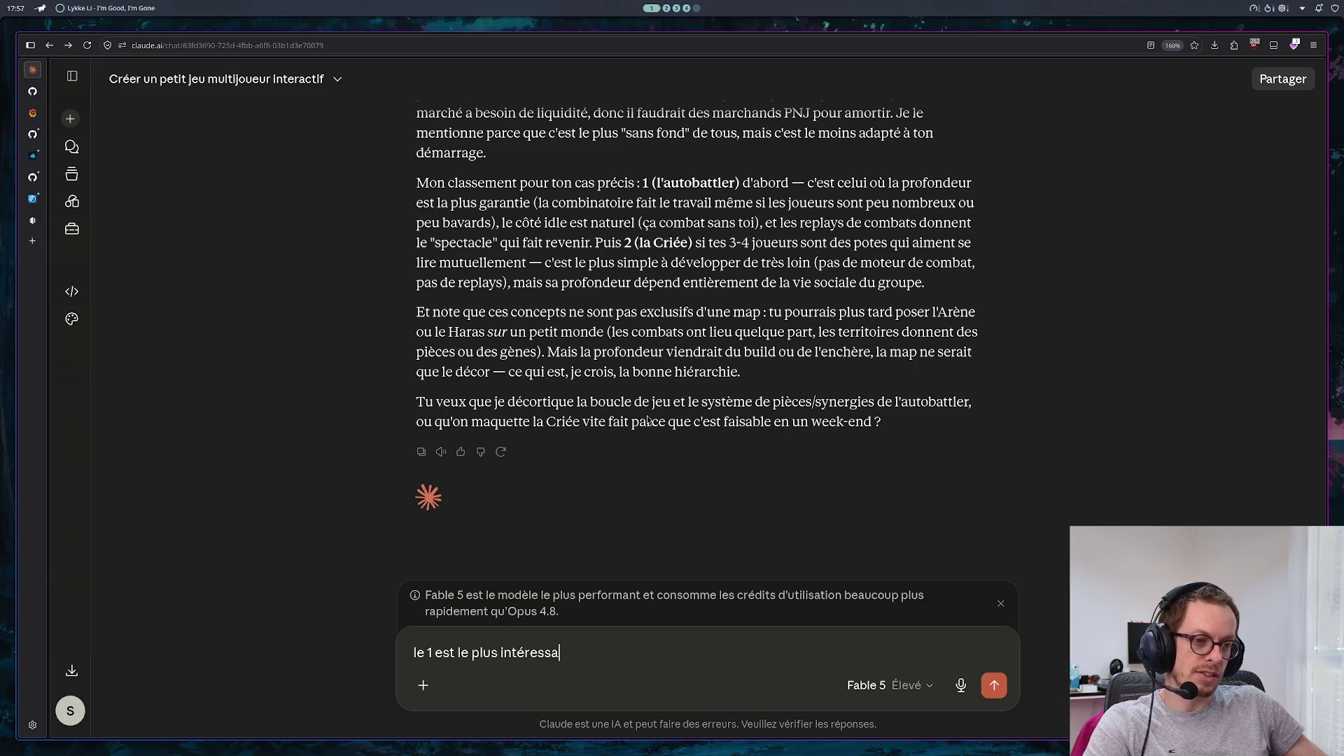
key("Return")
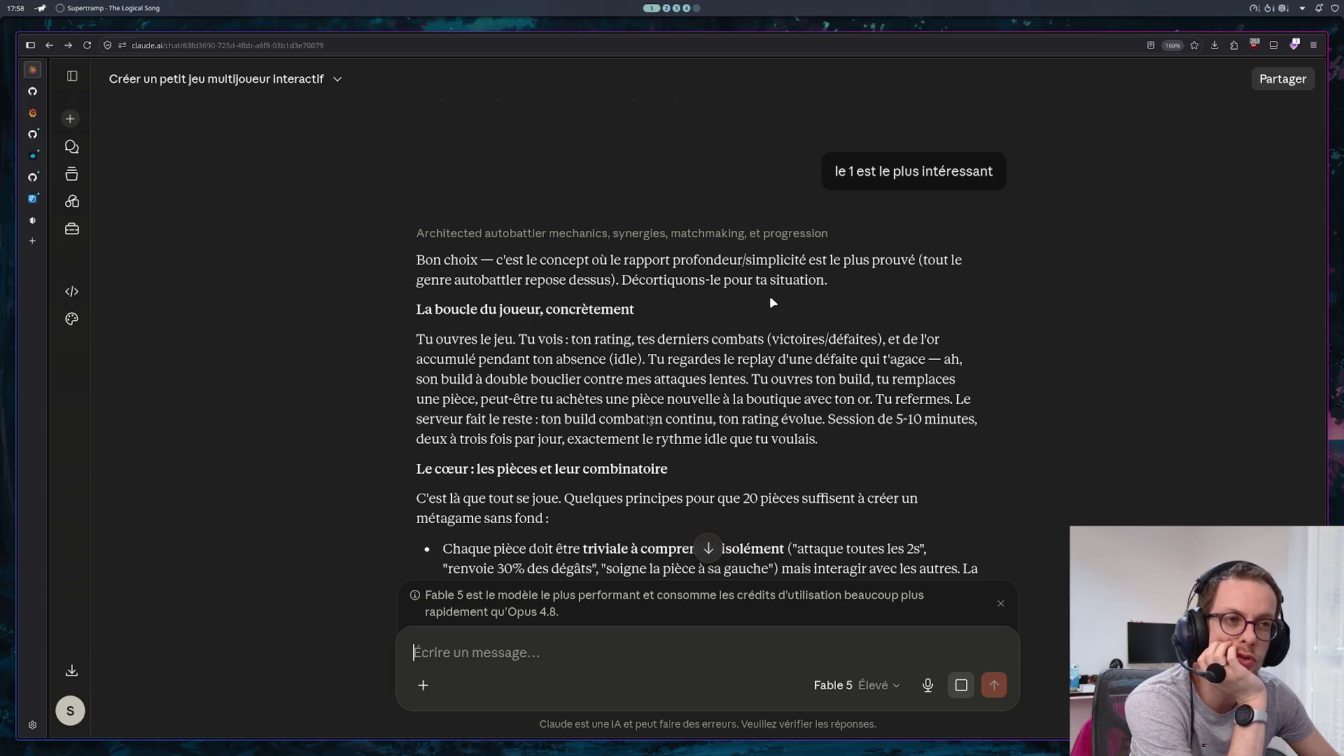
scroll(769, 297, "down", 1)
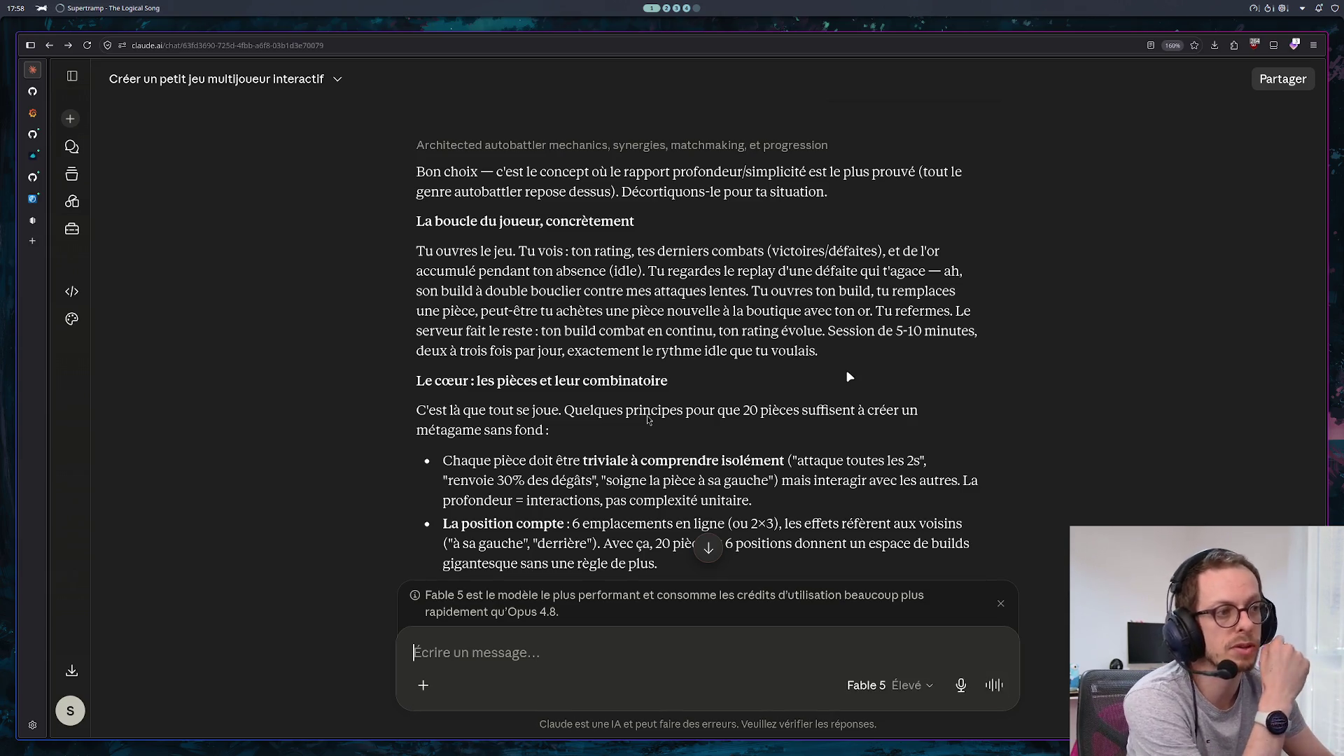
scroll(997, 359, "down", 3)
scroll(998, 359, "down", 1)
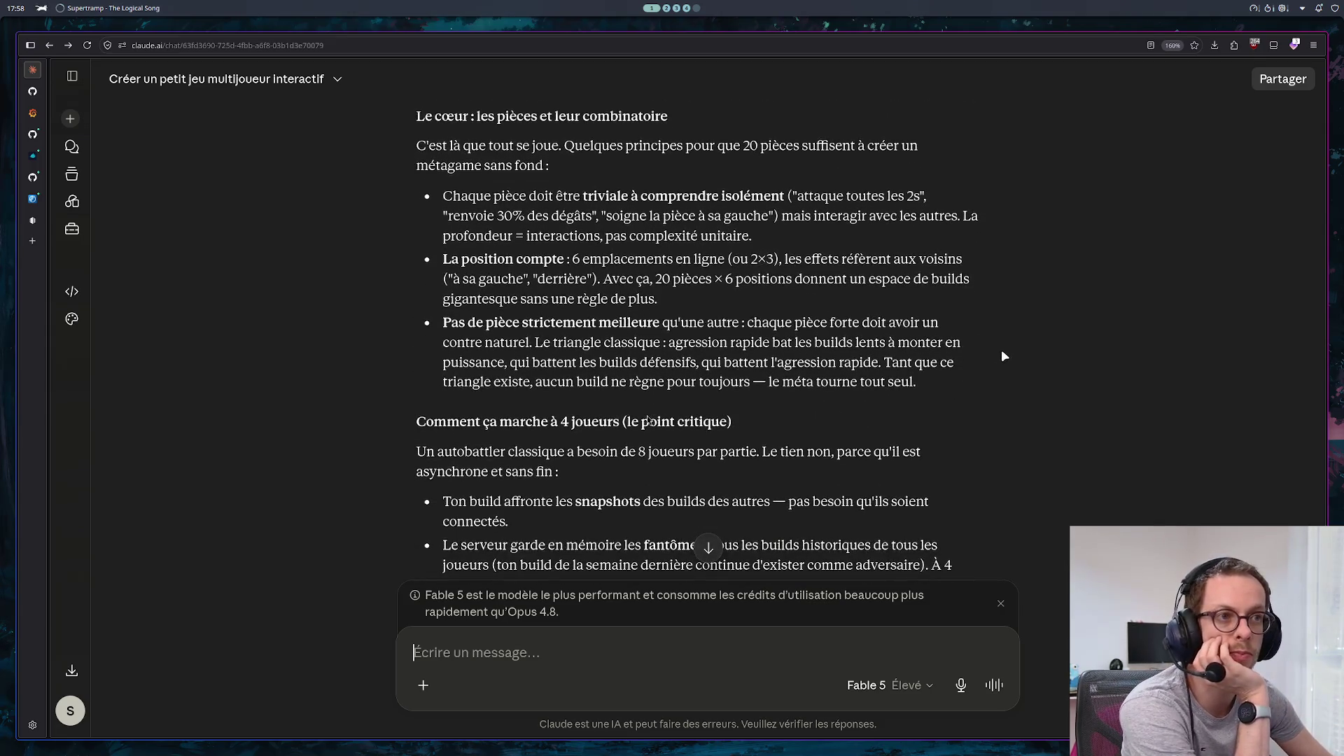
scroll(1001, 350, "up", 1)
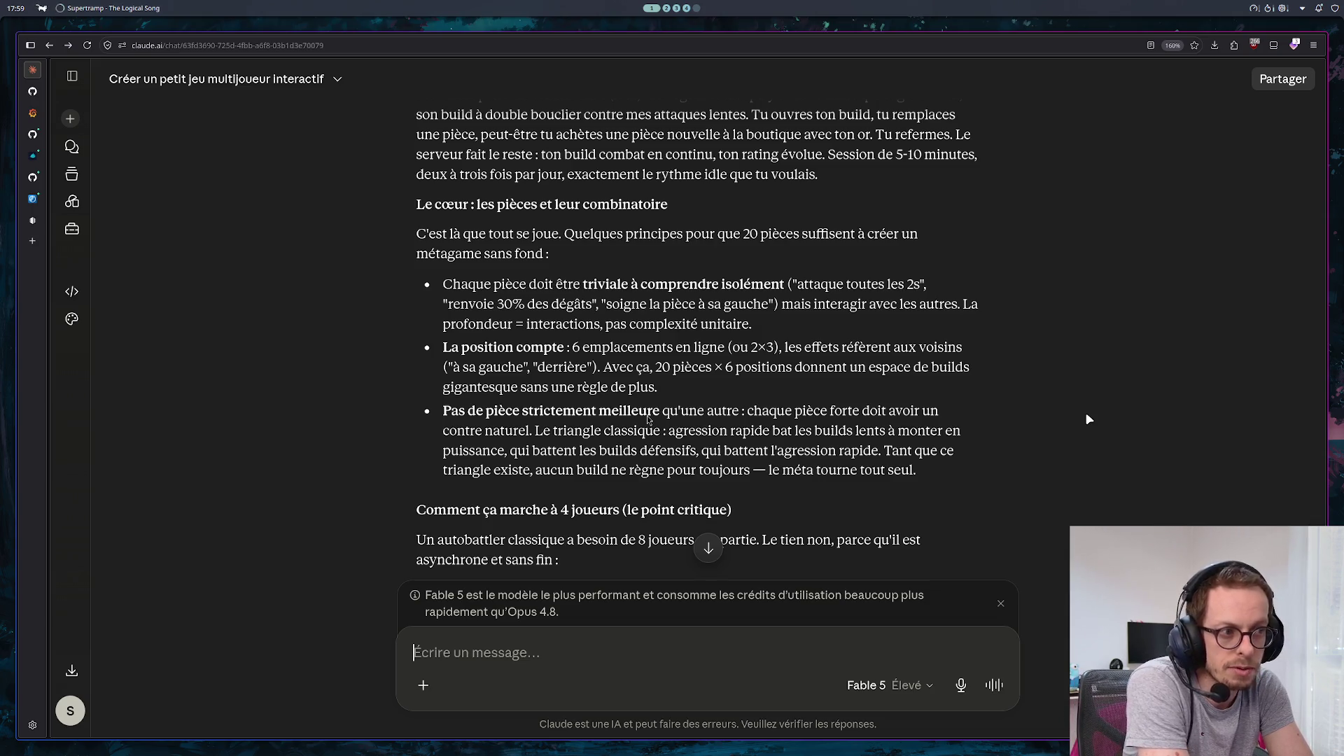
scroll(972, 367, "down", 3)
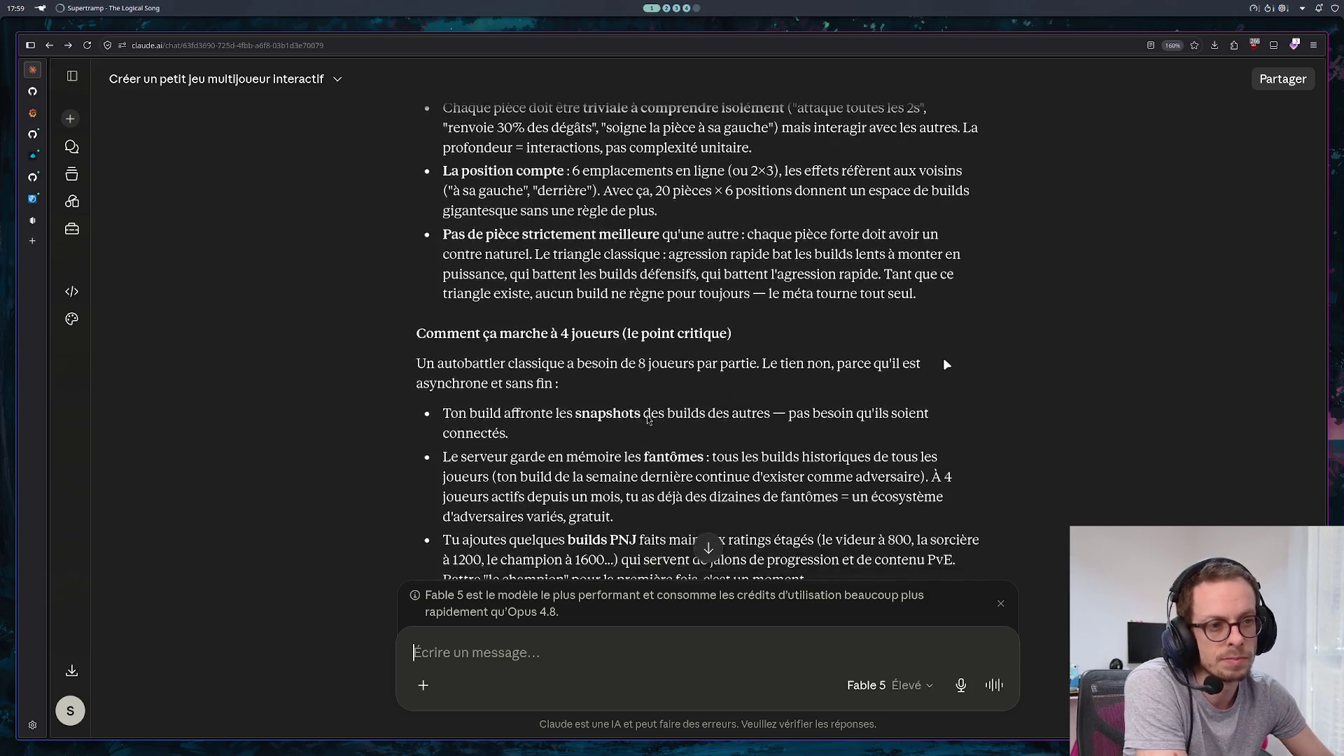
scroll(947, 364, "down", 2)
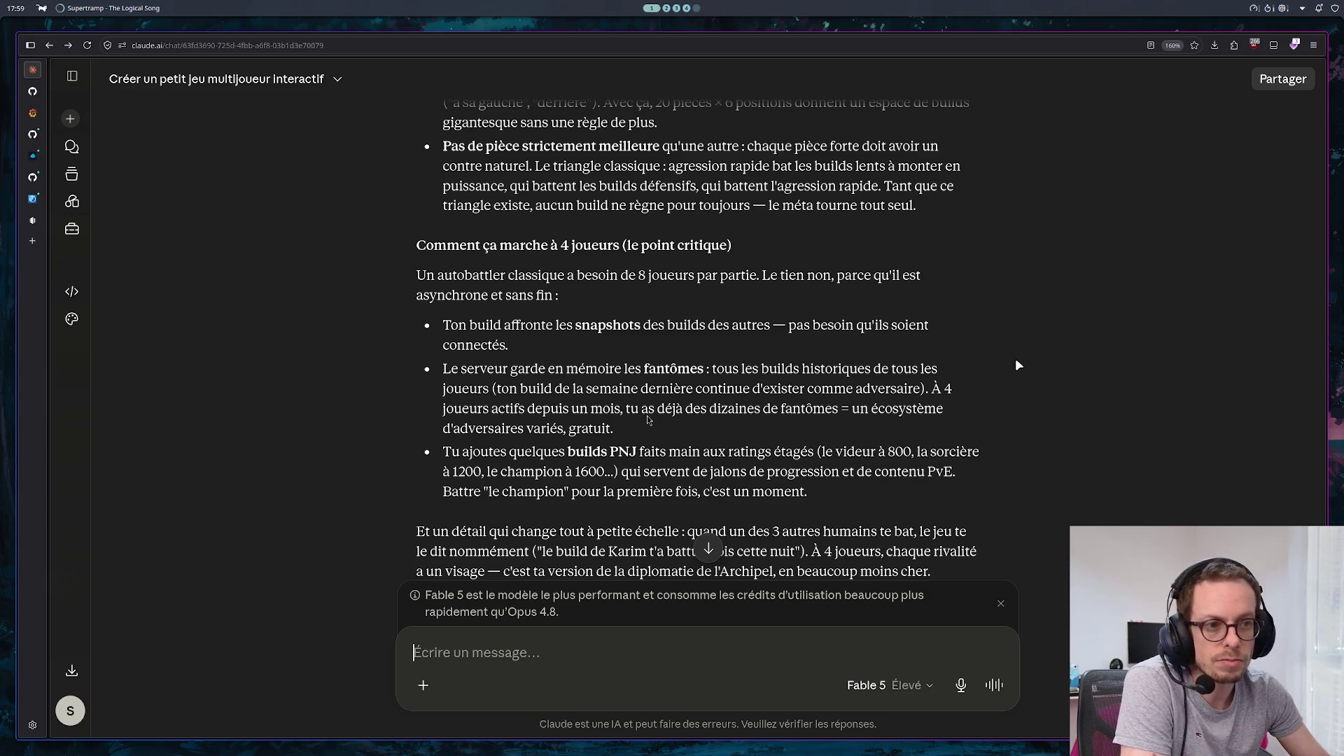
scroll(999, 371, "down", 3)
scroll(999, 373, "down", 2)
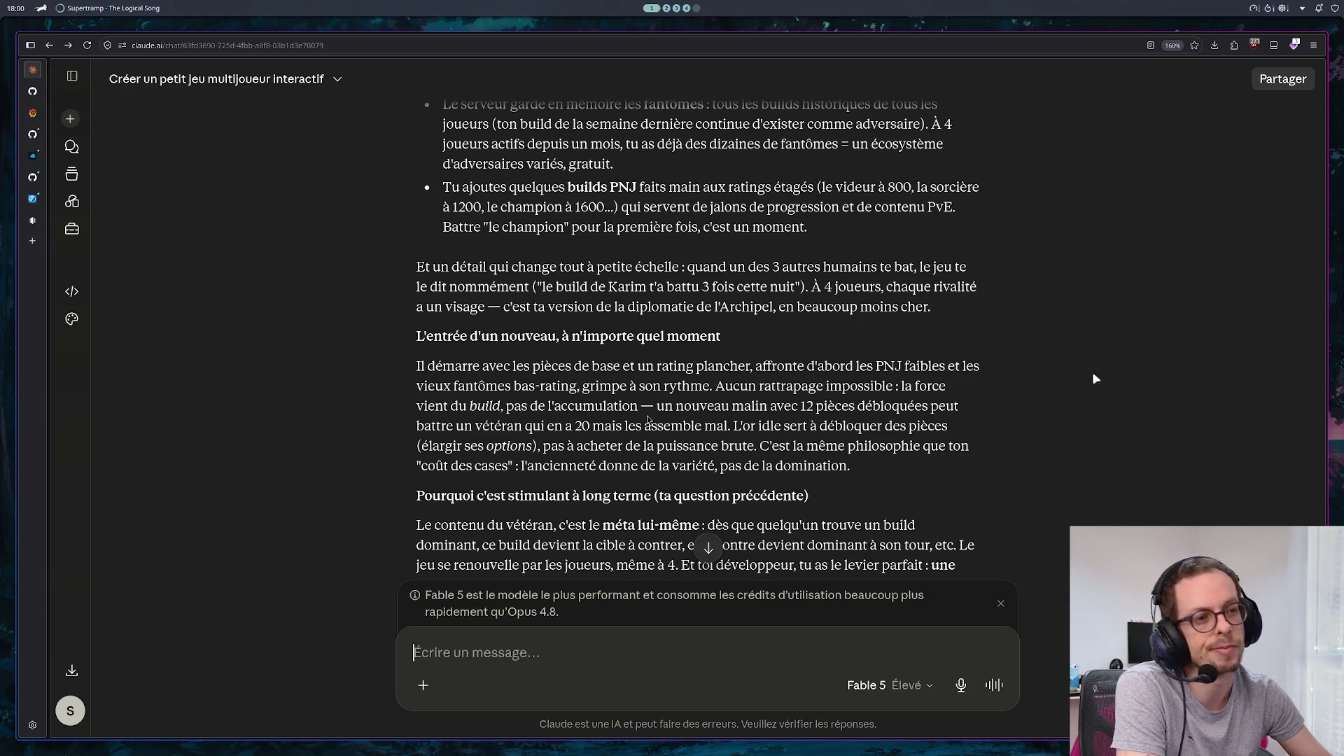
scroll(1078, 375, "down", 4)
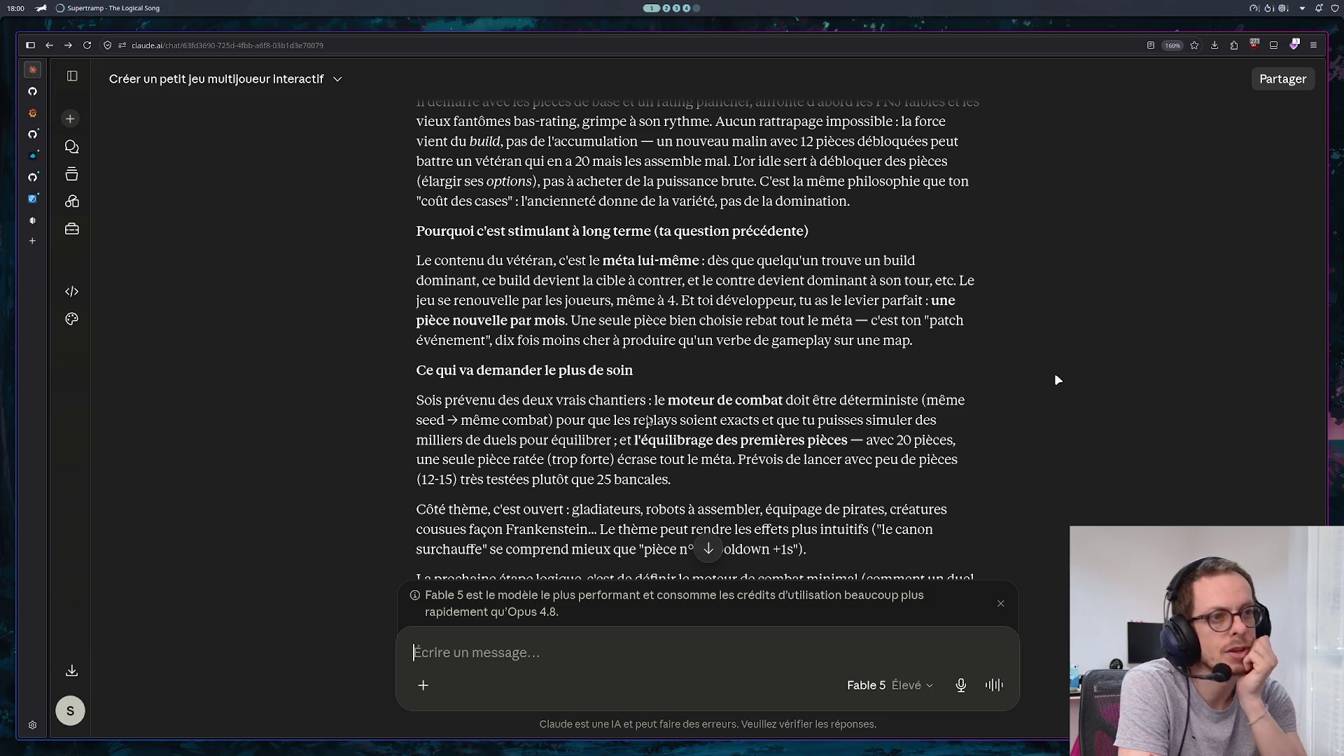
scroll(1001, 336, "down", 2)
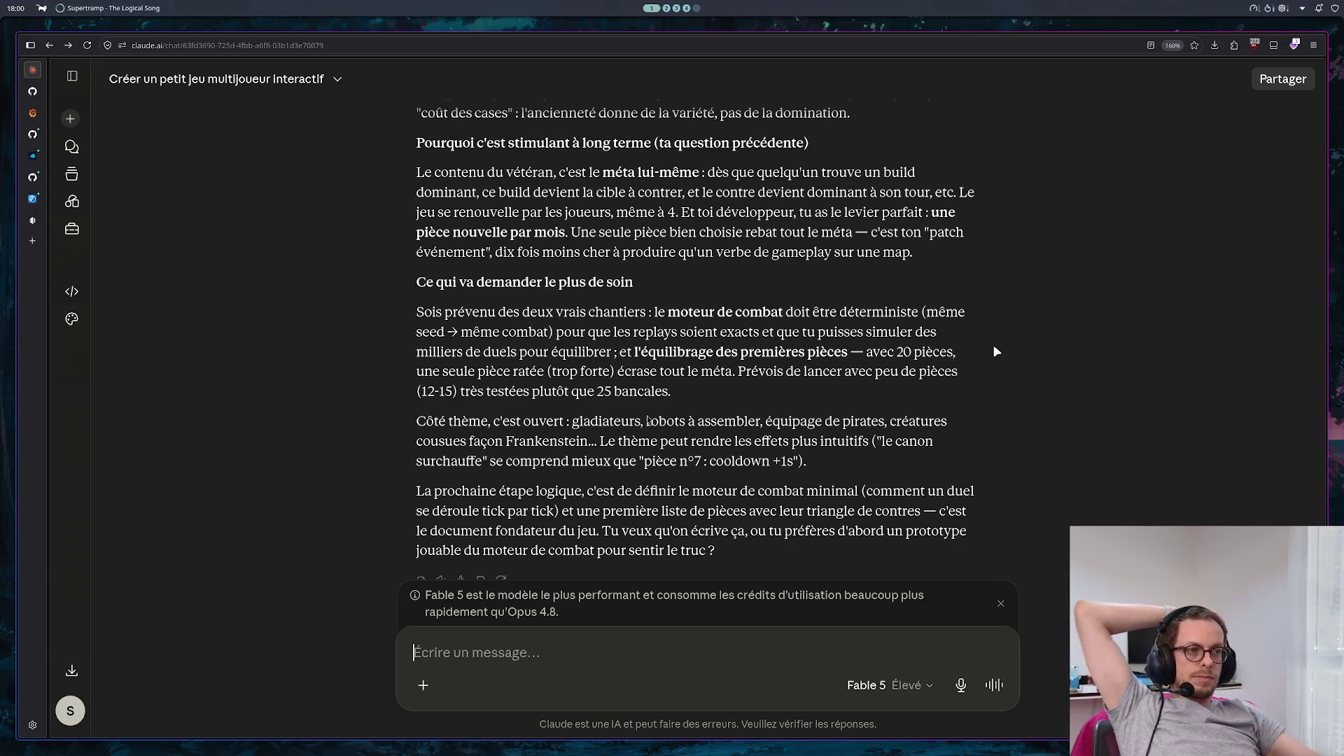
scroll(965, 342, "down", 2)
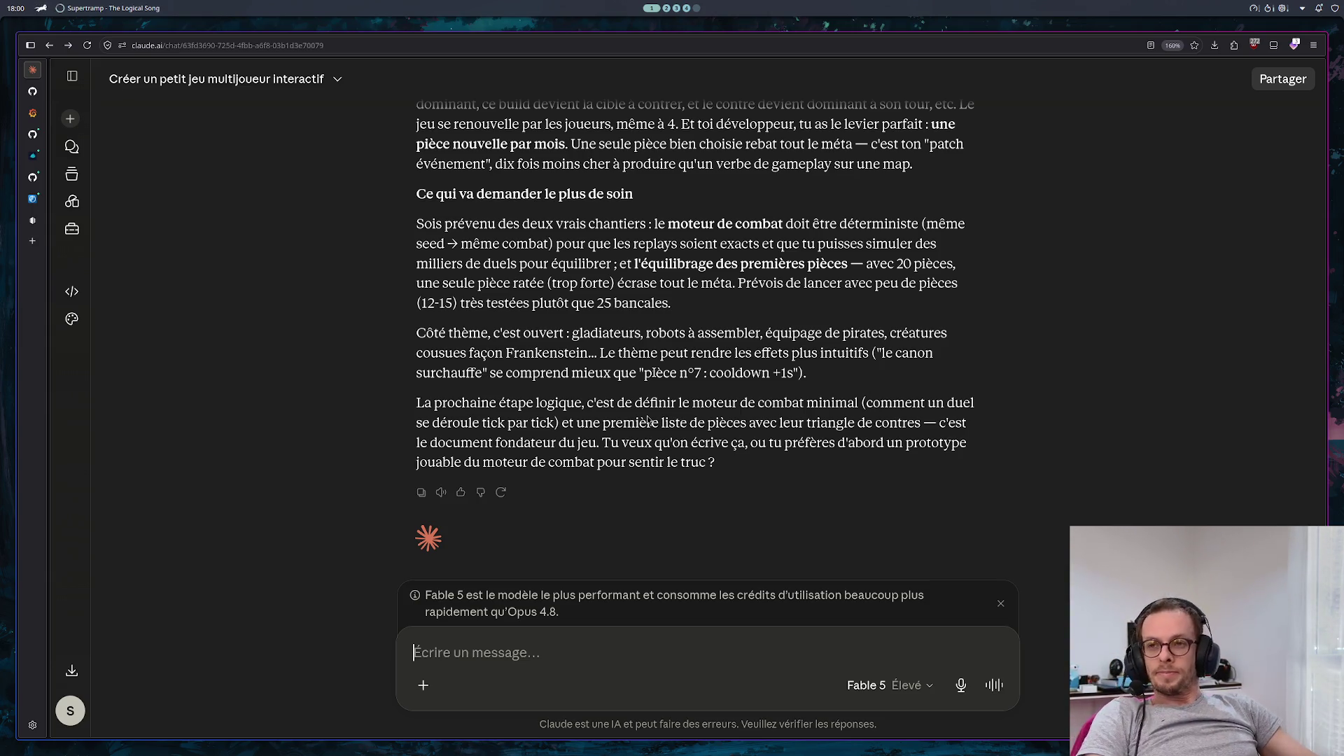
scroll(632, 348, "up", 15)
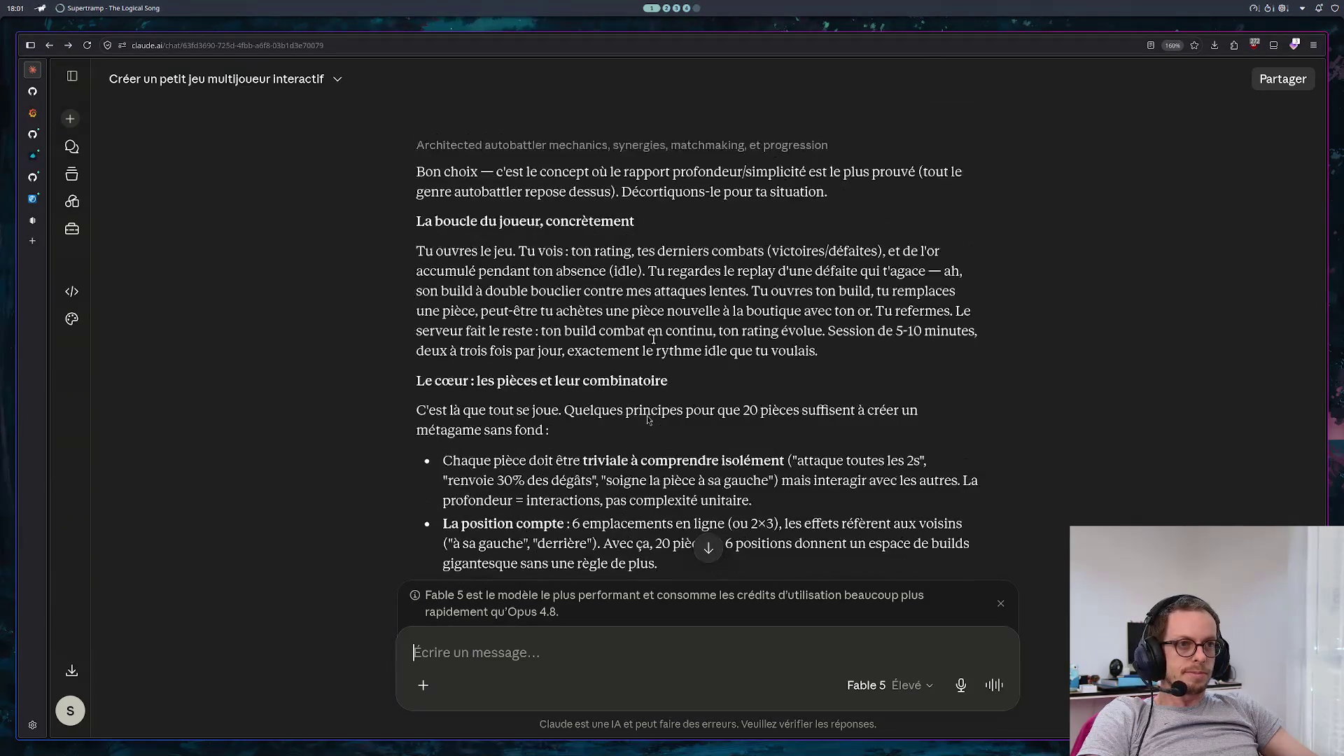
scroll(652, 336, "up", 4)
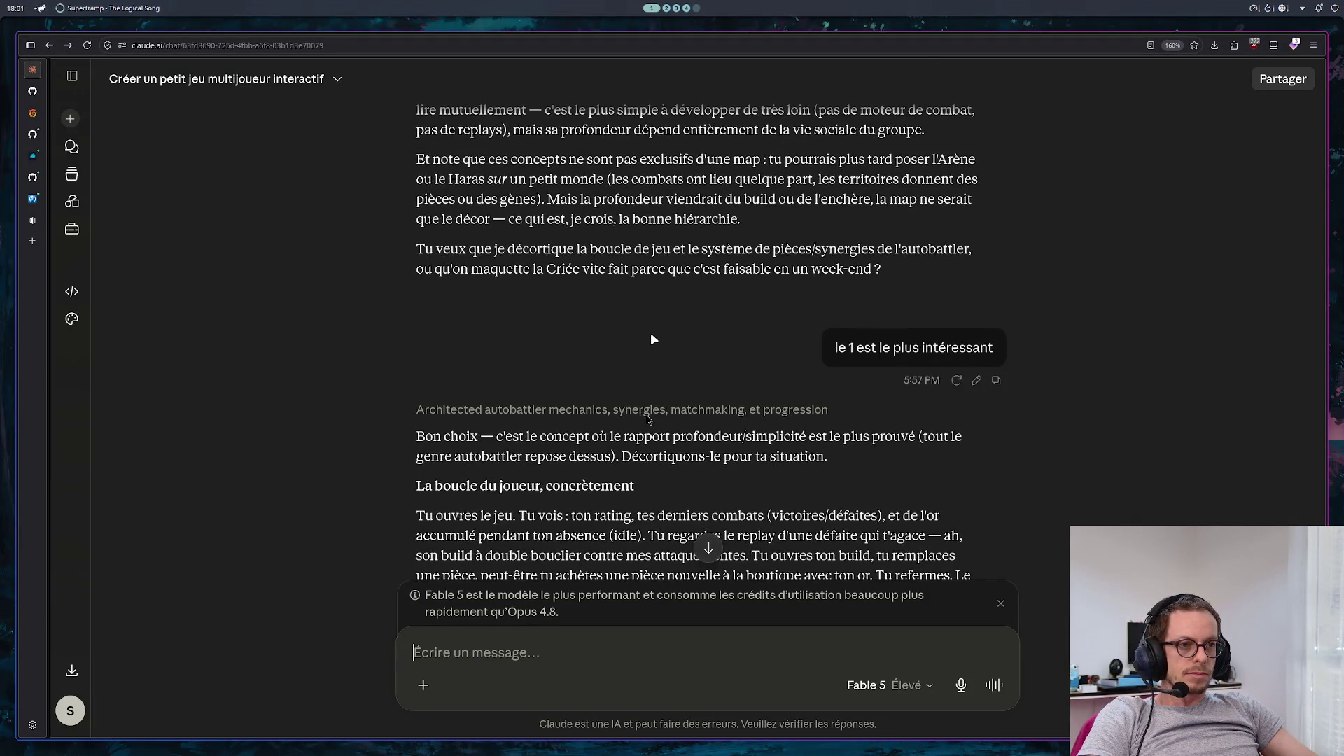
scroll(648, 418, "down", 12)
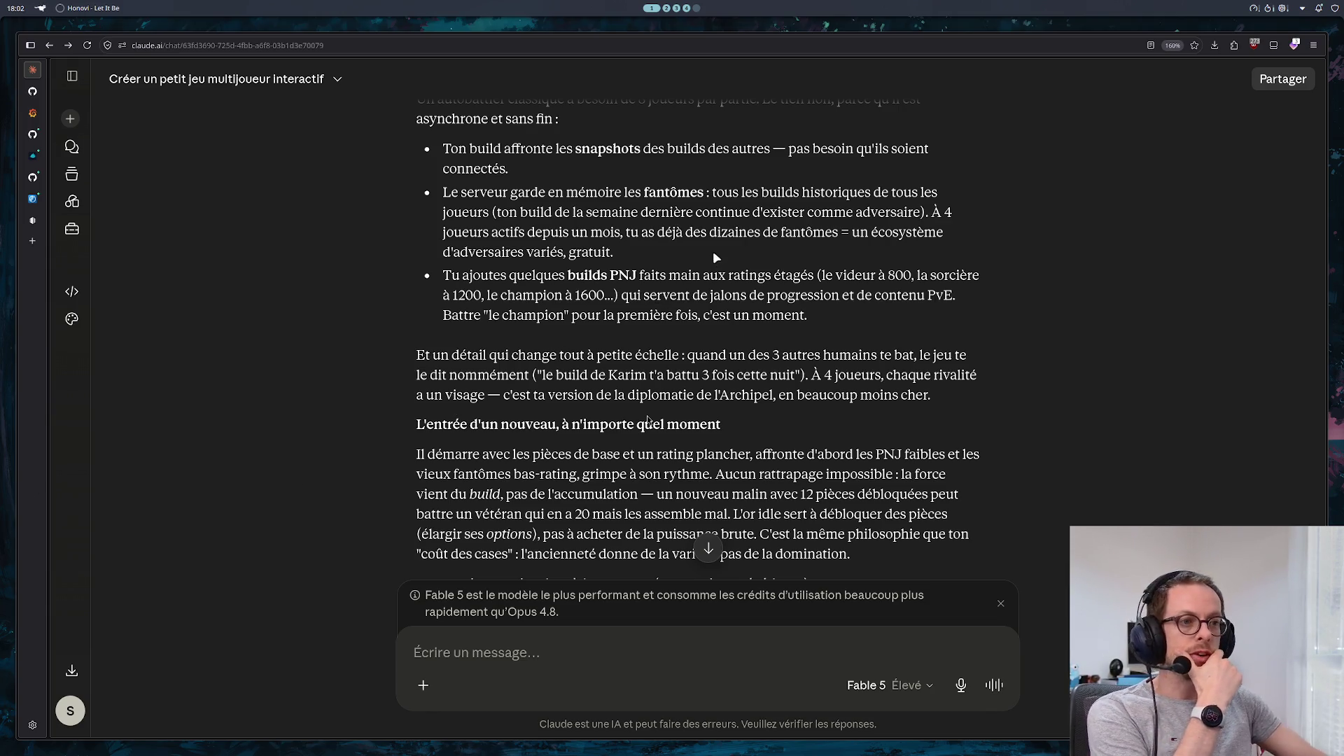
scroll(763, 268, "down", 2)
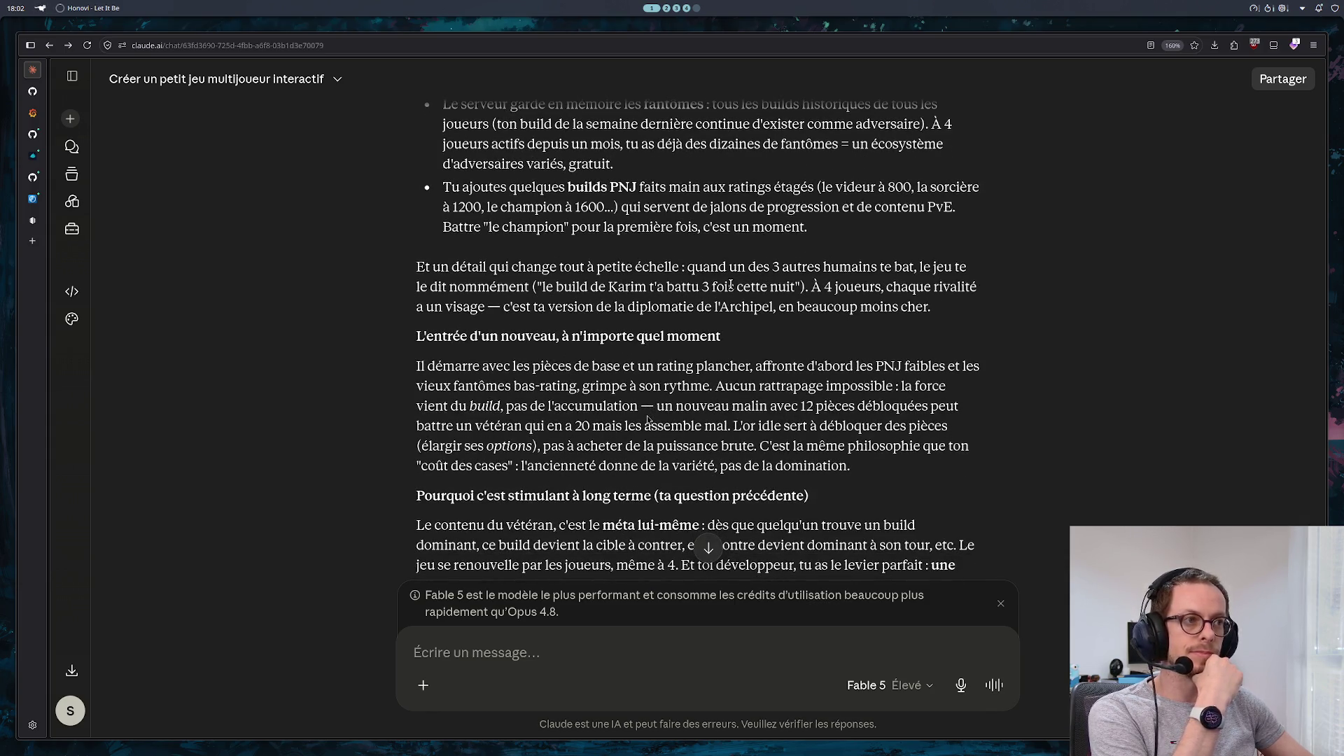
scroll(730, 283, "down", 10)
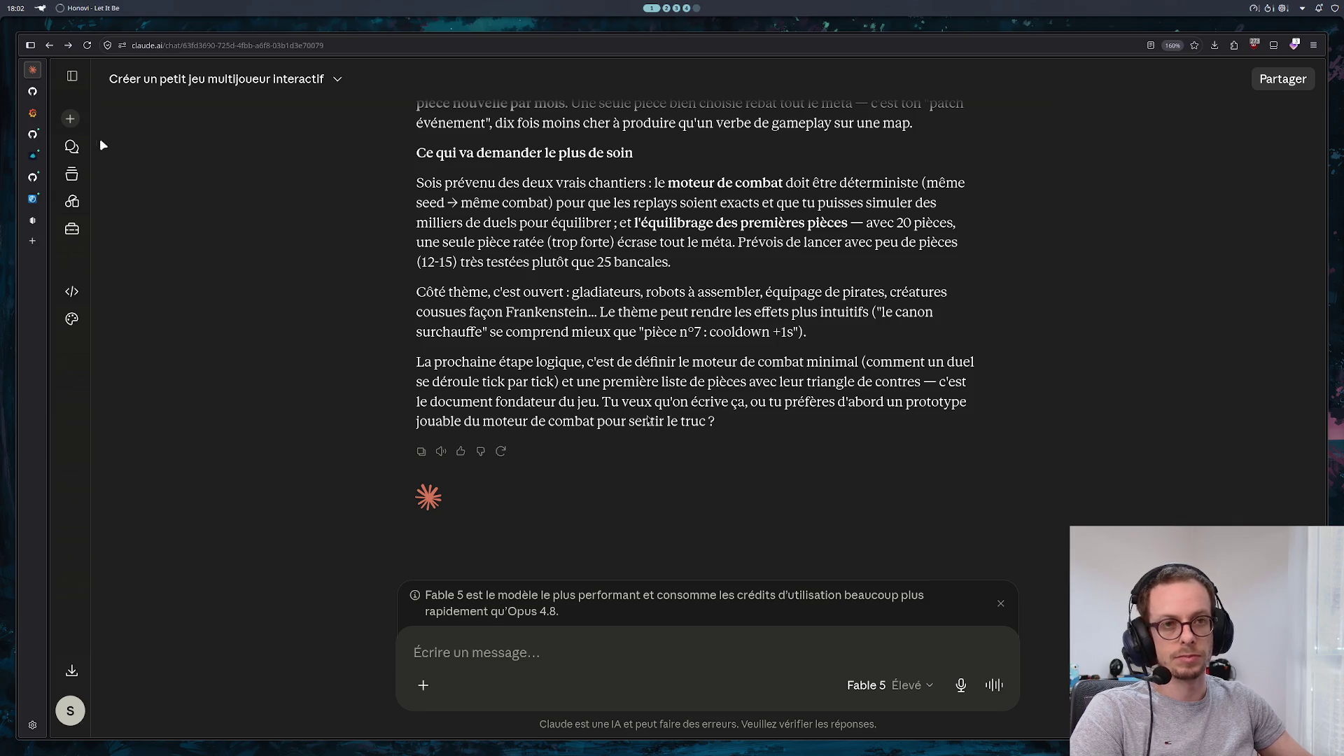
left_click(39, 158)
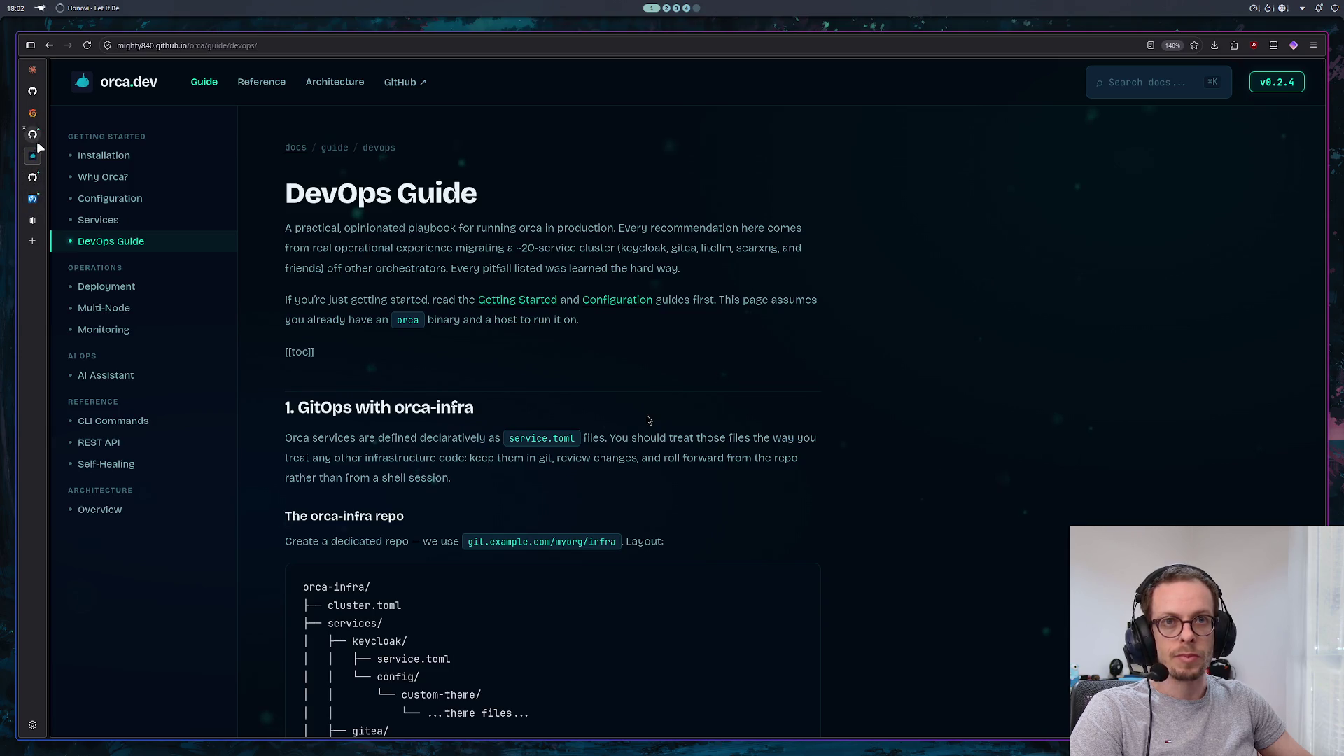
Open the Game document and extend its title with '- AutoBattle IDLE'
left_click(33, 219)
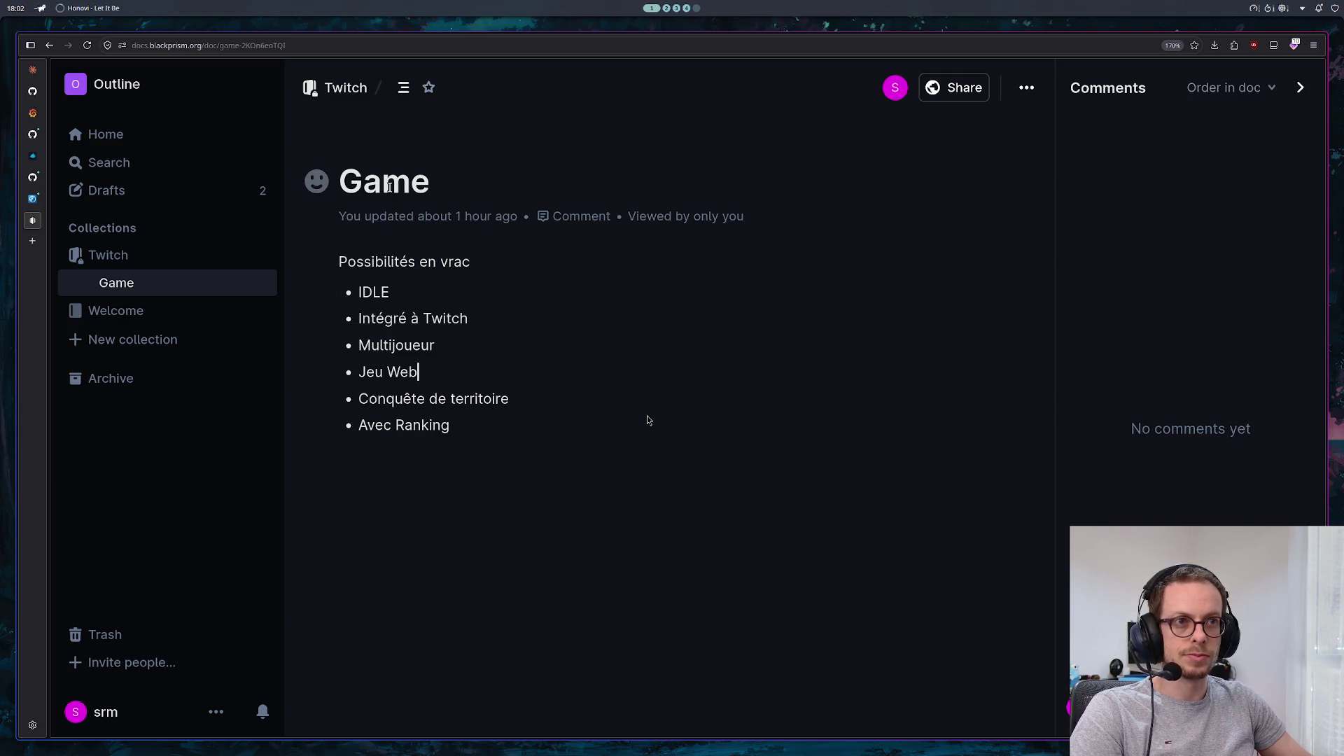
left_click(426, 183)
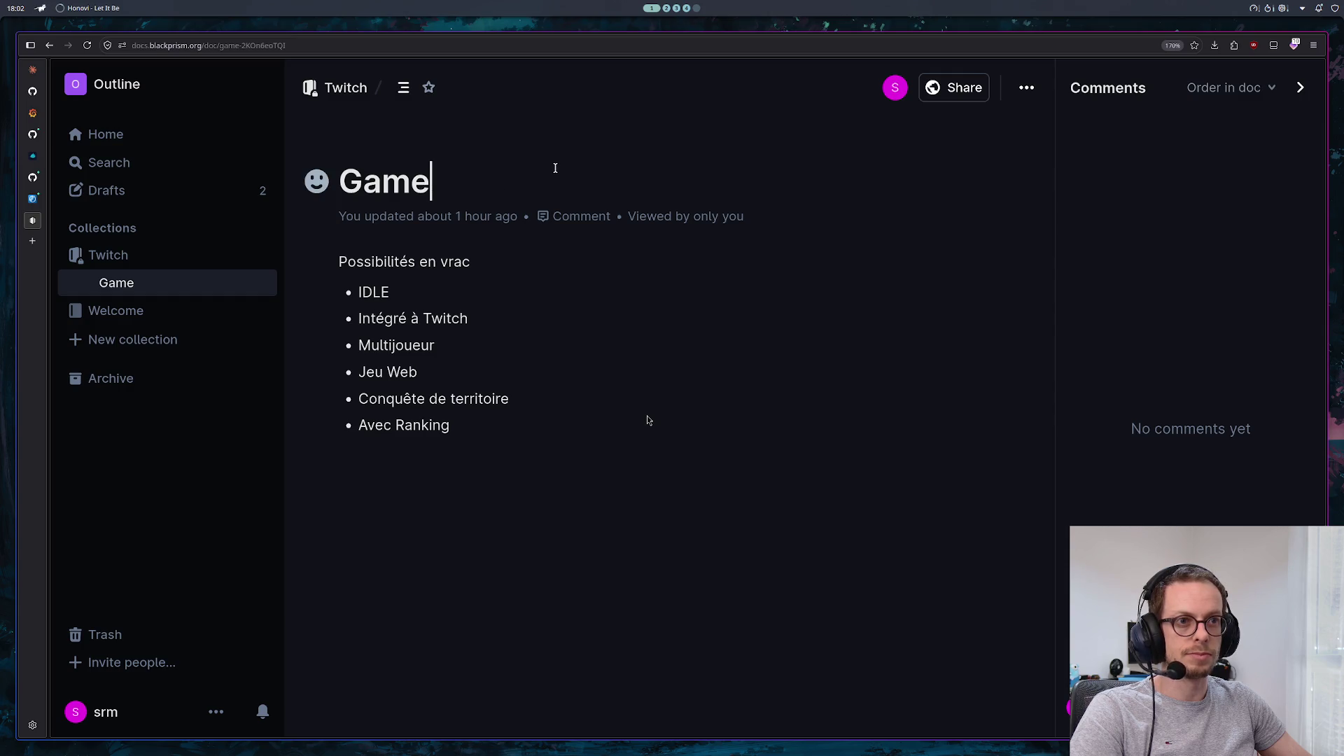
type(" - A")
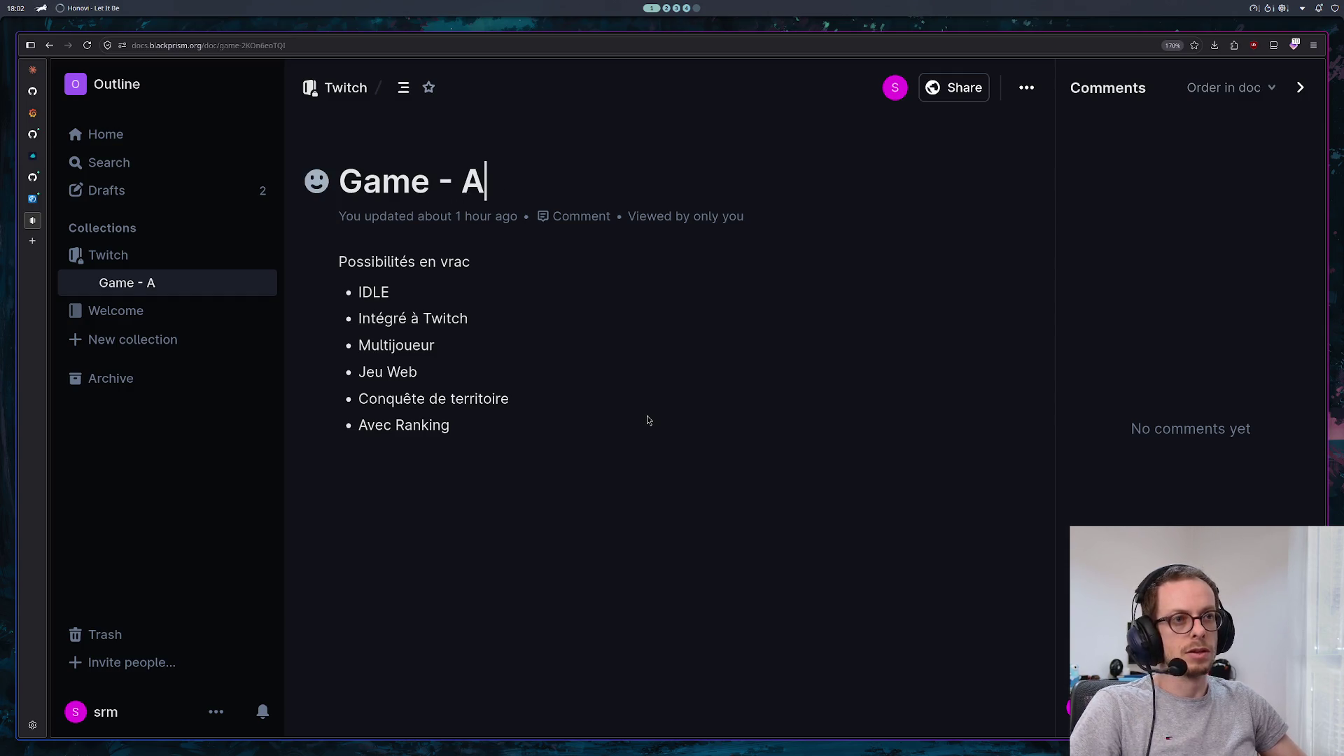
type("utoBattle IDL")
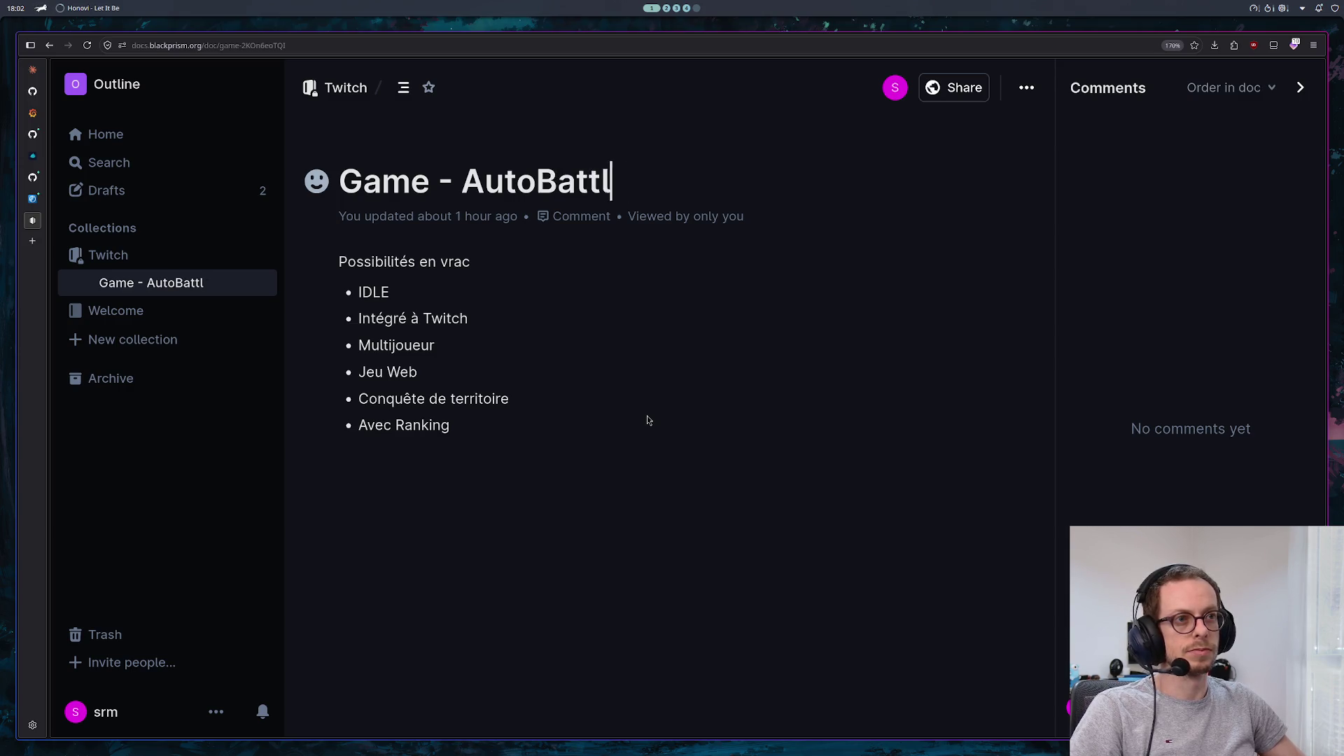
type("E")
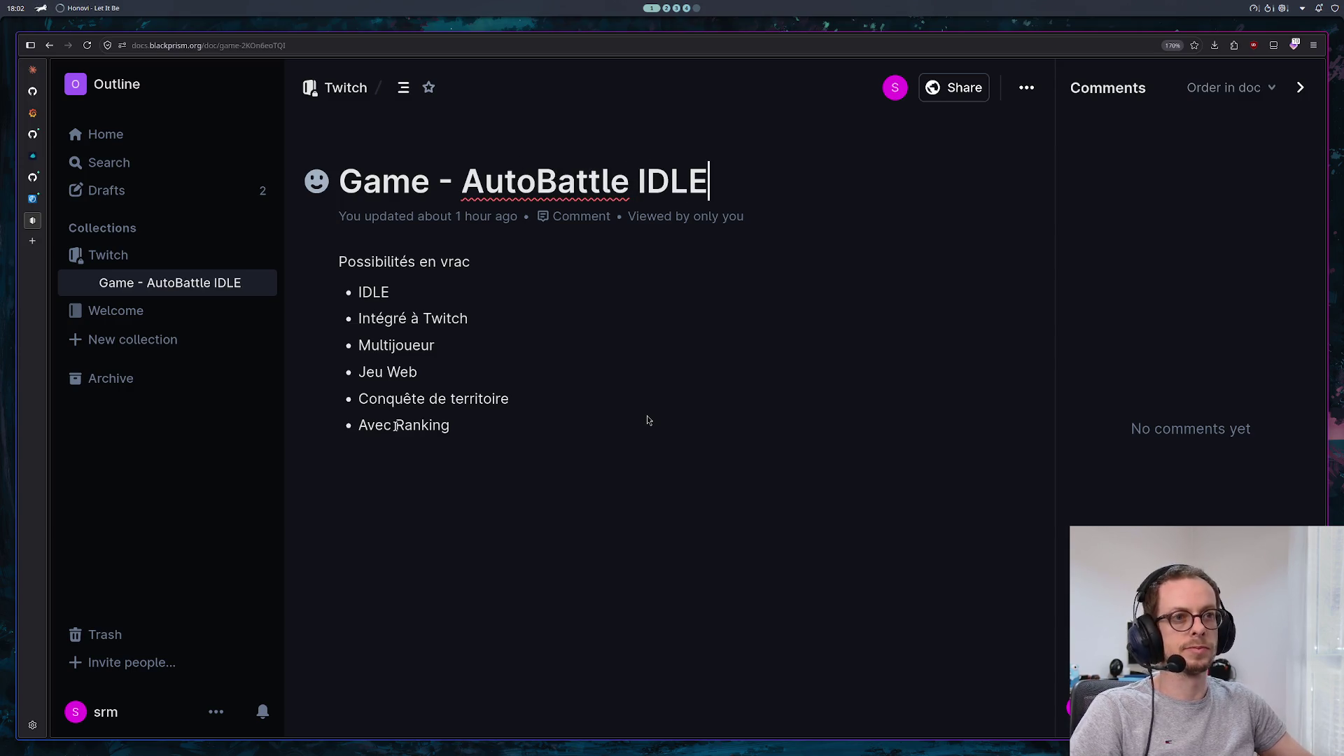
Delete the bullet list of possibilities and highlight the 'Possibilités en vrac' line in Apricot
mouse_move(495, 424)
left_mouse_down()
mouse_move(375, 283)
mouse_move(339, 261)
mouse_move(417, 369)
mouse_move(414, 390)
mouse_move(357, 290)
left_mouse_up()
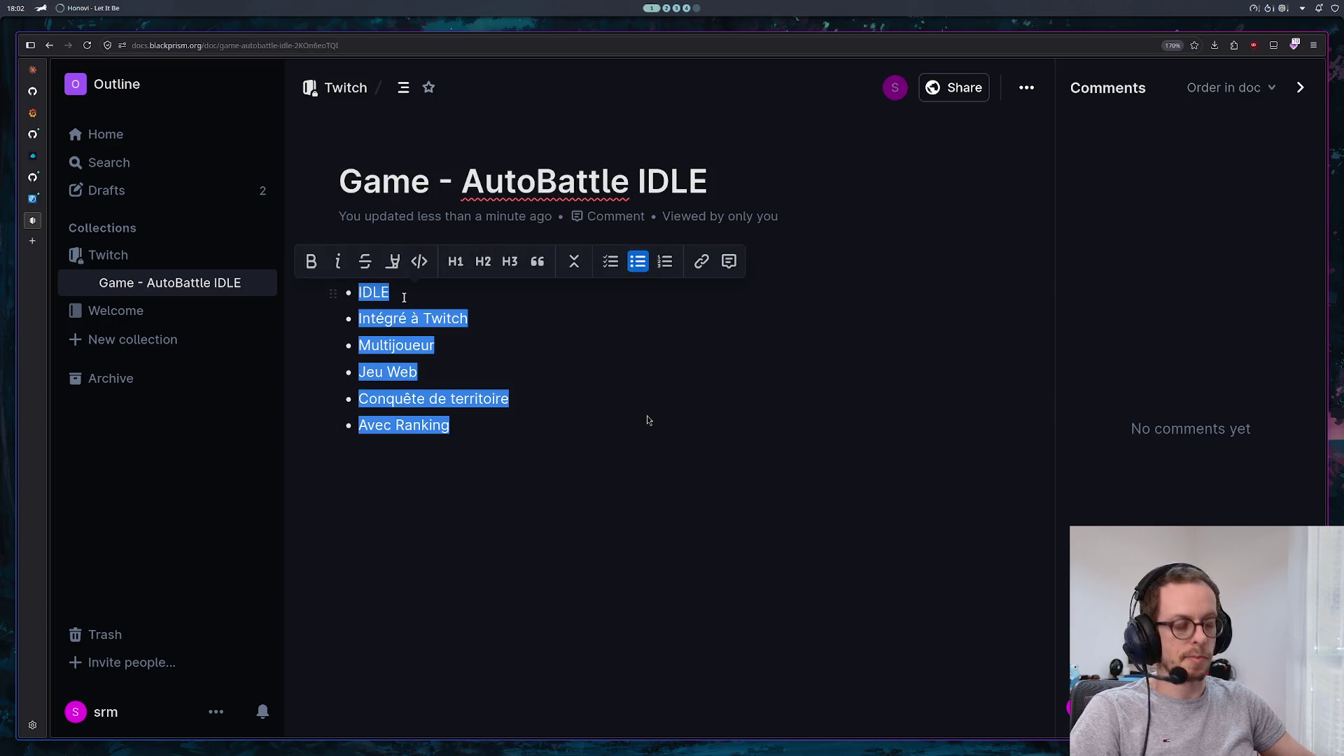
key("BackSpace")
left_click_drag(540, 254, 336, 255)
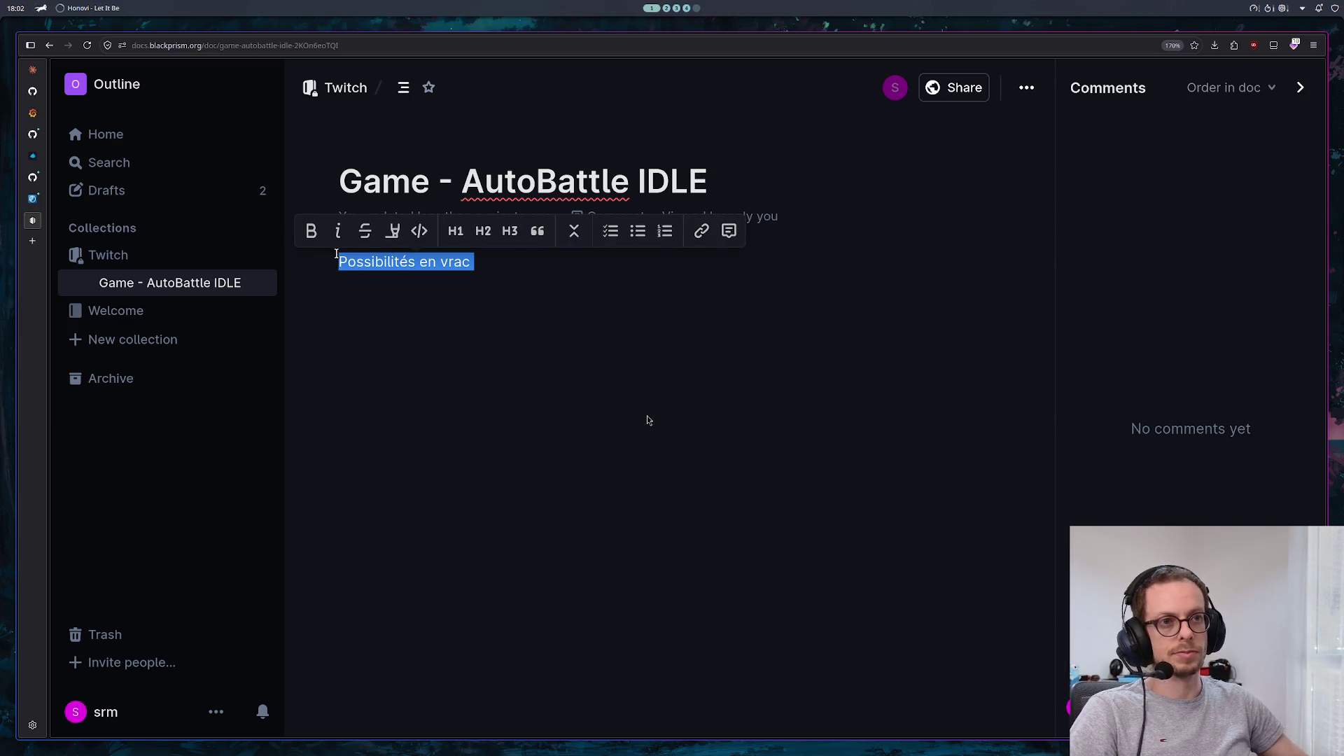
left_click(392, 231)
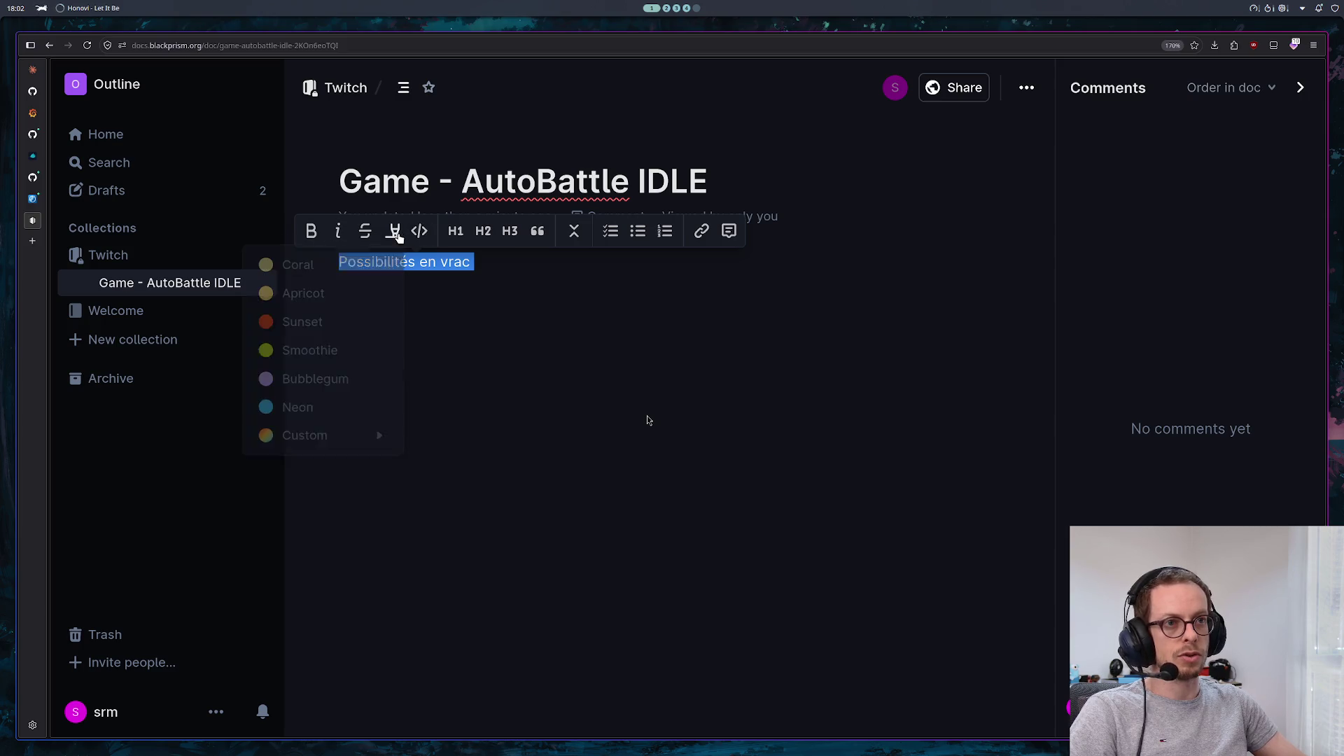
left_click(339, 294)
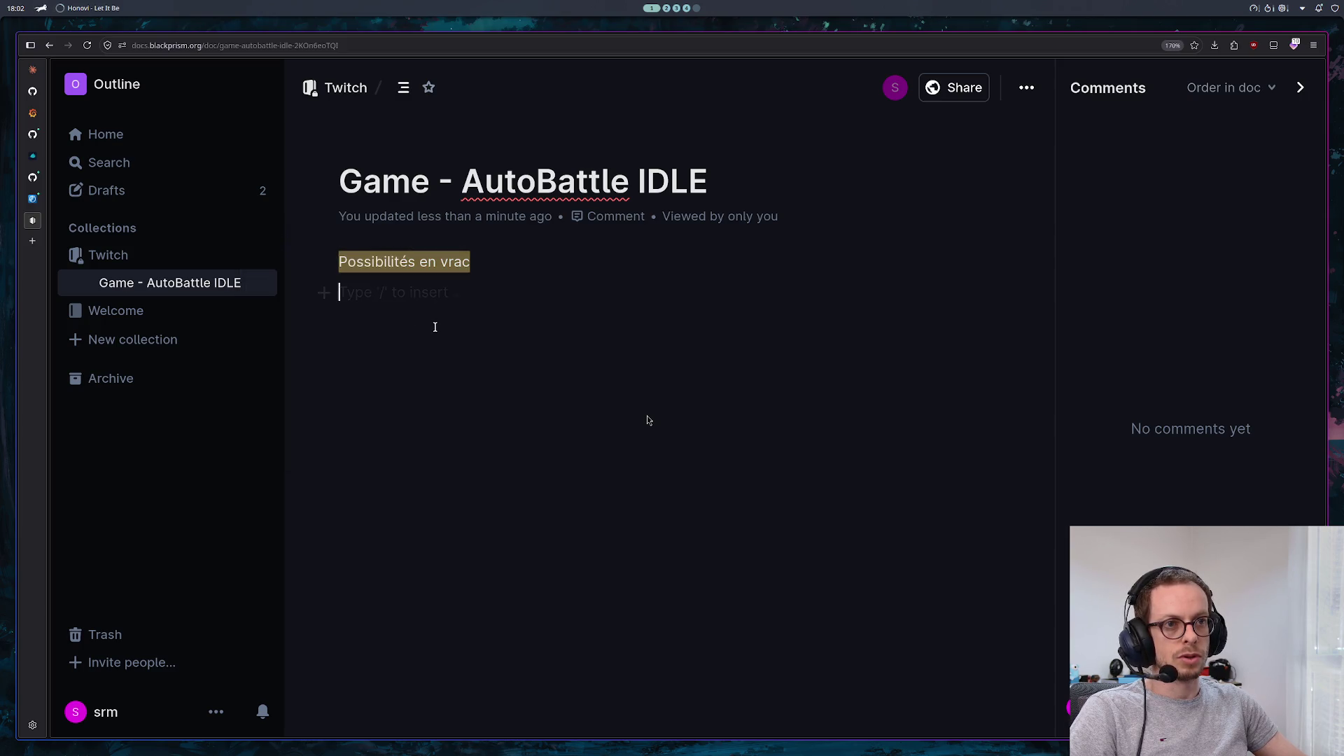
Clean up the stray characters accidentally typed around the 'Possibilités en vrac' line
left_click_drag(472, 262, 322, 253)
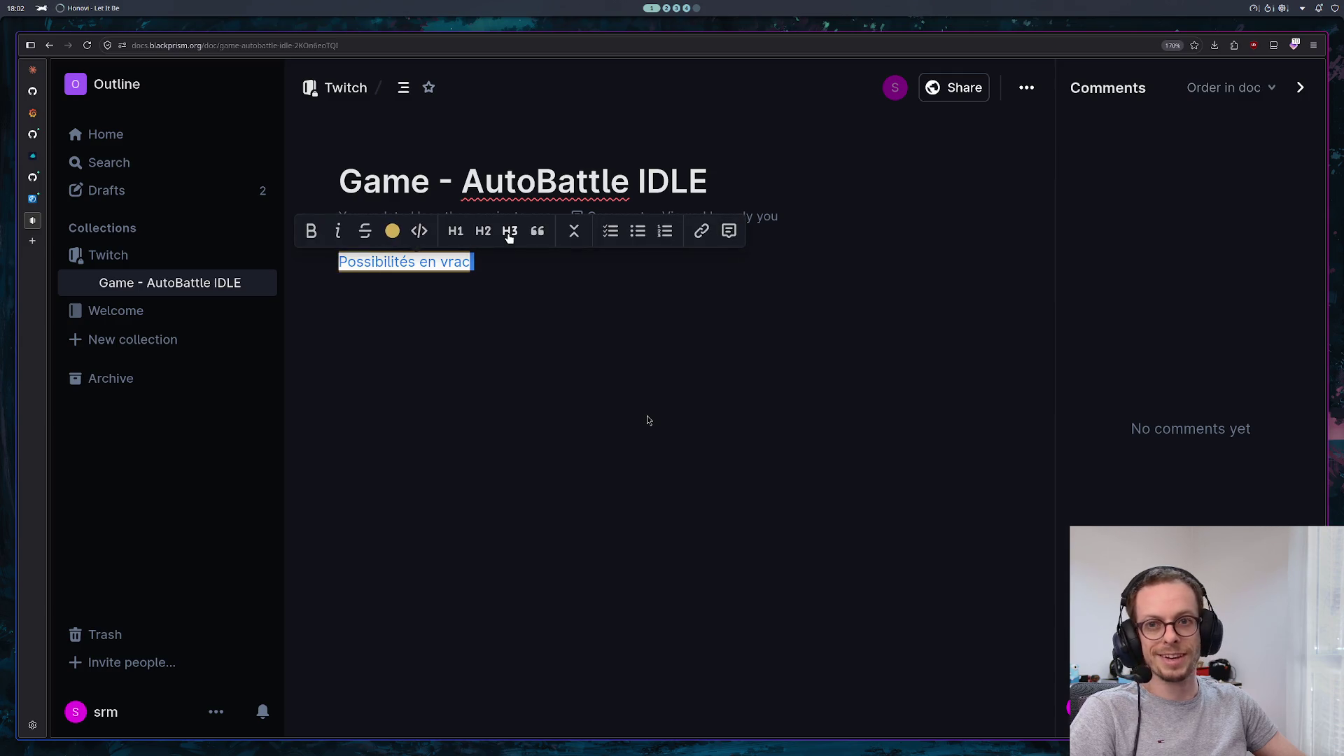
type("cso")
key("BackSpace")
key("BackSpace")
key("BackSpace")
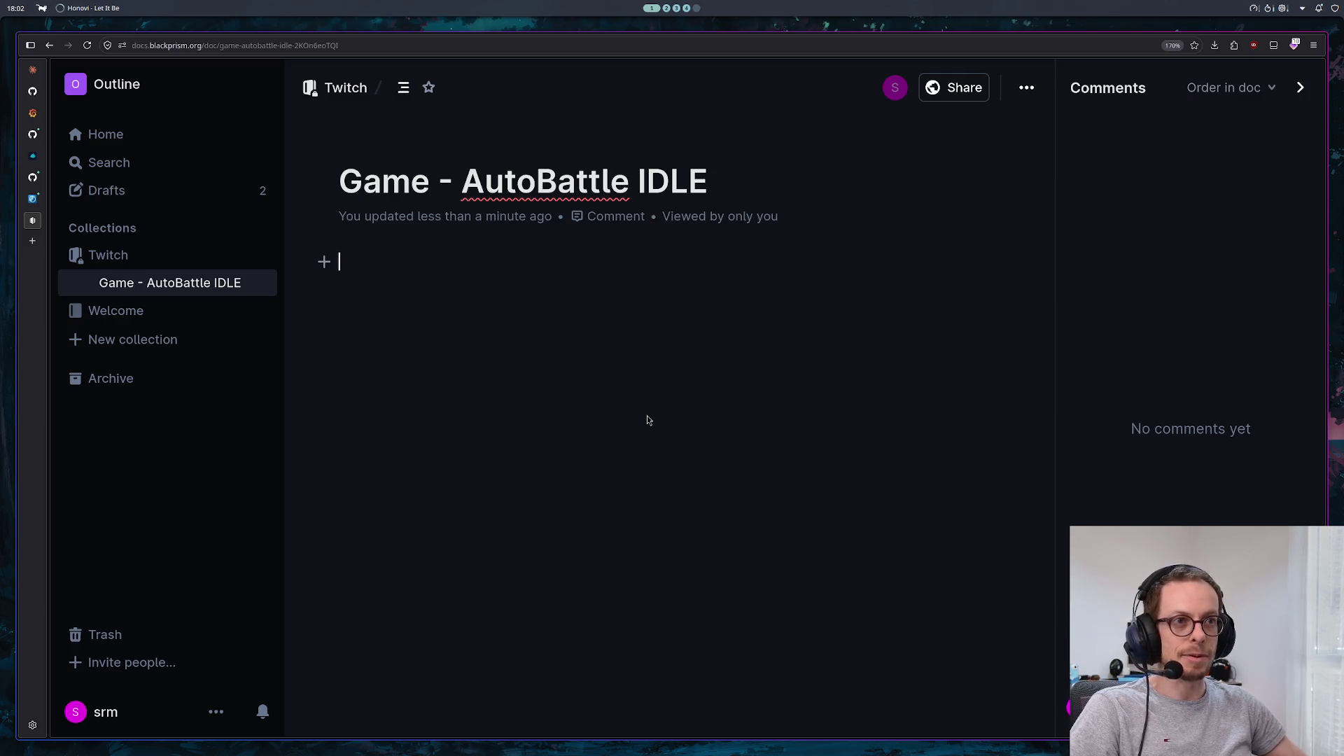
type("ndo")
double_click(352, 261)
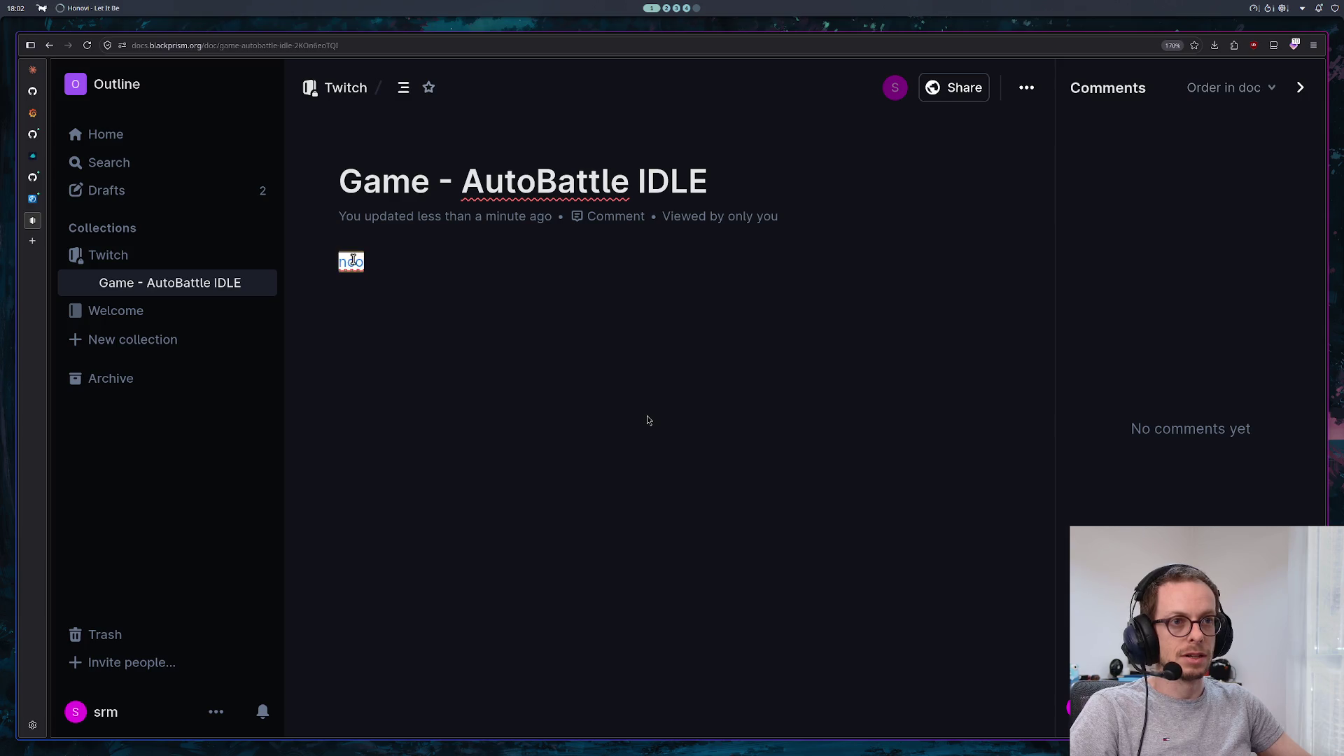
left_click(392, 231)
left_click(316, 275)
left_click(425, 303)
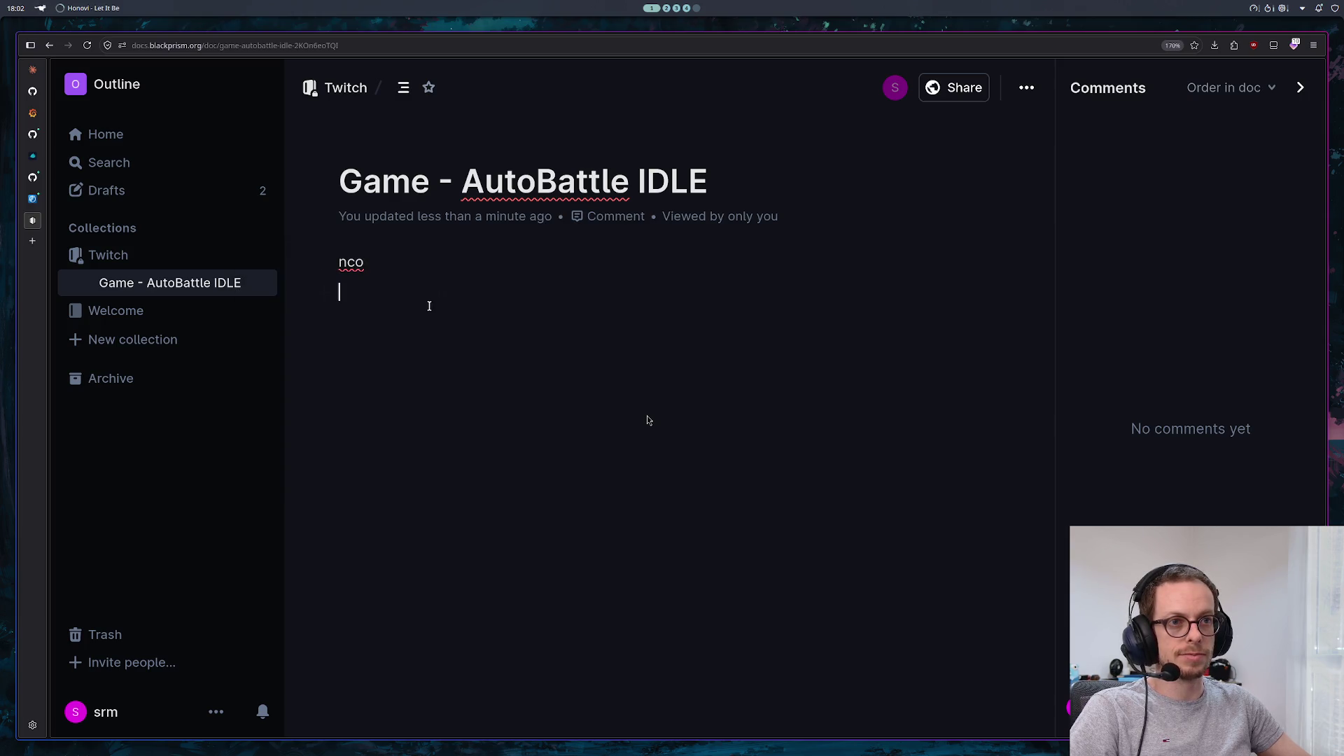
key("shift+Up")
key("BackSpace")
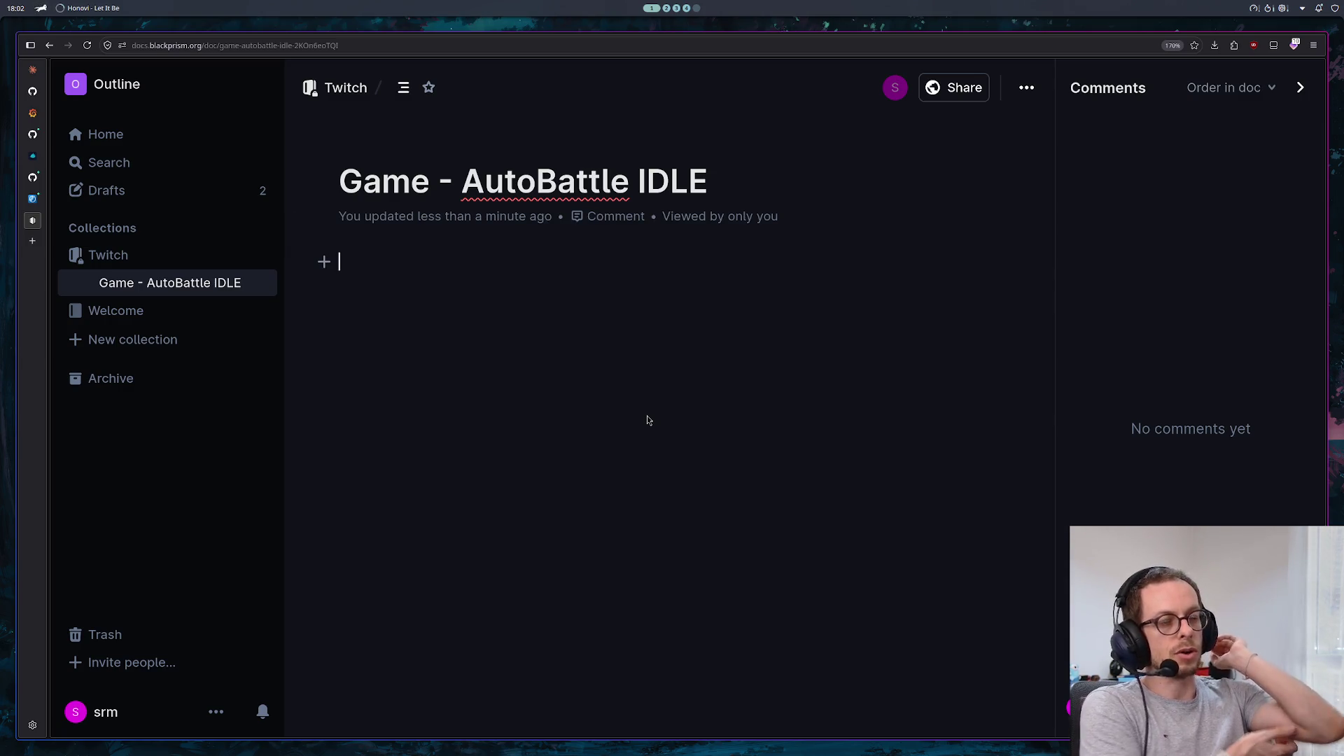
Fix the title to 'Game - Auto Battler IDLE' using the Auto Battler spelling suggestion
left_click(638, 166)
type("r")
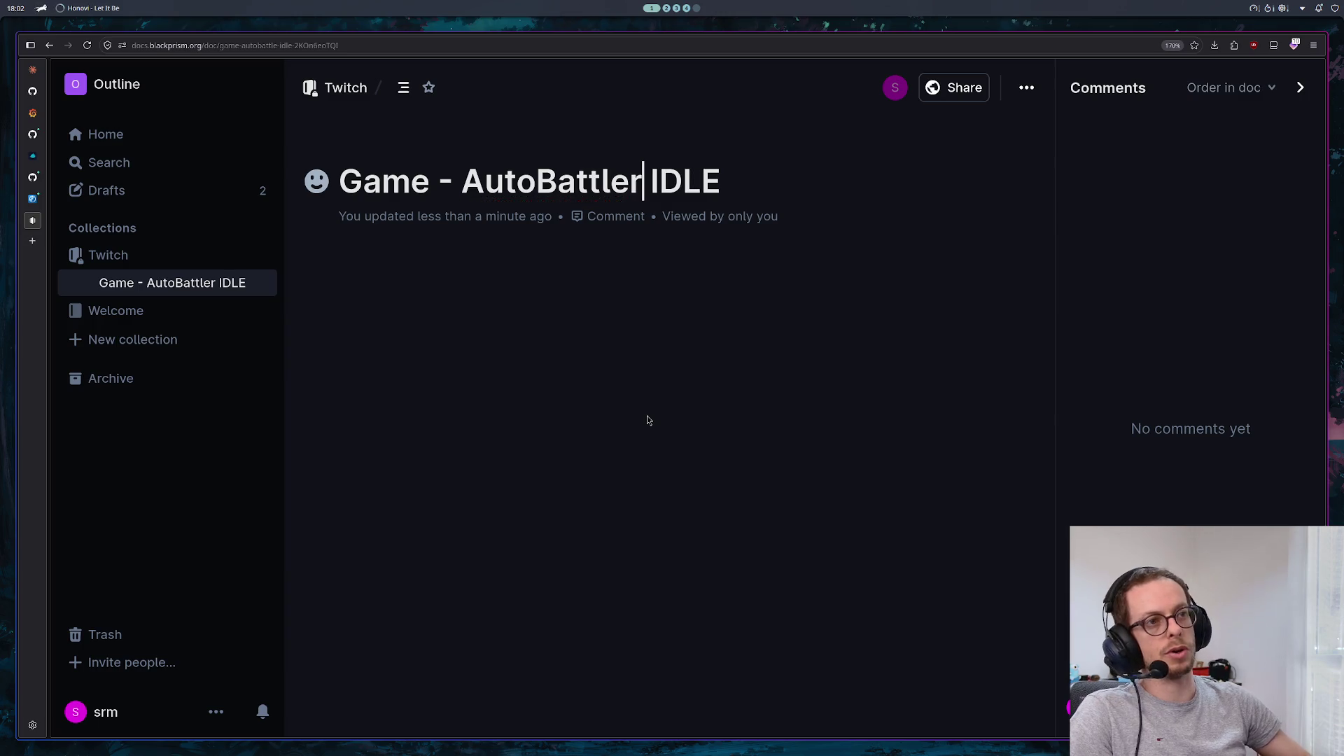
key("Return")
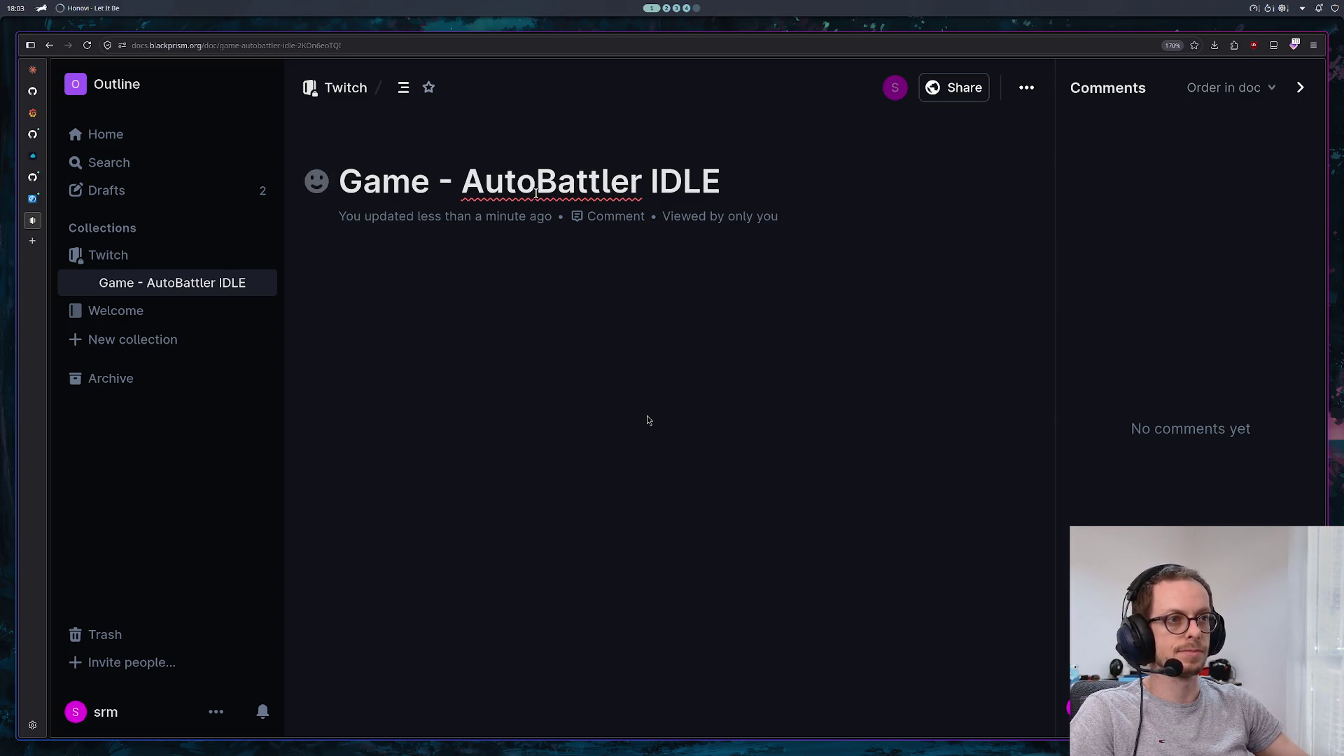
left_click(537, 188)
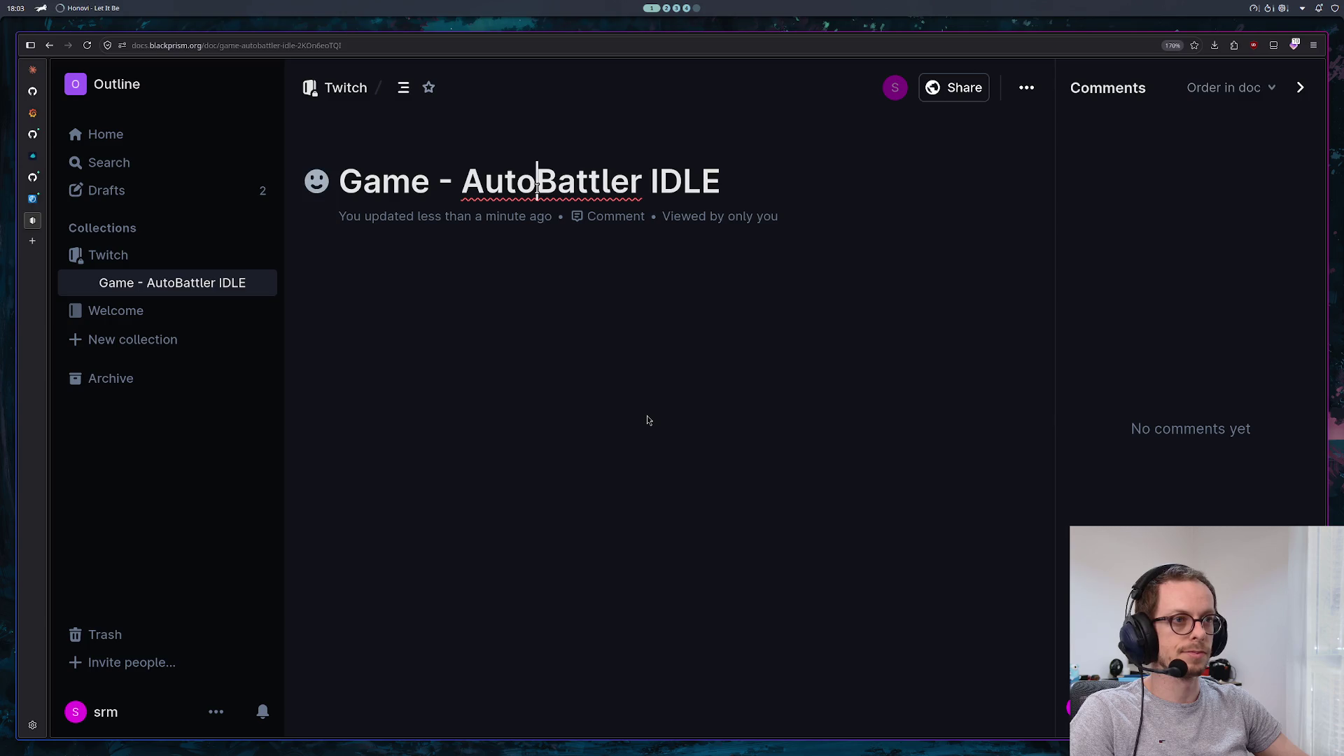
right_click(544, 187)
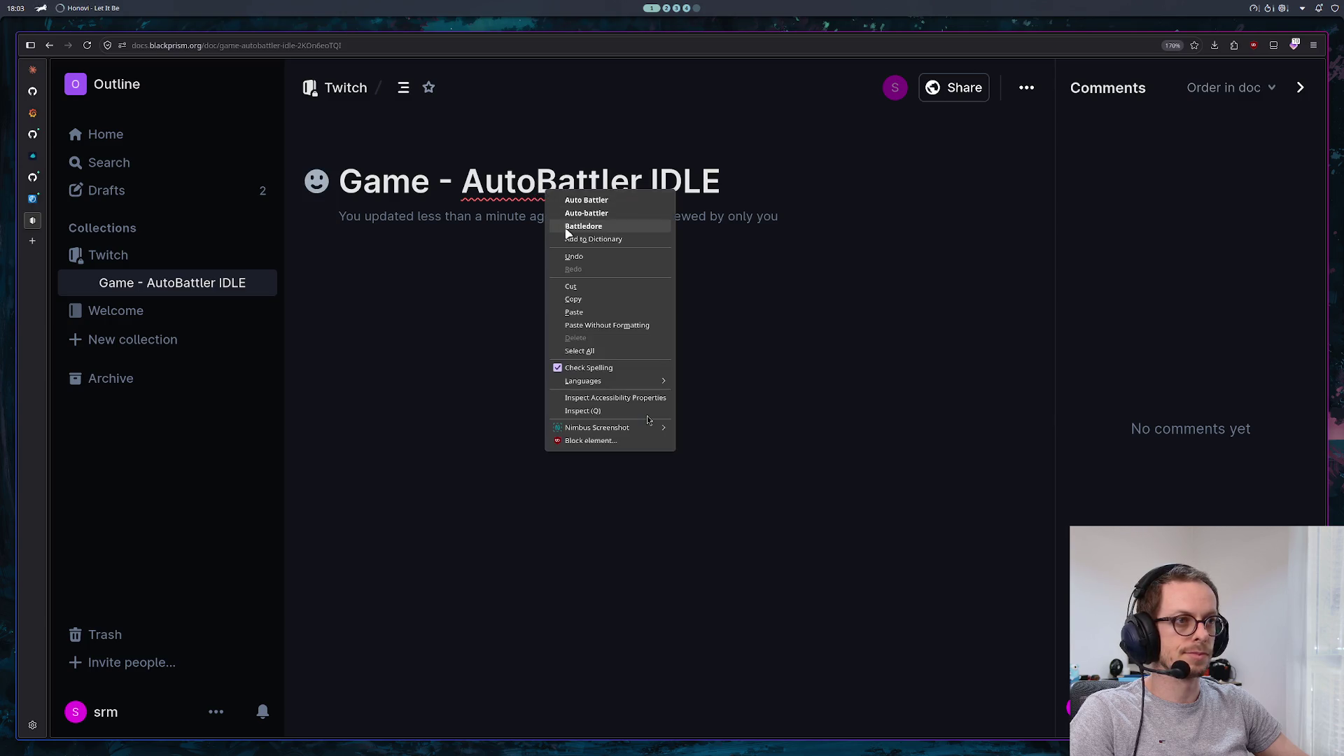
left_click(586, 200)
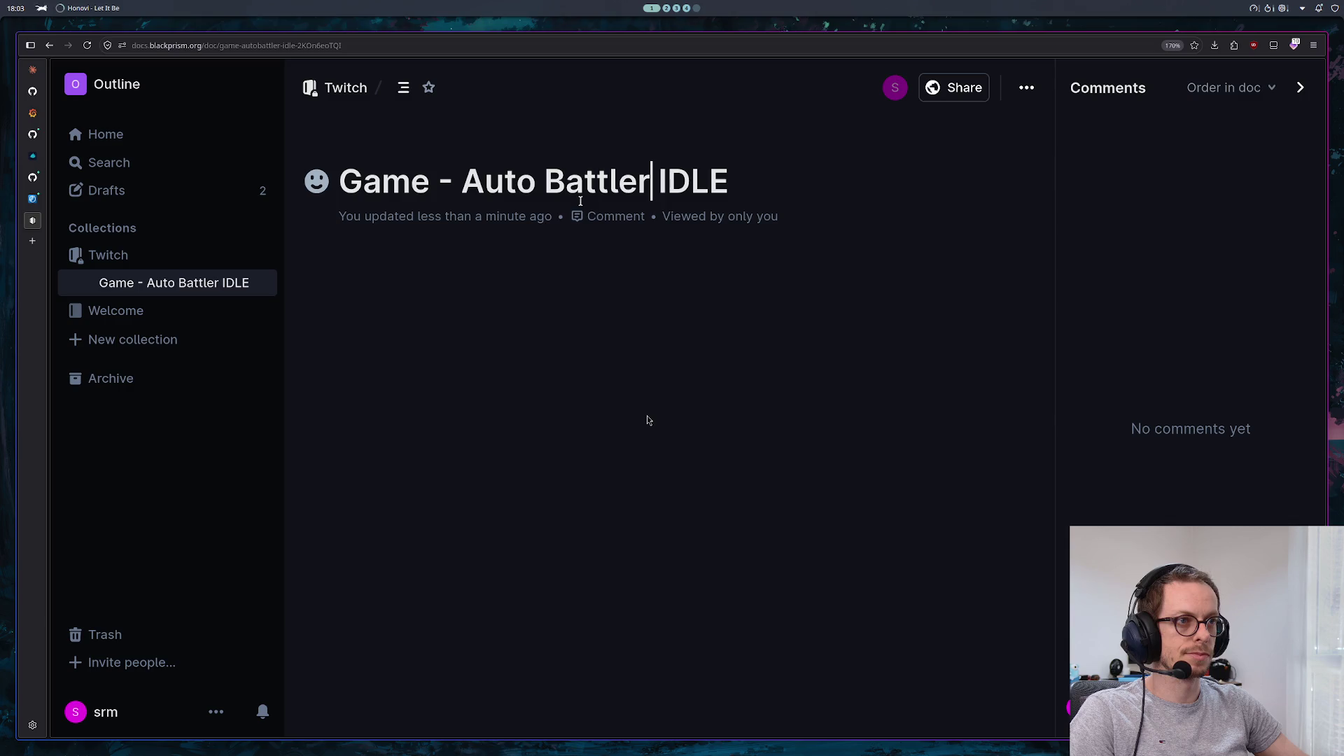
left_click(476, 326)
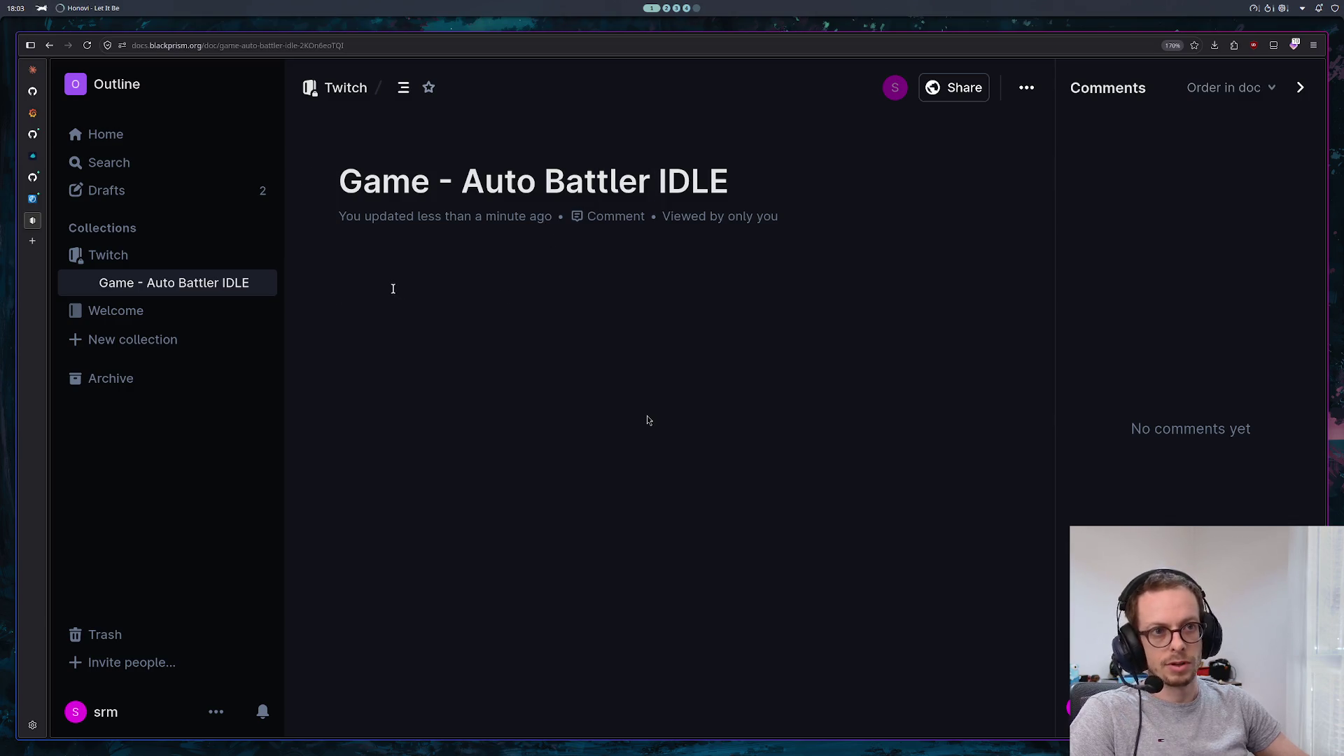
left_click(388, 252)
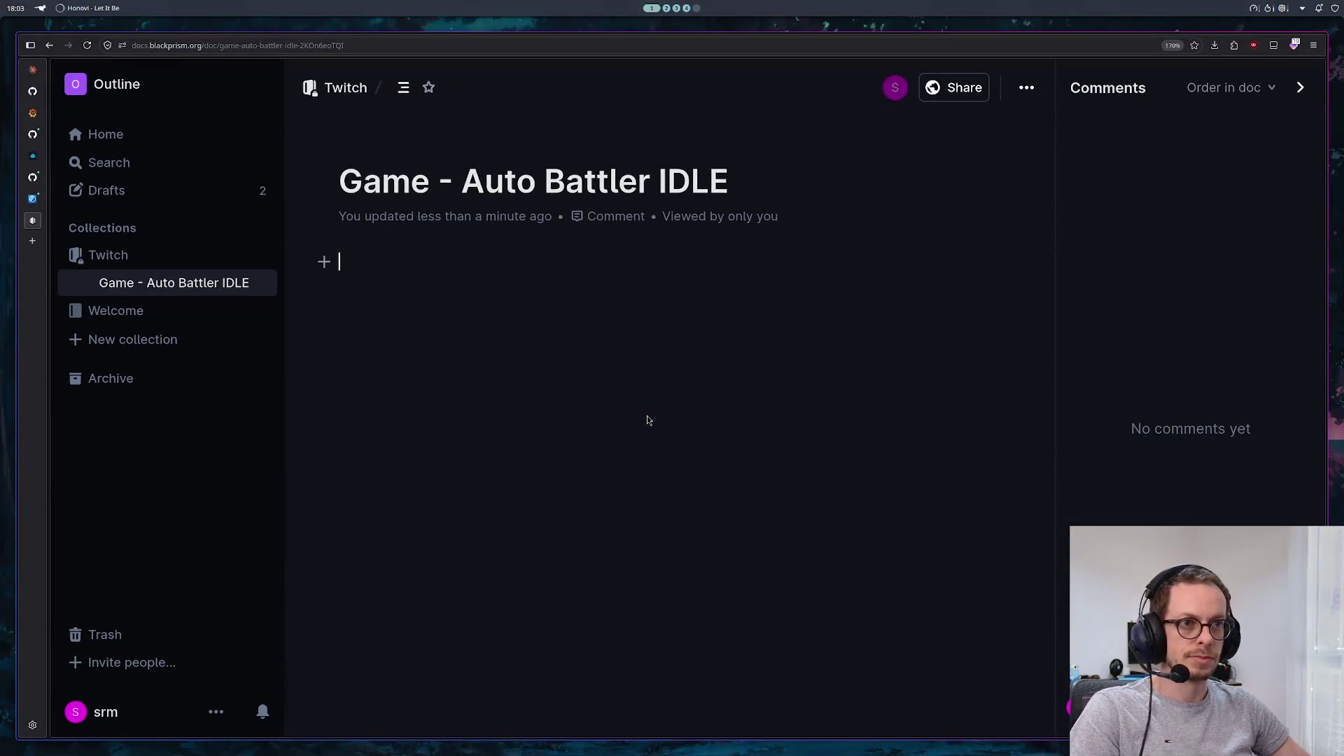
Add bullets 'Équilibrage très important' and 'seed pour reproduire le combat exacte'
type("- E")
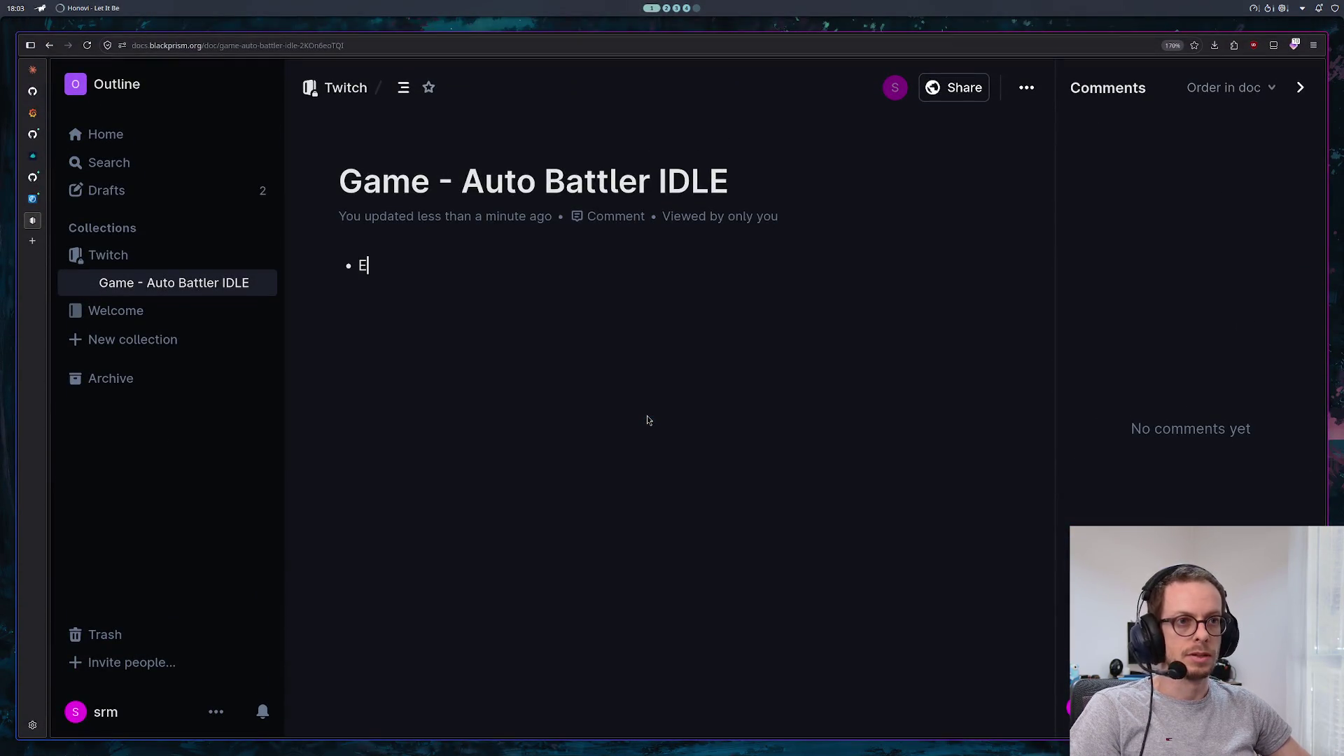
type("a")
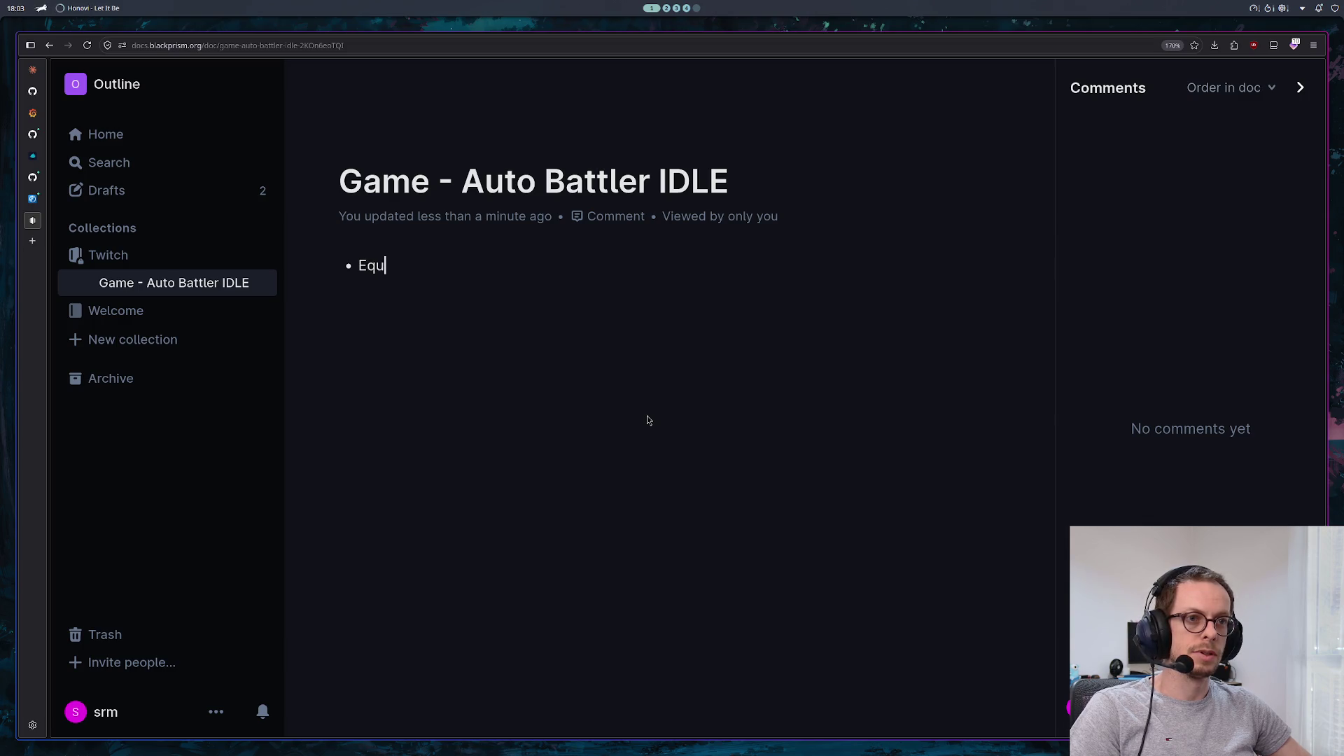
type("ili")
type("brage tre")
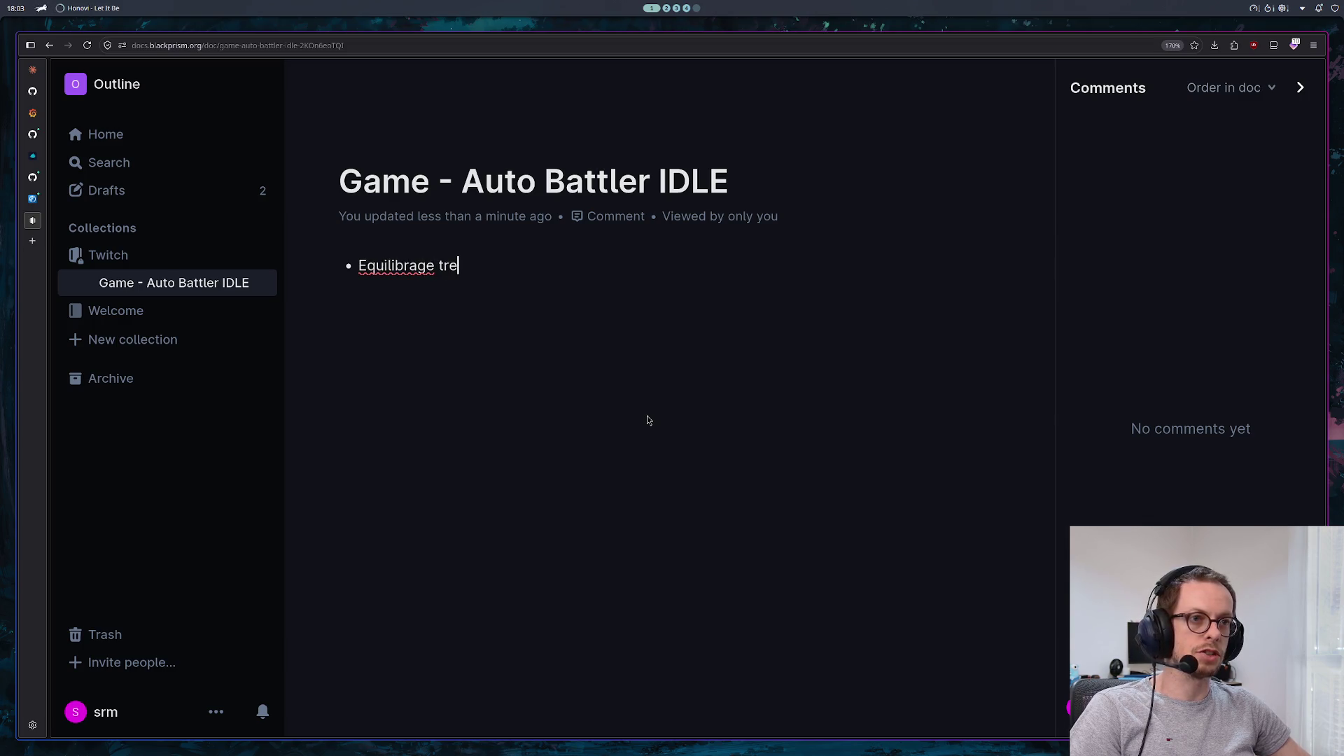
key("BackSpace")
type("ès important")
right_click(390, 269)
left_click(406, 283)
key("Return")
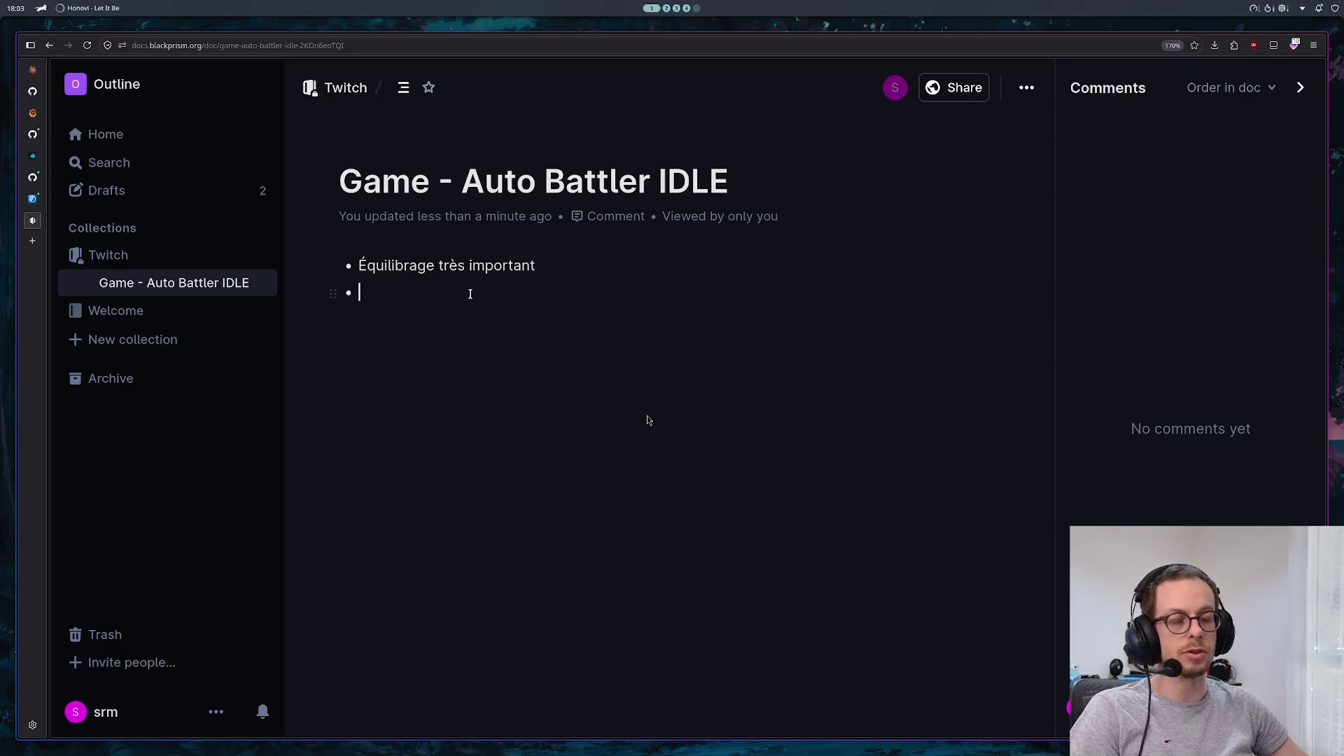
type("seed pour ")
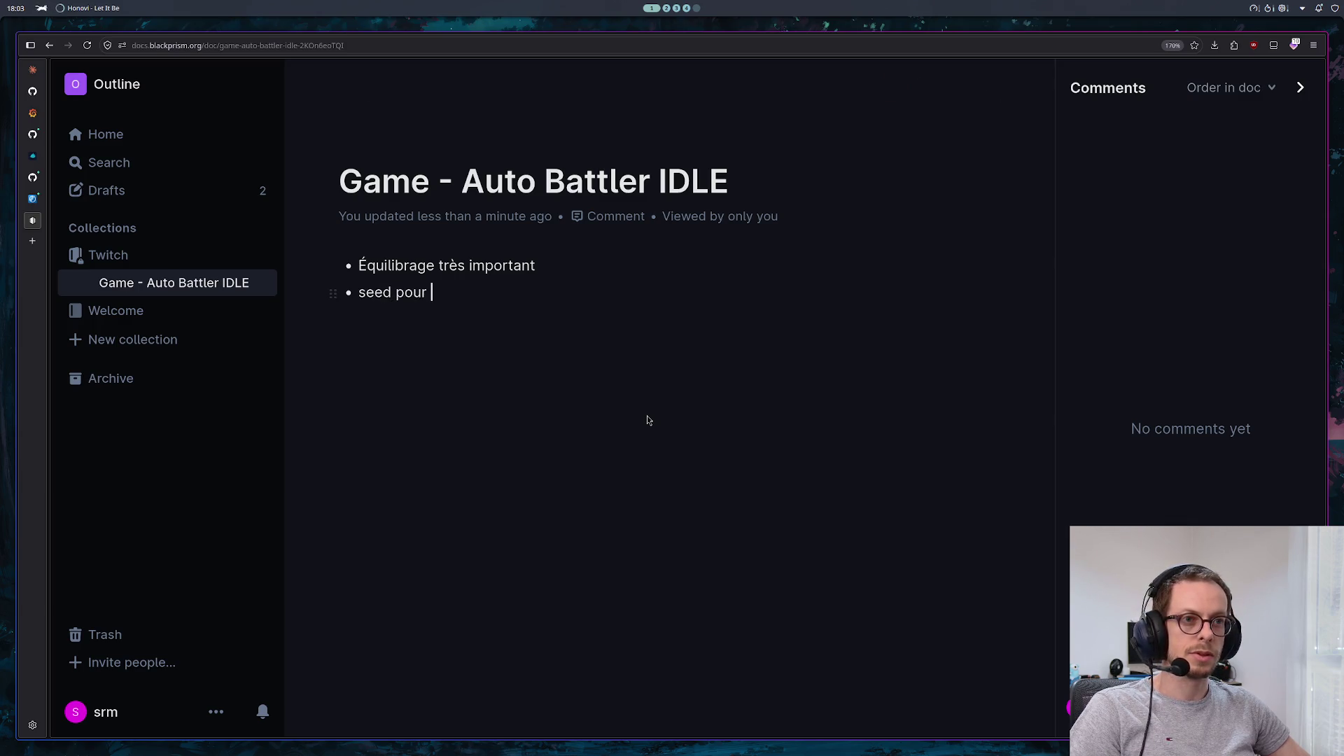
type("reproud")
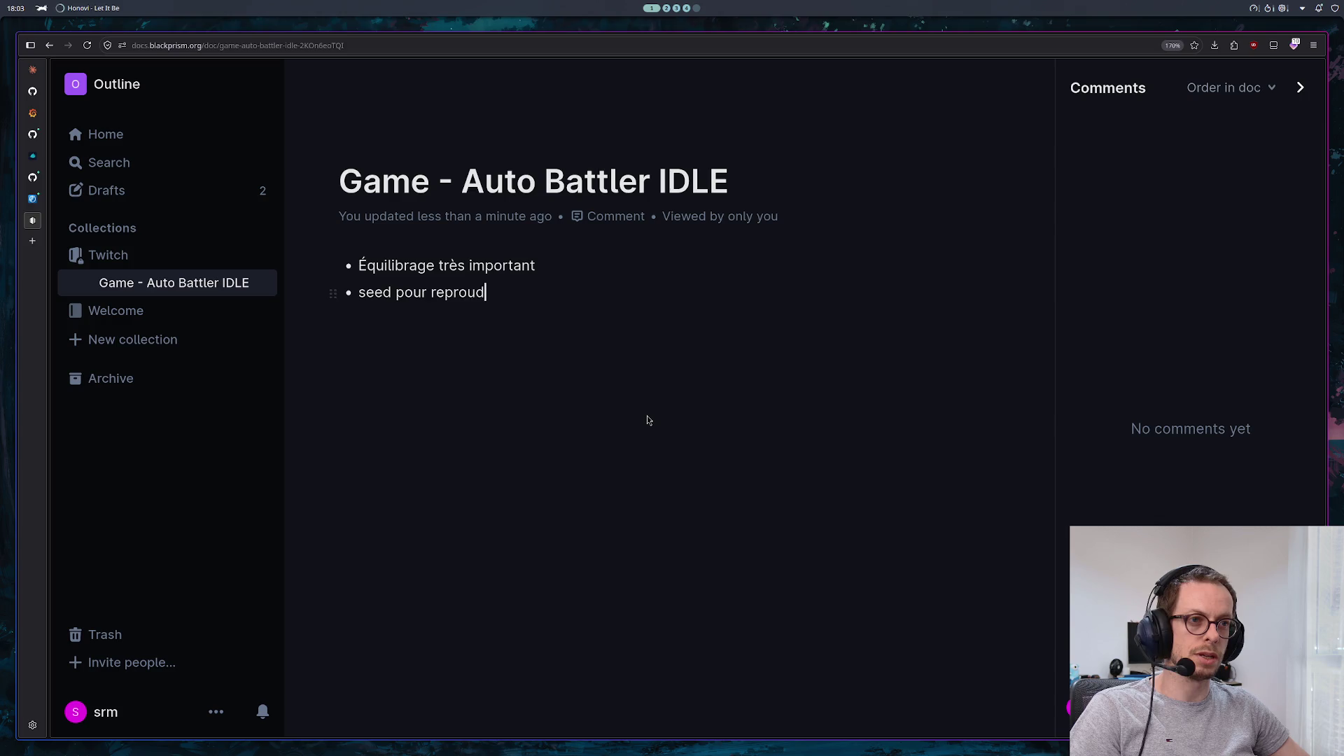
key("BackSpace")
key("BackSpace")
type("duire le comba")
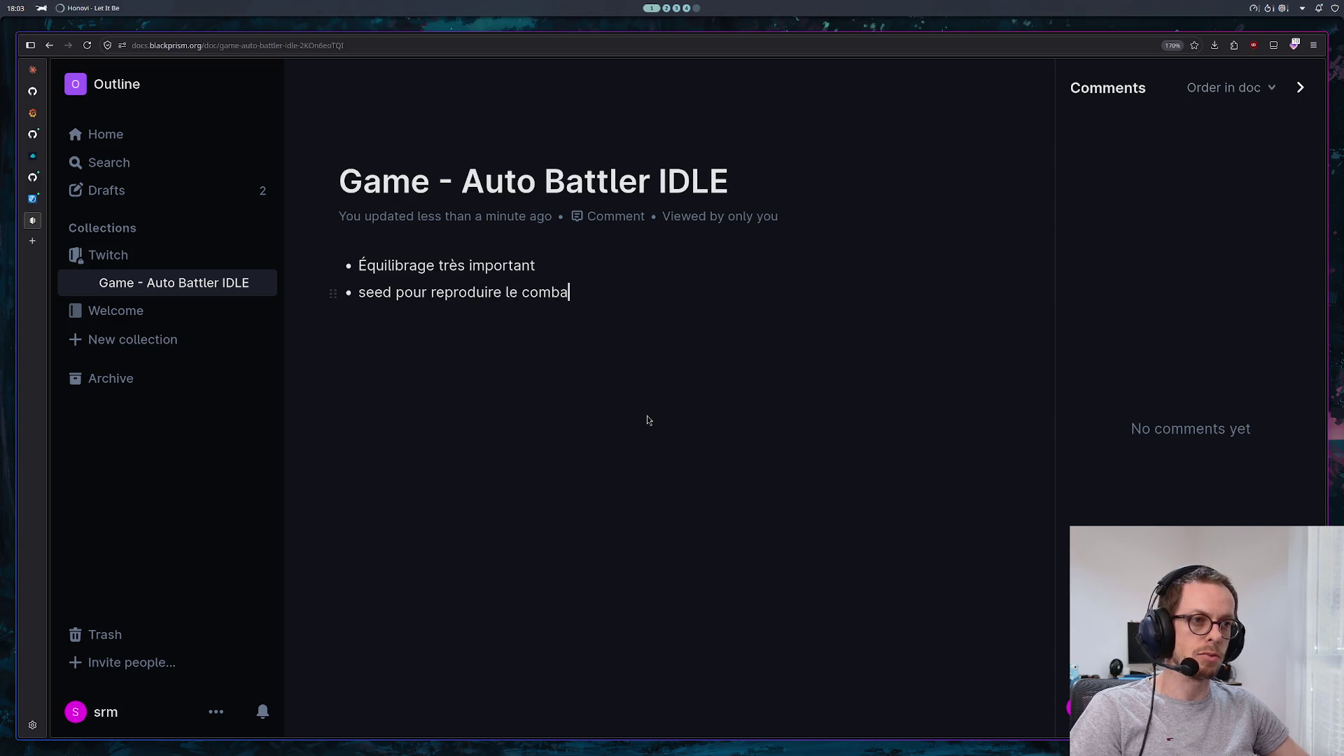
type("t exacte")
key("Return")
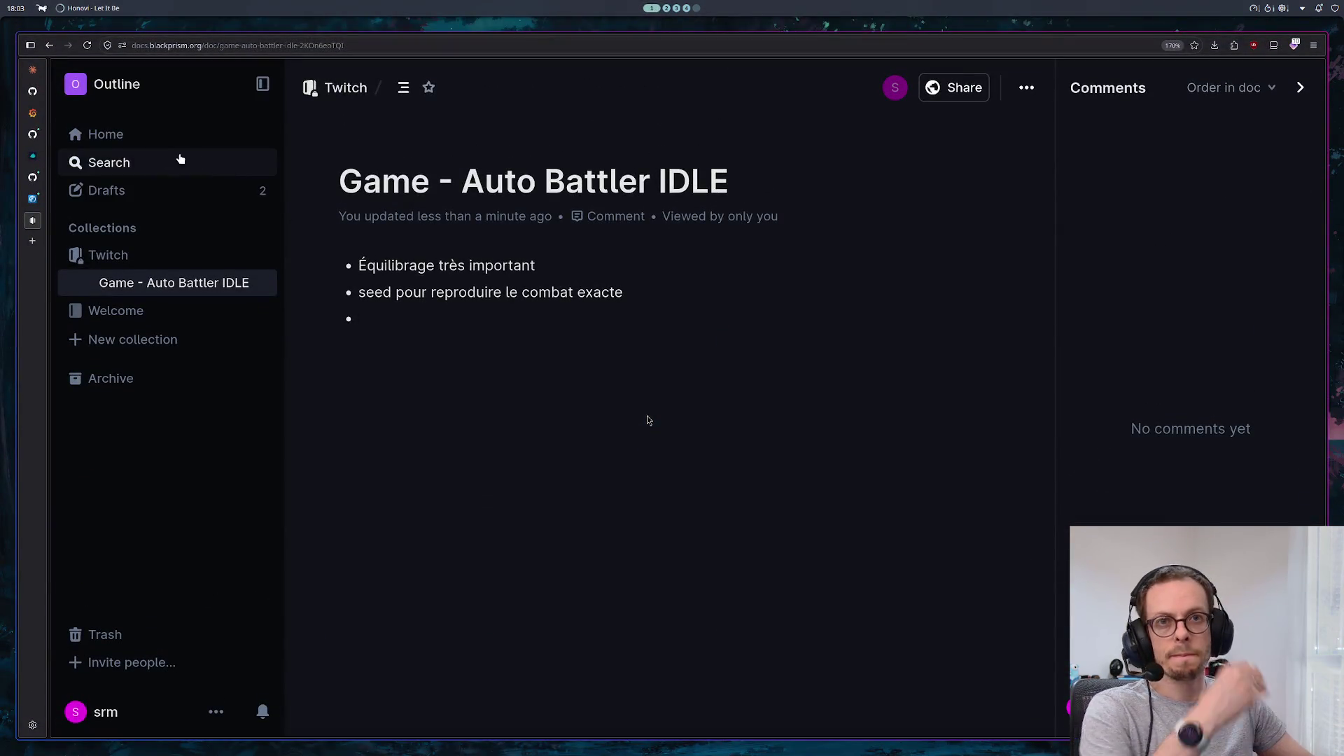
Reread Claude's earlier reply in the chat, then come back to the Outline document
left_click(33, 70)
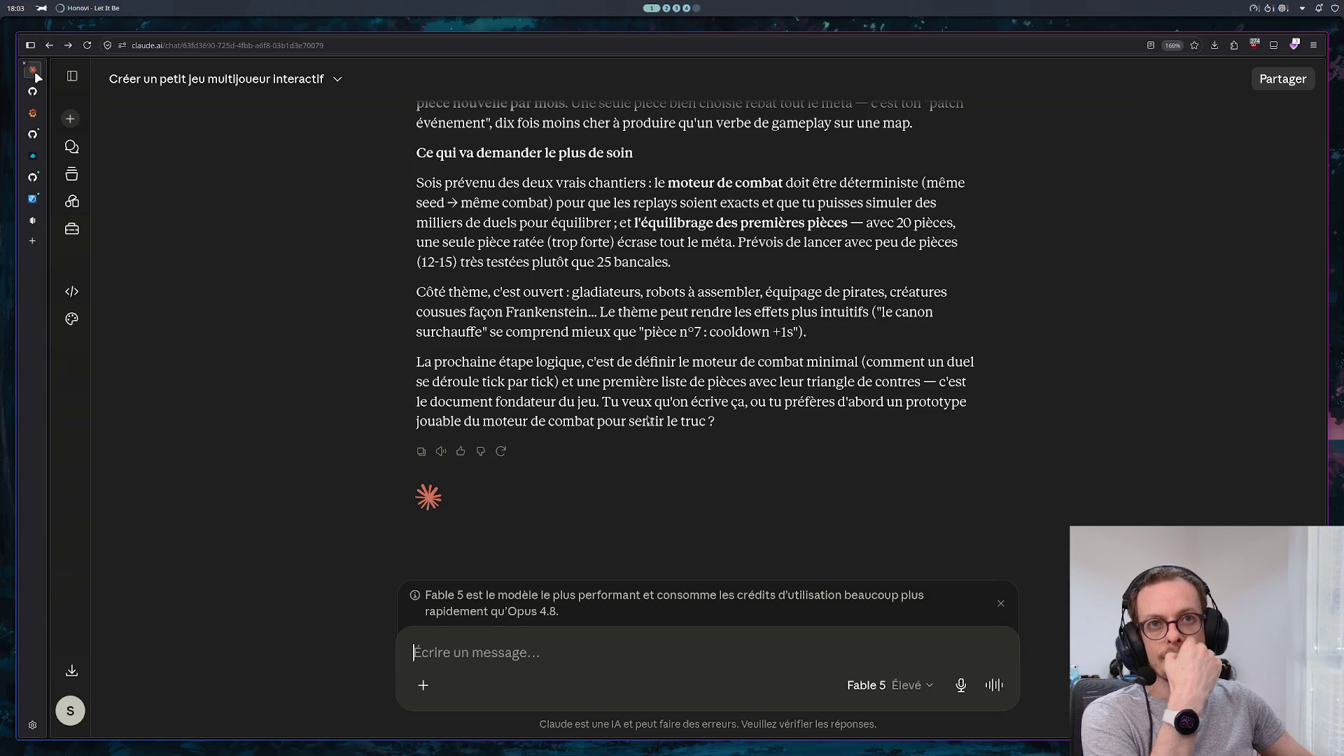
left_click(33, 221)
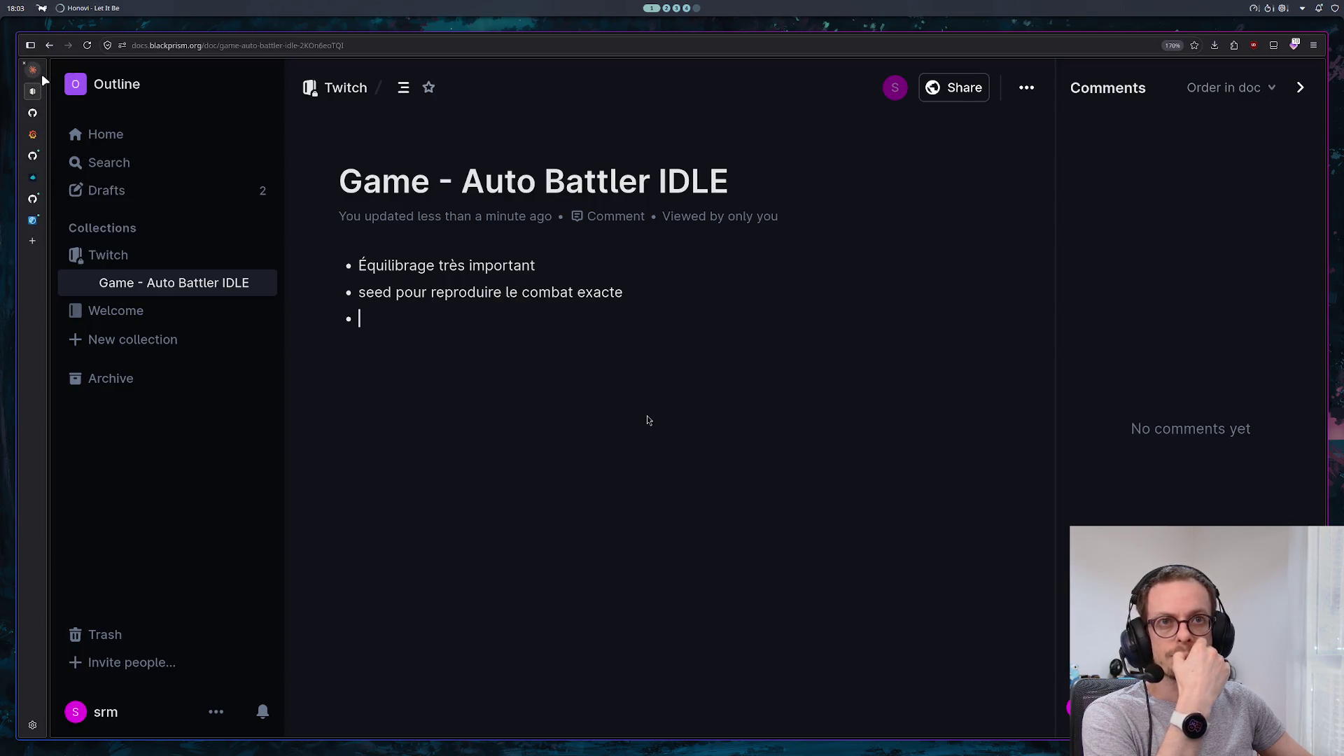
left_click(40, 73)
scroll(678, 376, "up", 3)
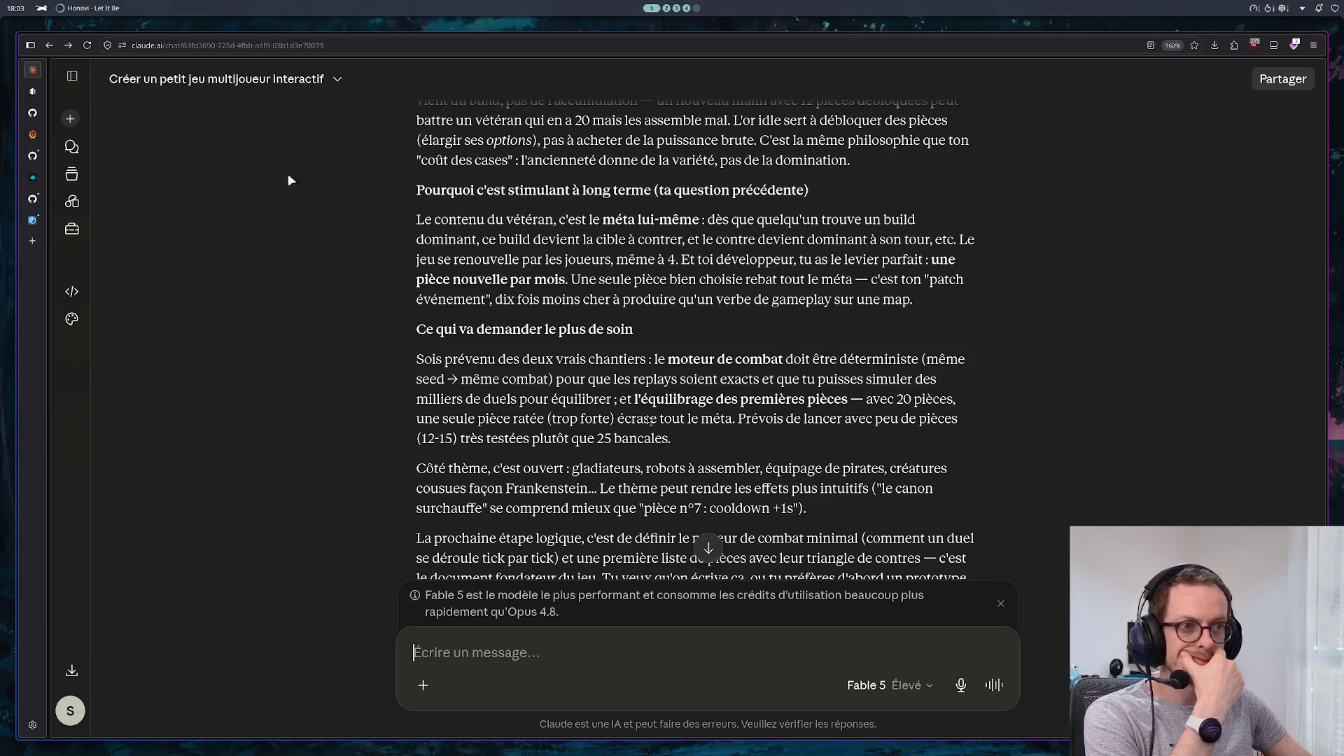
left_click(31, 92)
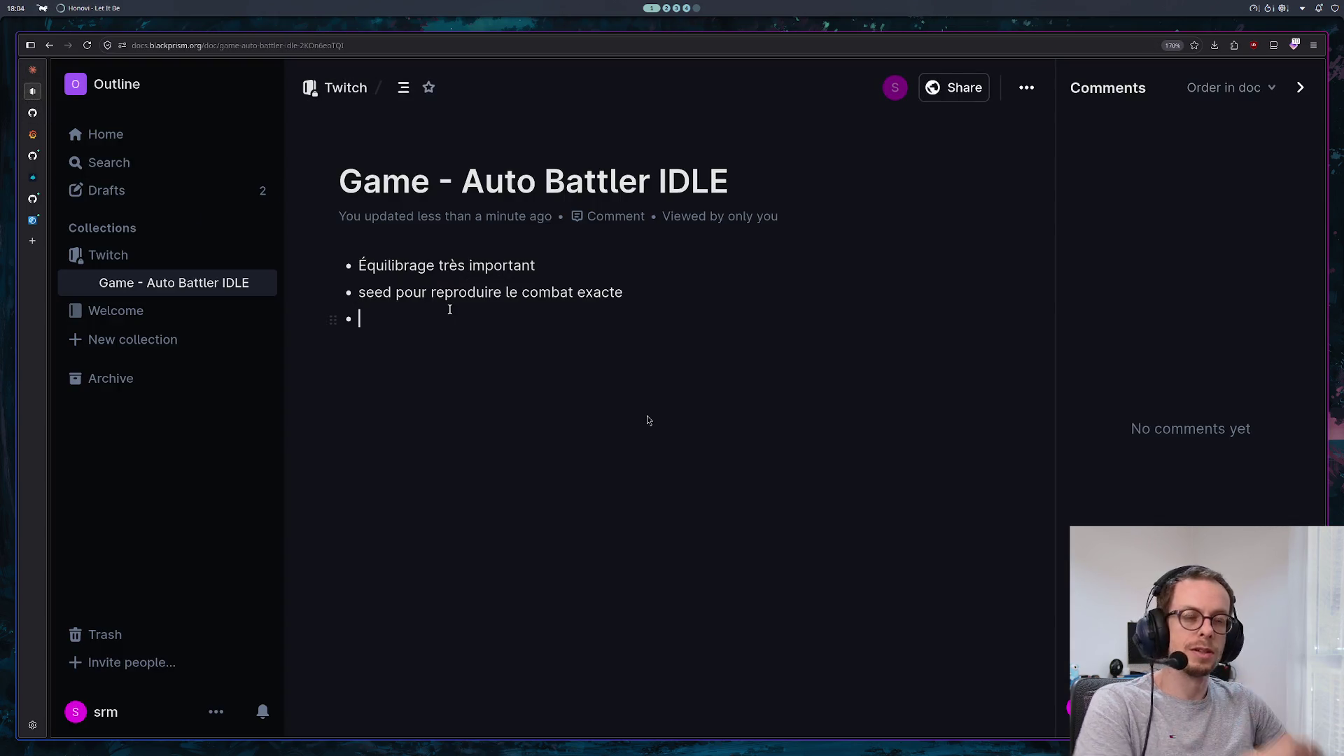
Add the bullet 'simuler des milliers de combat pour vérifier l'équilibrage', collapse the sidebar, return to Claude
type("sim")
type("uler des ")
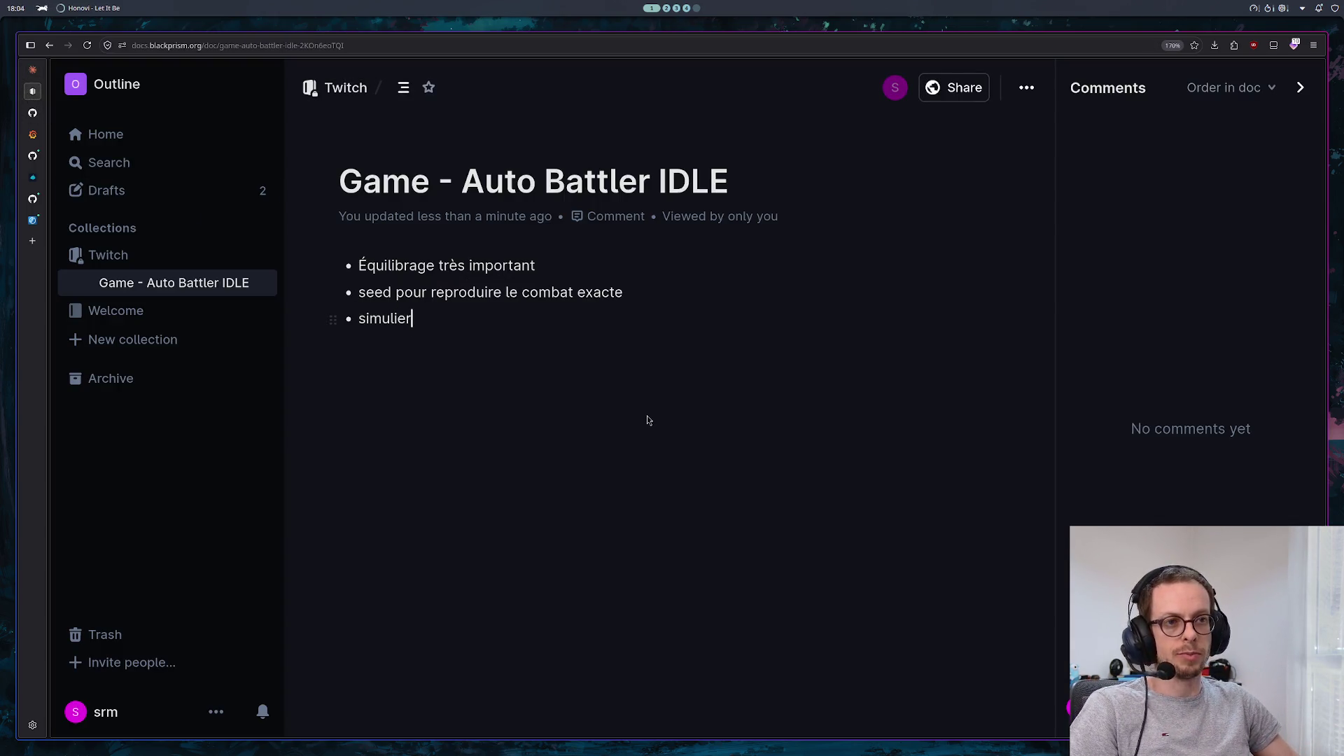
type("miliers d")
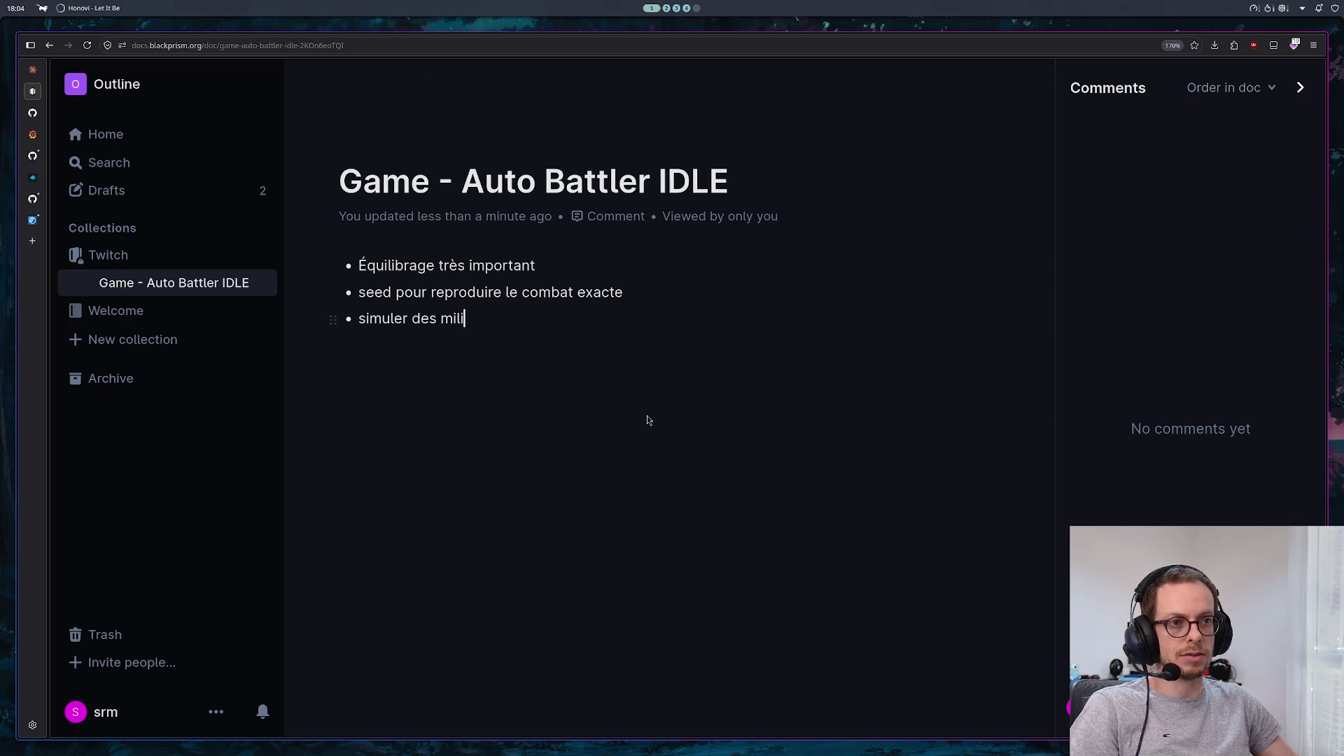
key("BackSpace")
key("BackSpace")
key("BackSpace")
type("l")
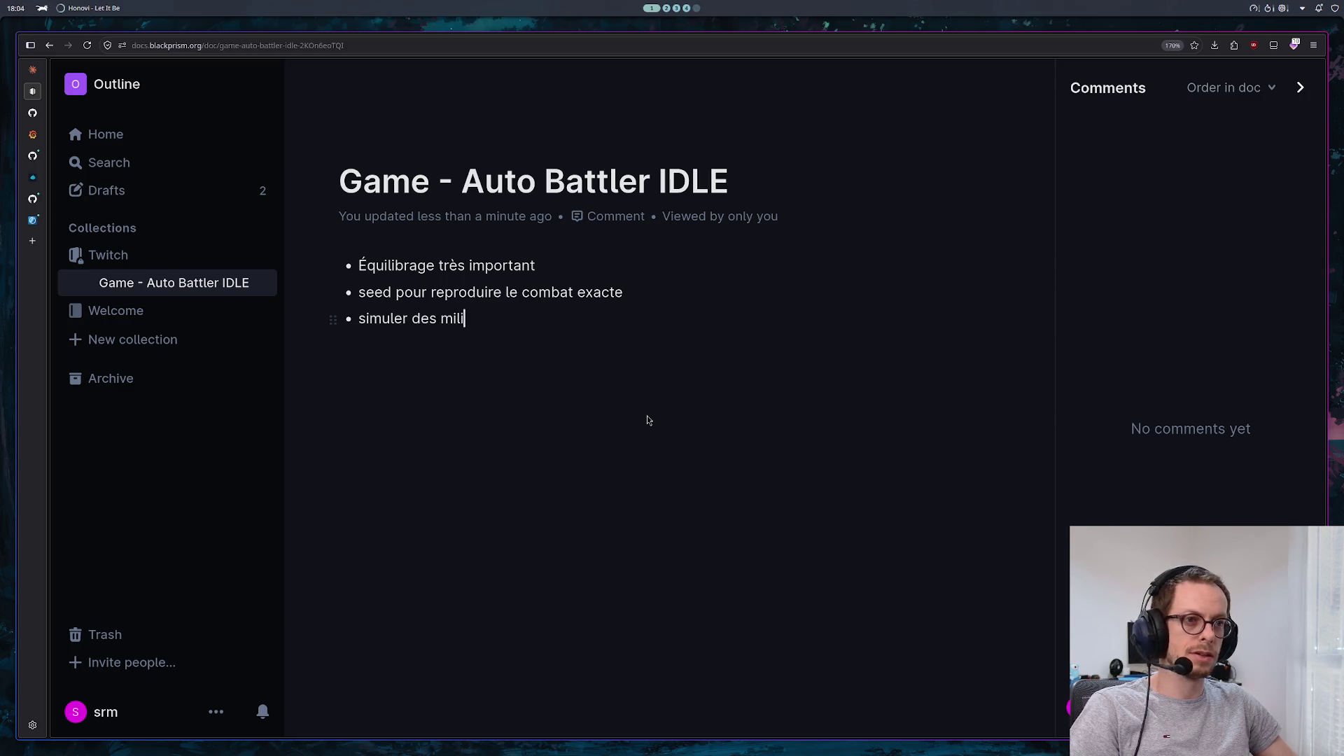
type("iers de com")
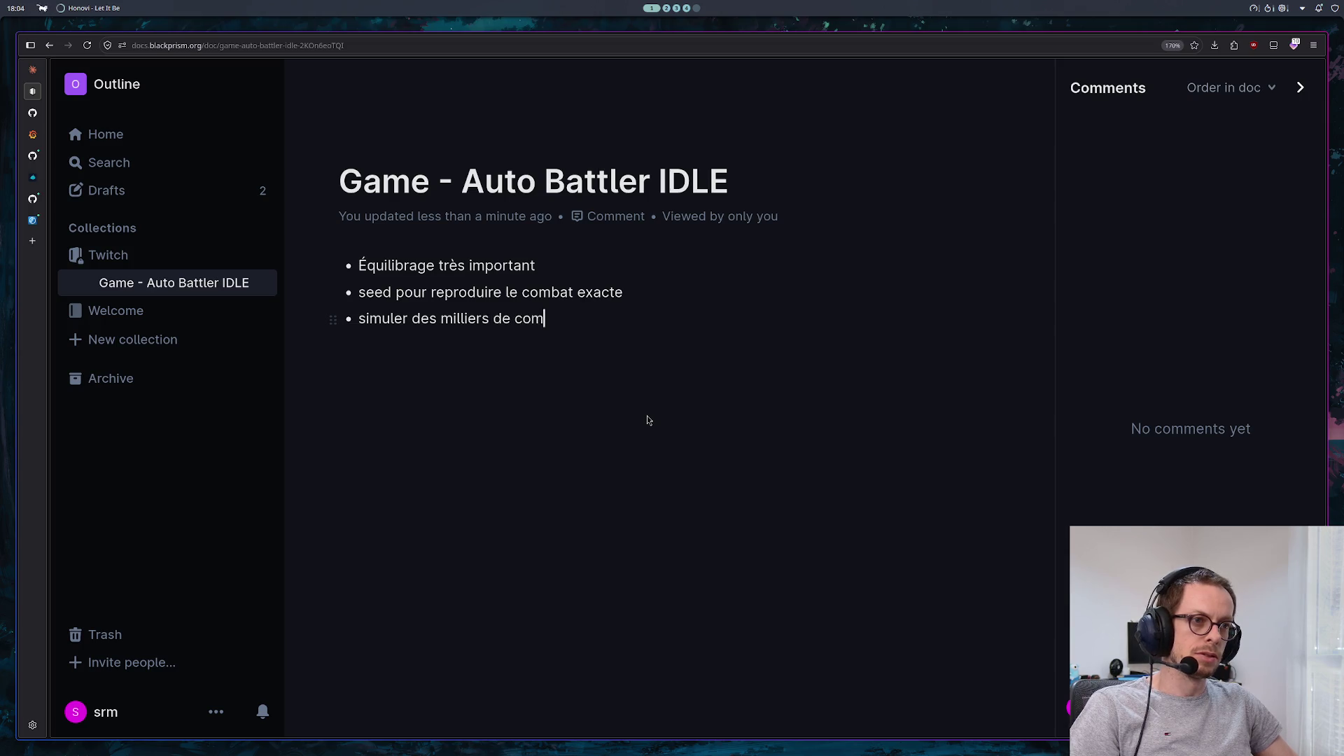
type("bat pour vérfie")
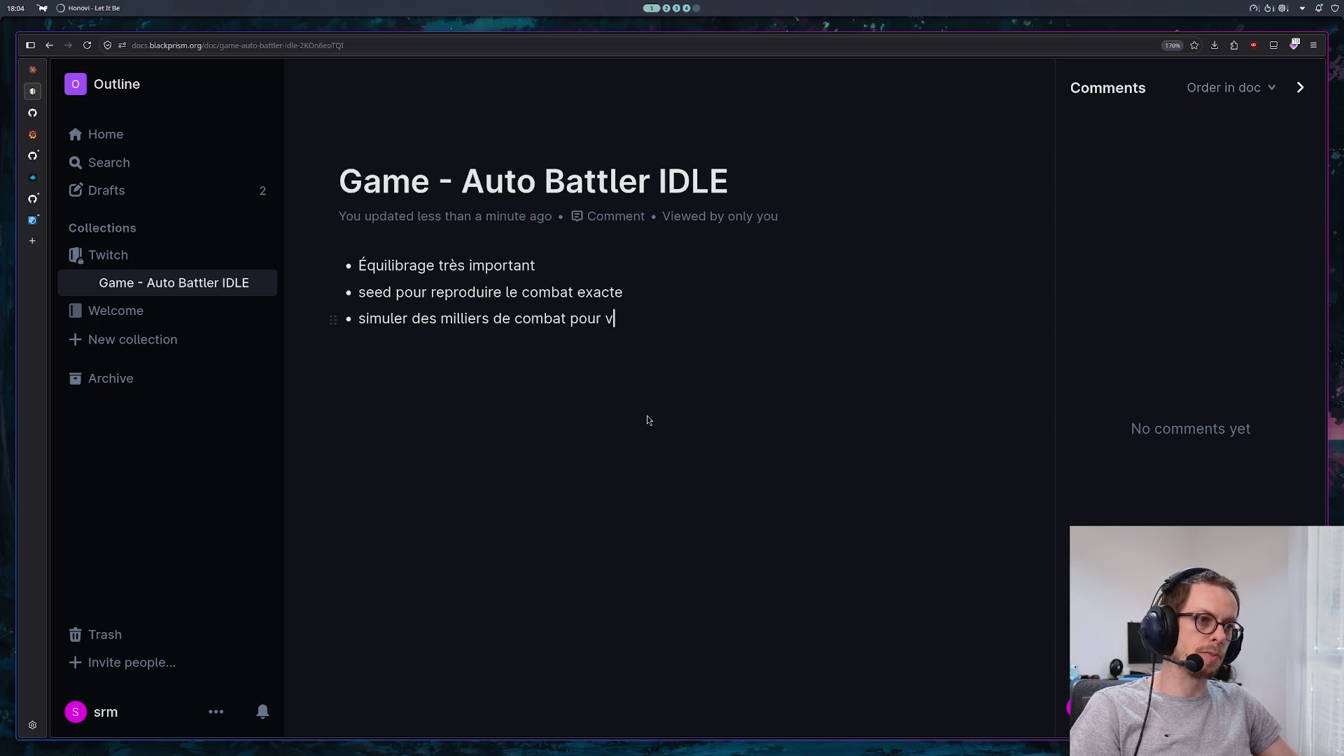
key("BackSpace")
key("BackSpace")
key("BackSpace")
type("ifier l’é")
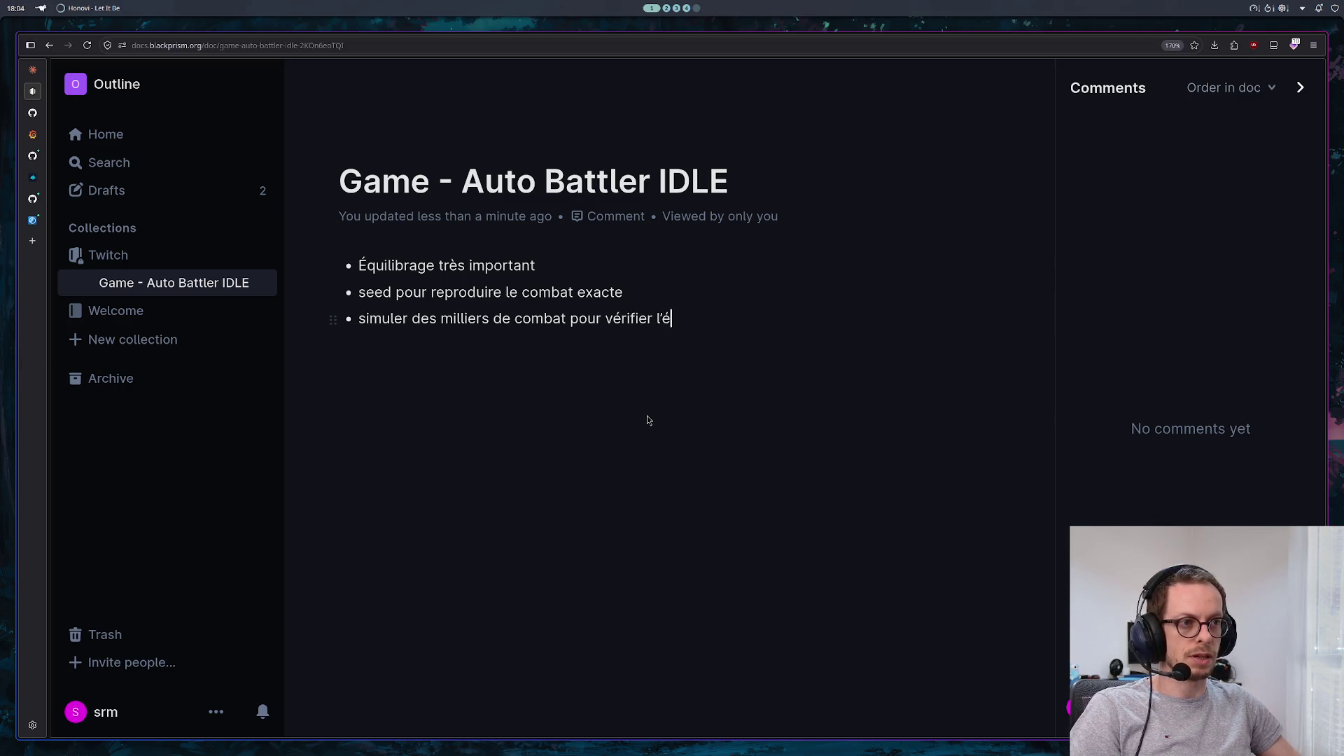
type("quilibrage")
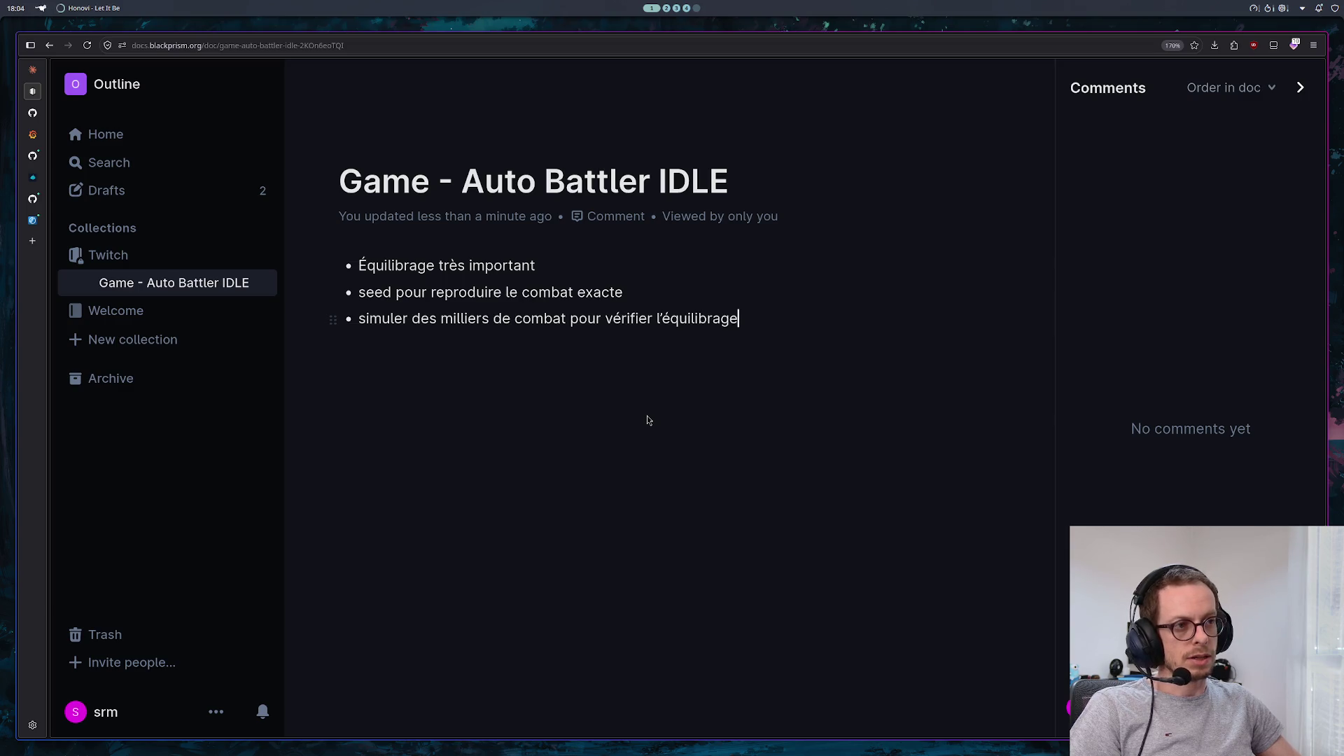
key("Escape")
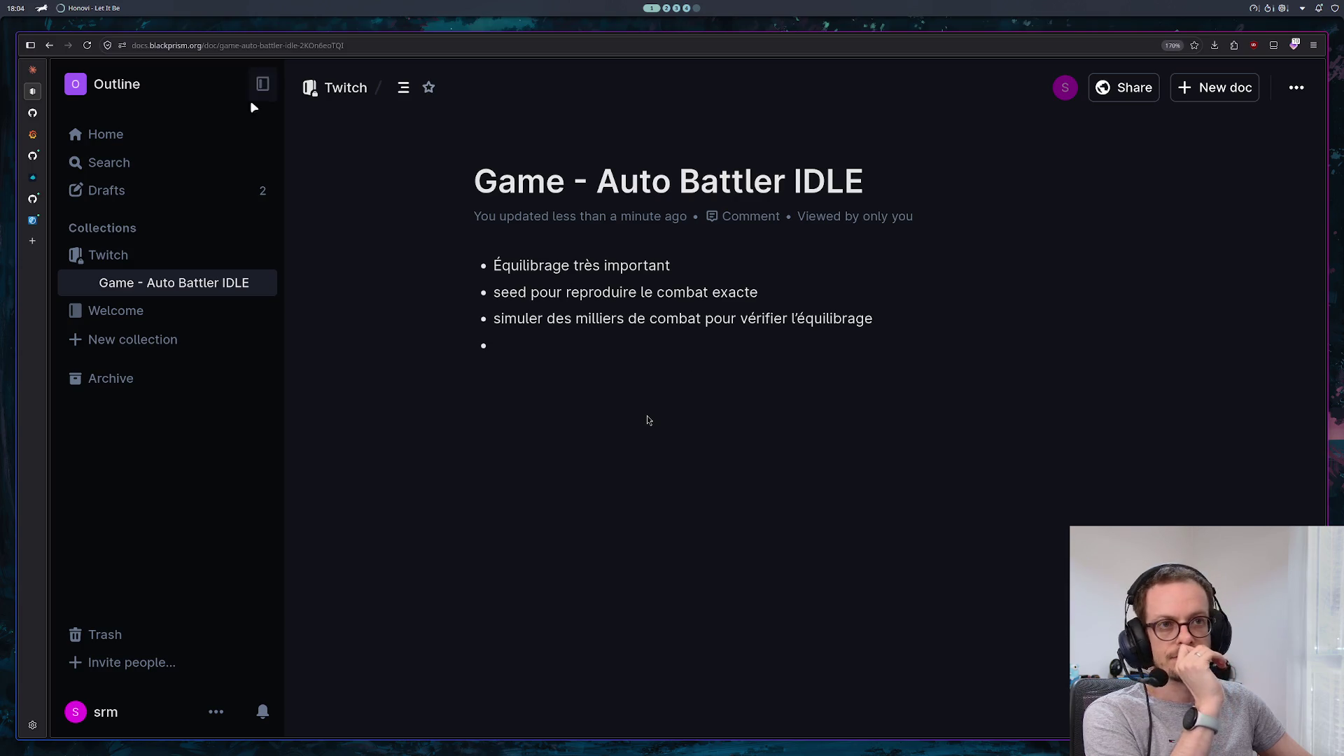
left_click(263, 84)
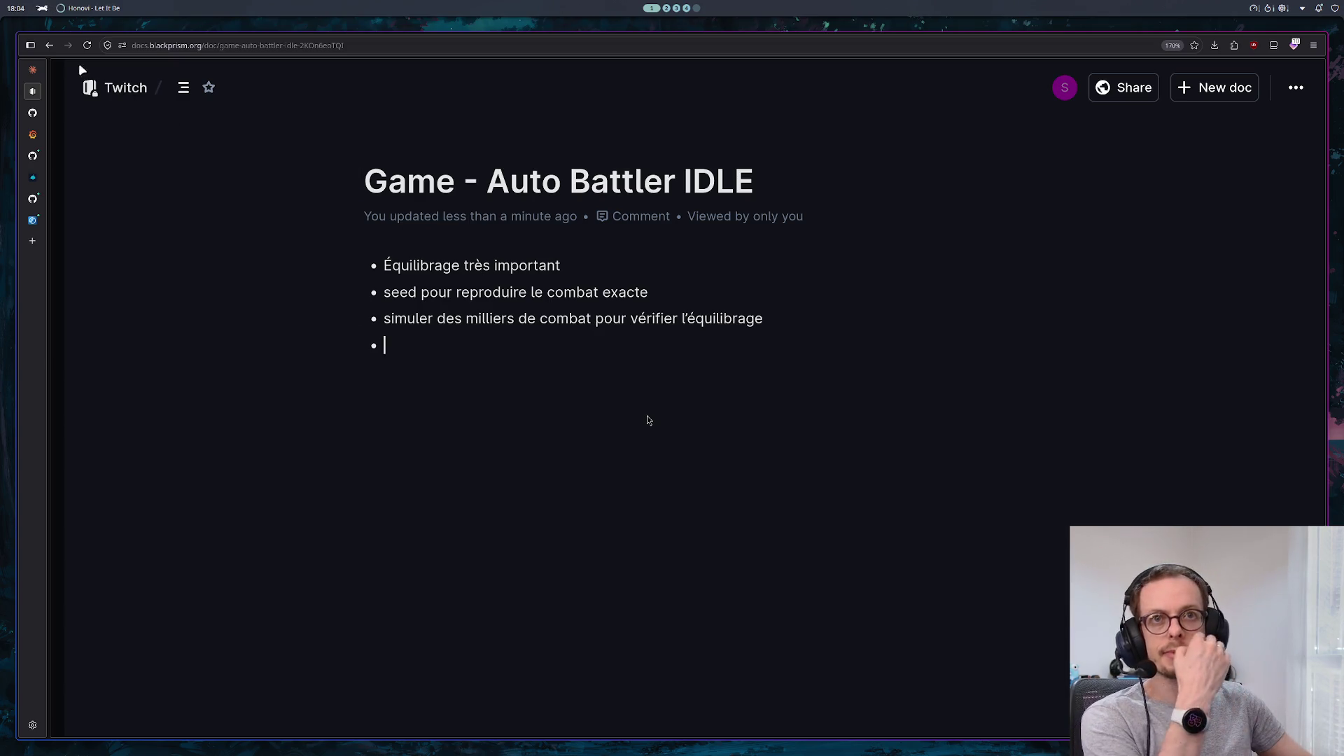
left_click(33, 70)
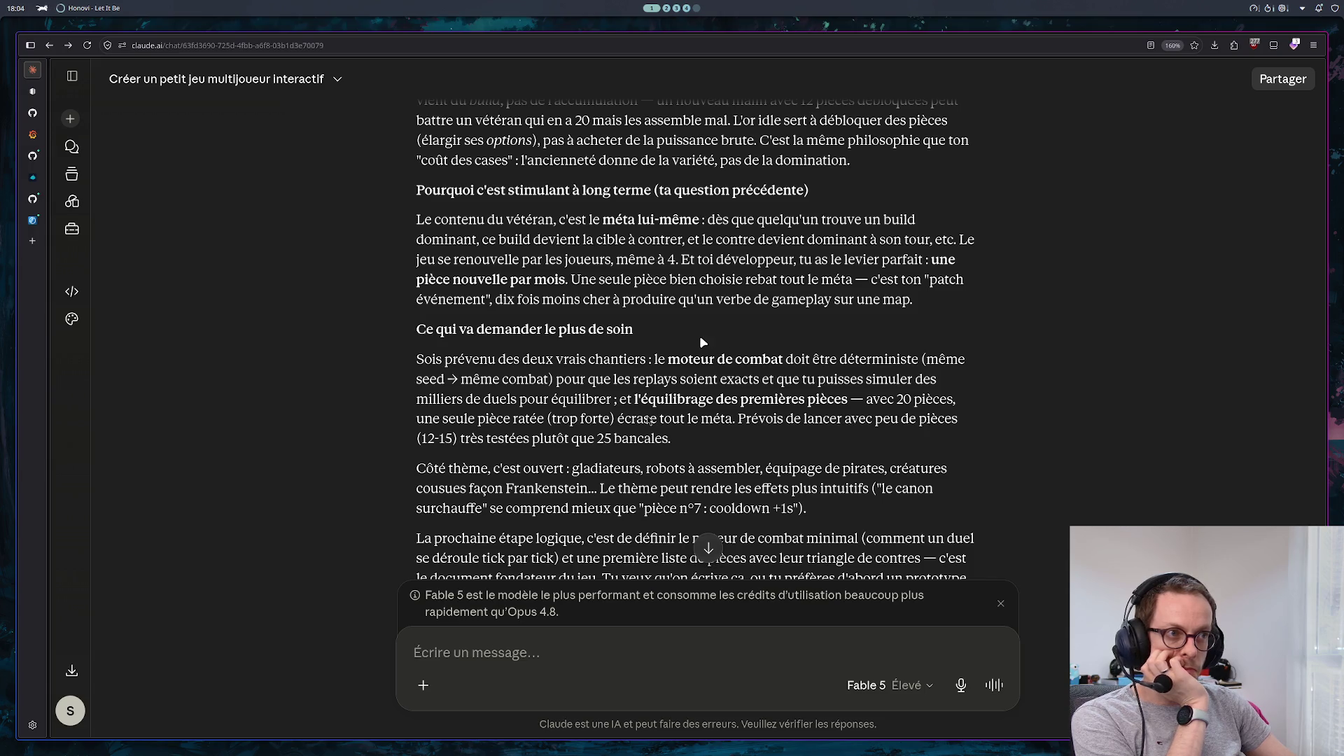
Ask Claude 'je veux que l'on écrive le document fondateur'
scroll(690, 335, "down", 3)
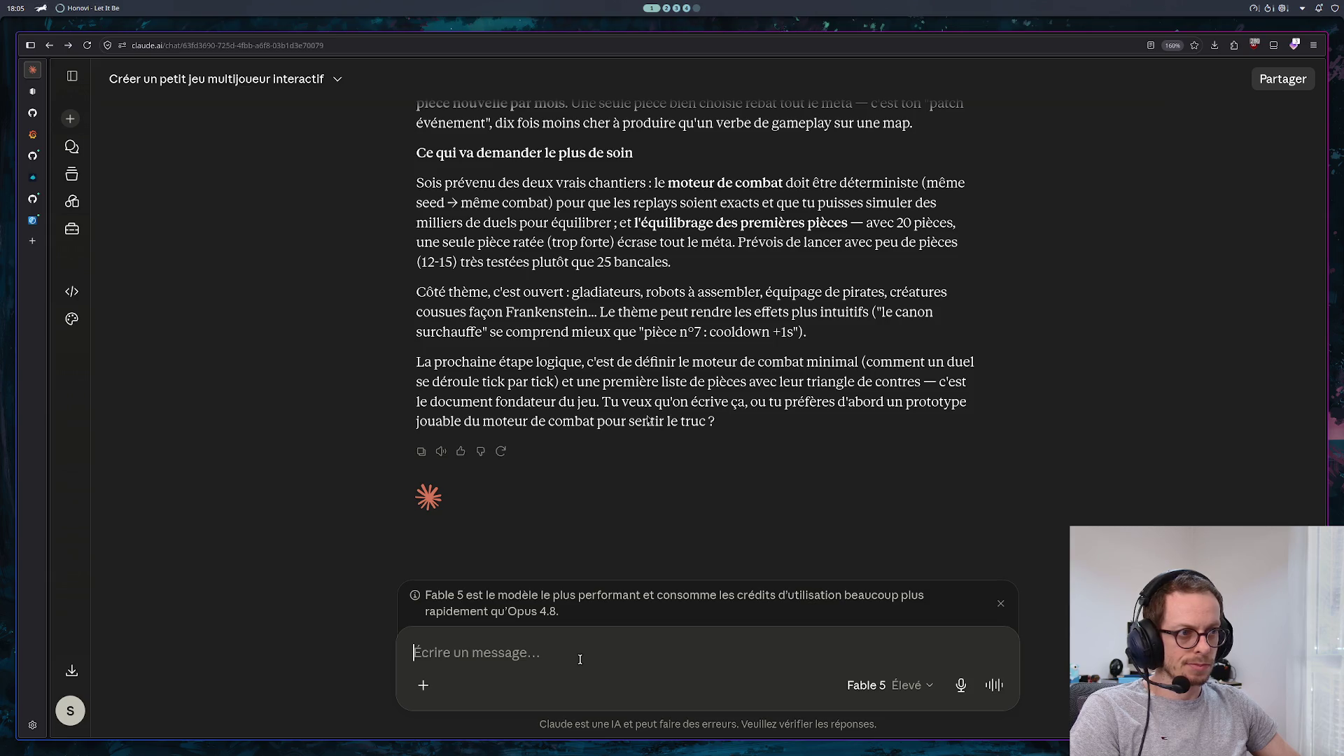
type("je veux que l'on écrive le document fondateur")
key("Return")
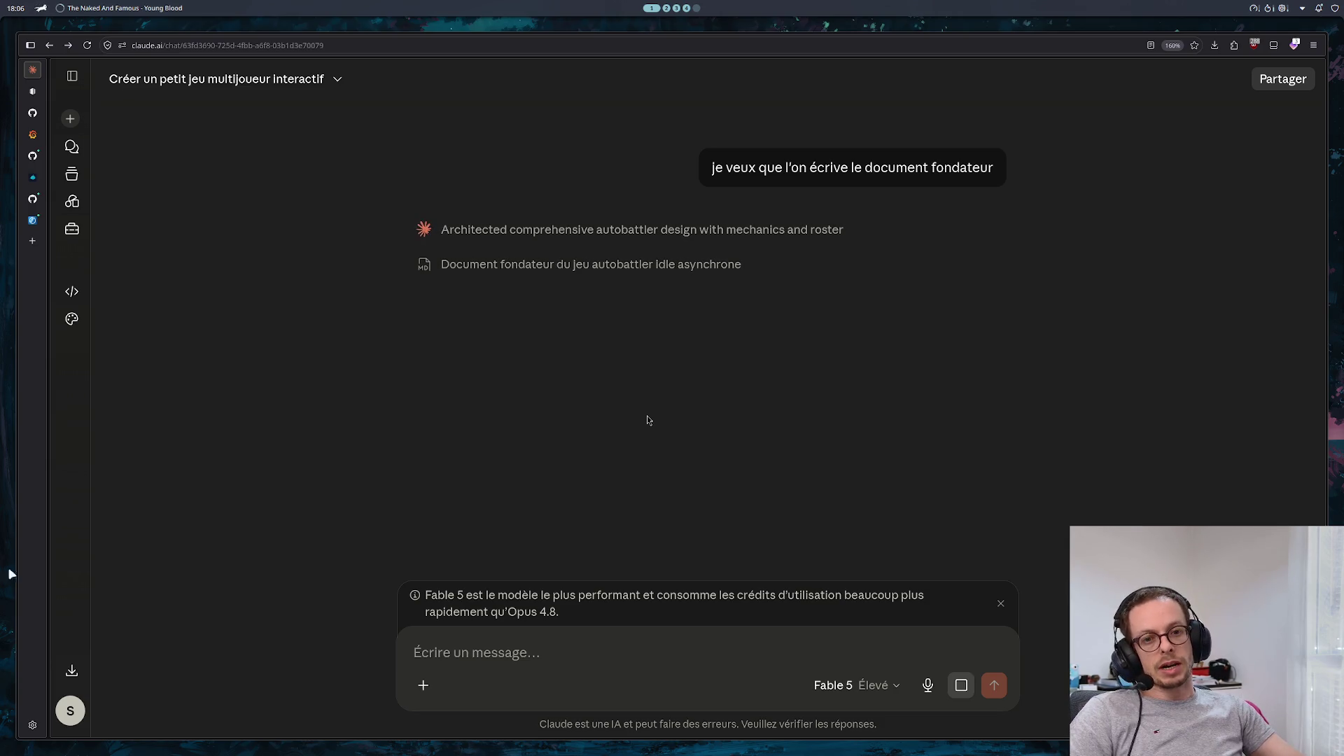
Once the founding-document artifact is generated, open the account menu
left_click(70, 711)
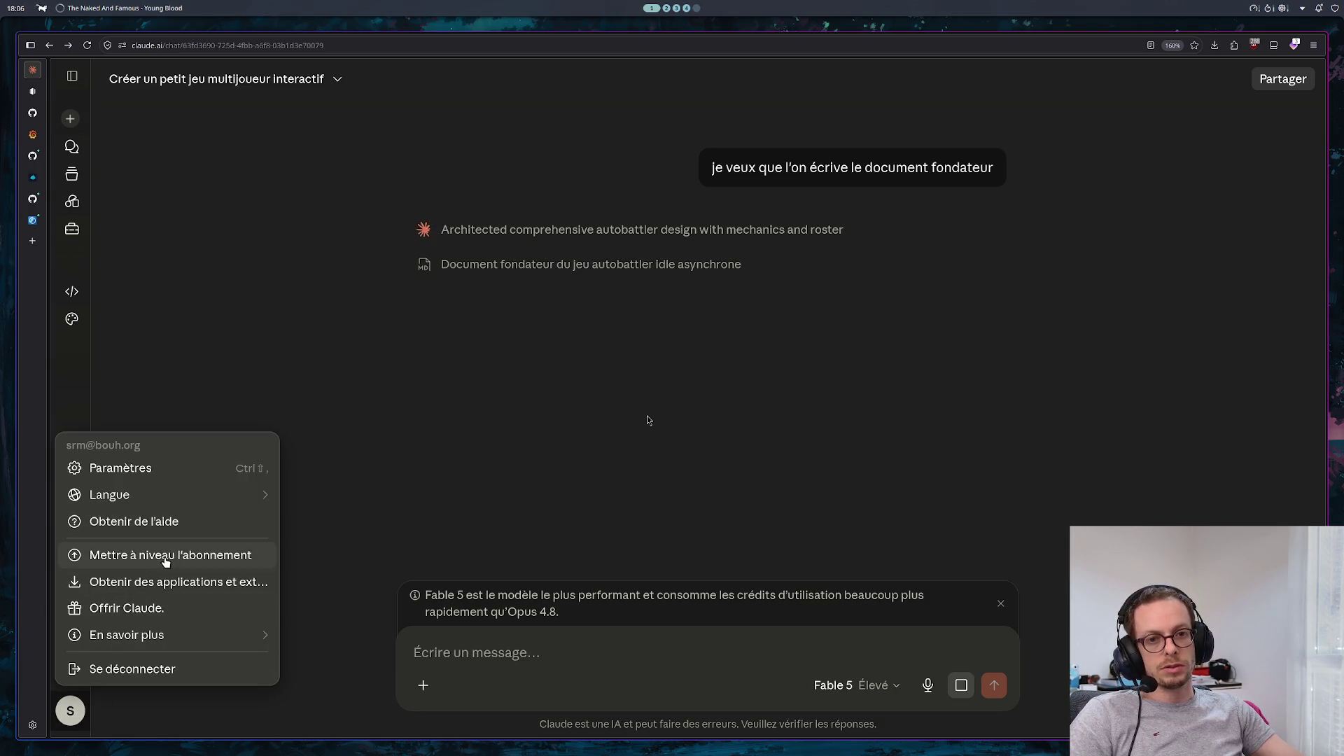
Browse the Réflexion, Capacités and usage limits settings pages, then close Settings
left_click(138, 473)
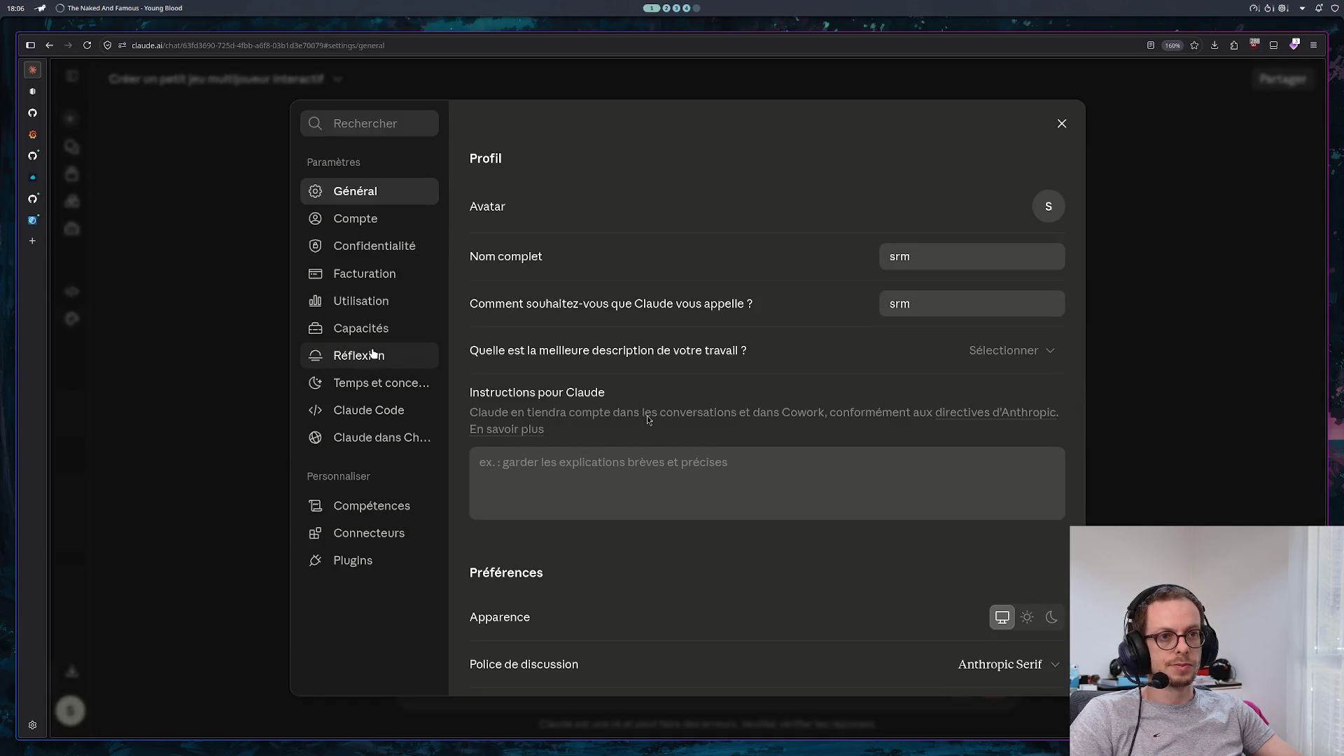
left_click(373, 353)
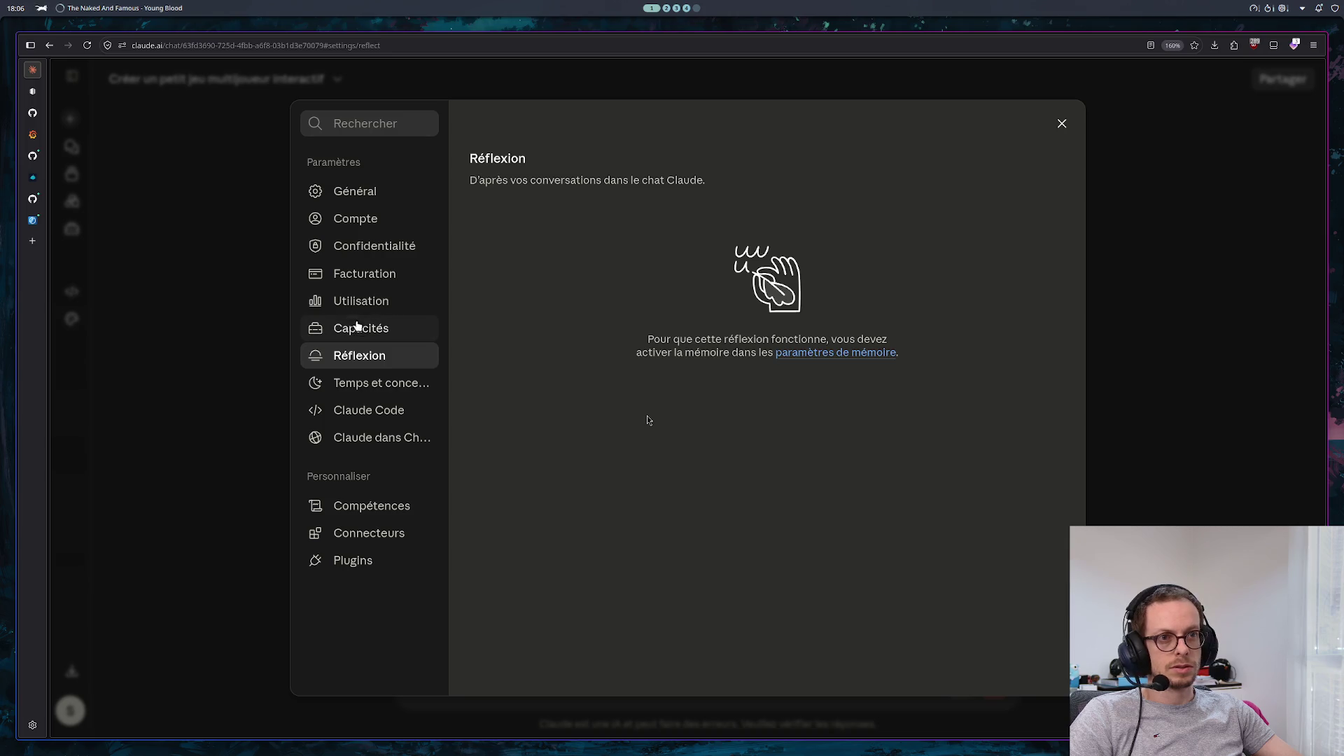
left_click(360, 327)
left_click(361, 303)
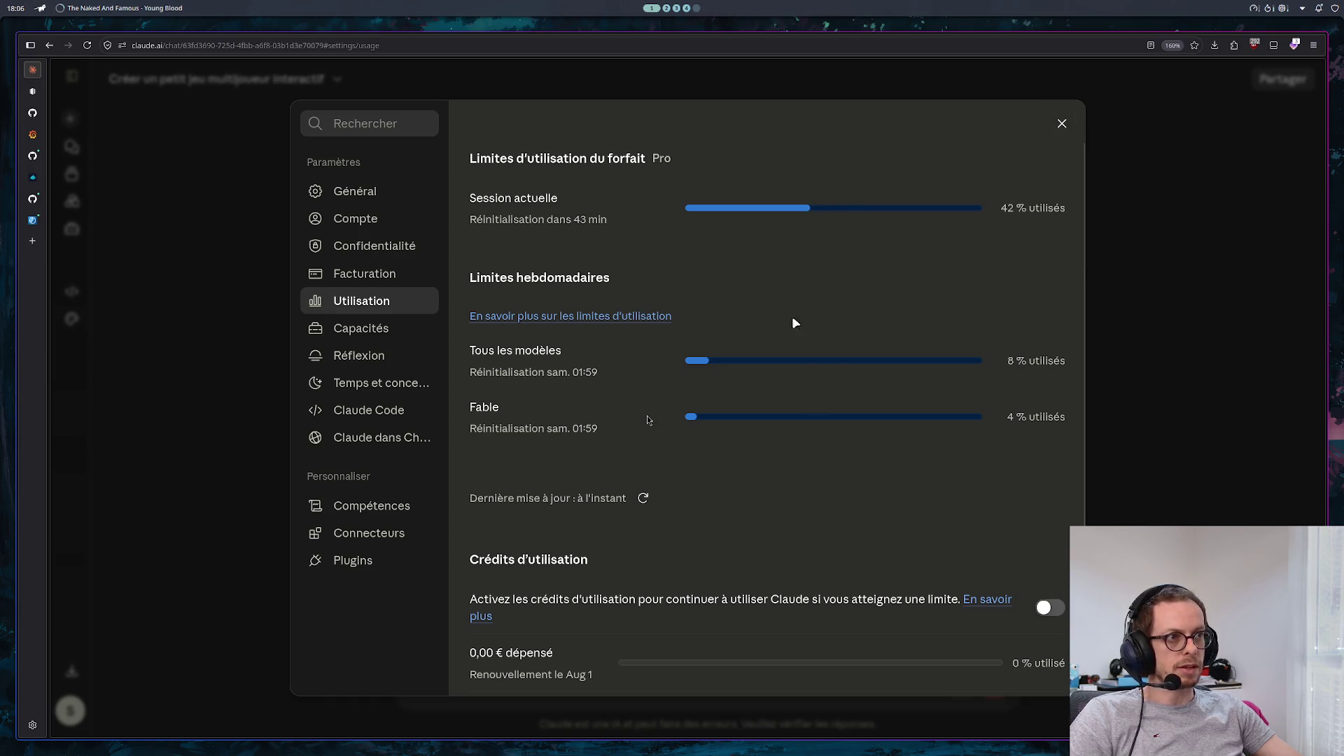
left_click(1061, 124)
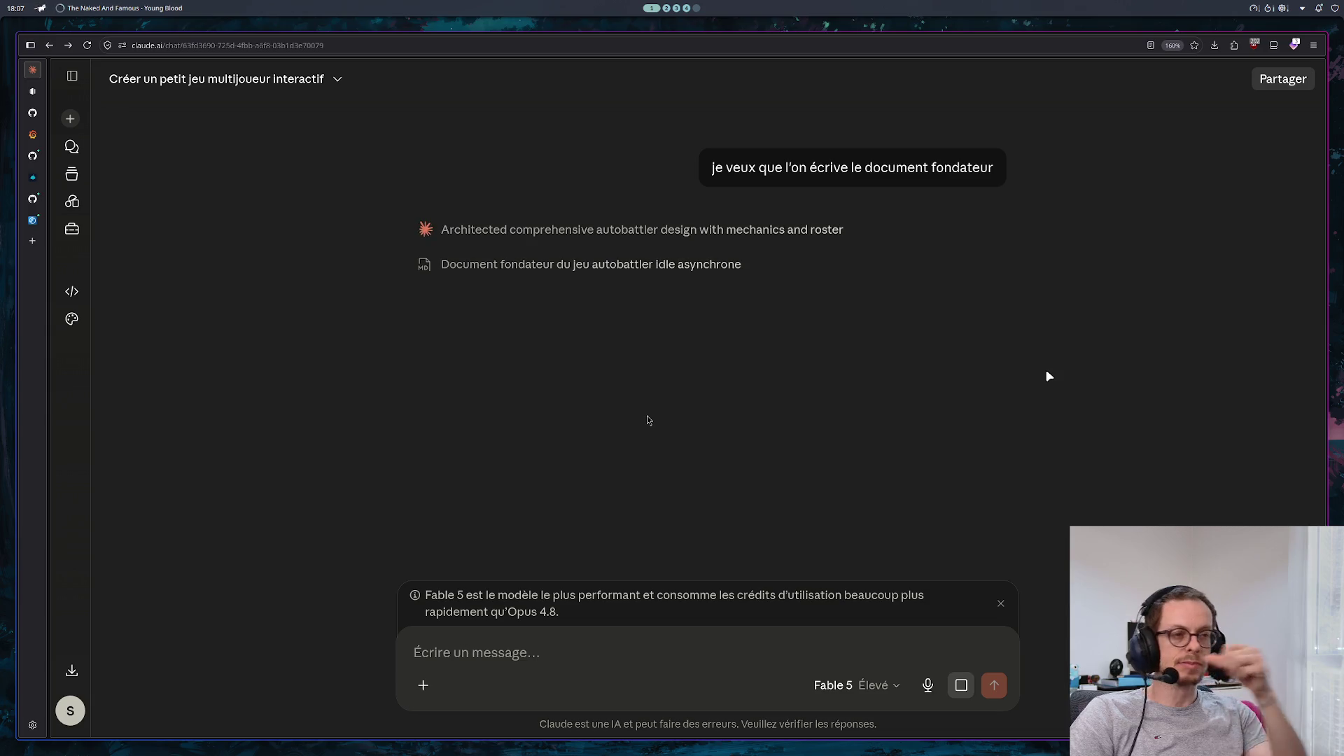
Open the 'Document fondateur — « L'Arène »' artifact beside the chat and expand Claude's full reasoning
left_click(627, 264)
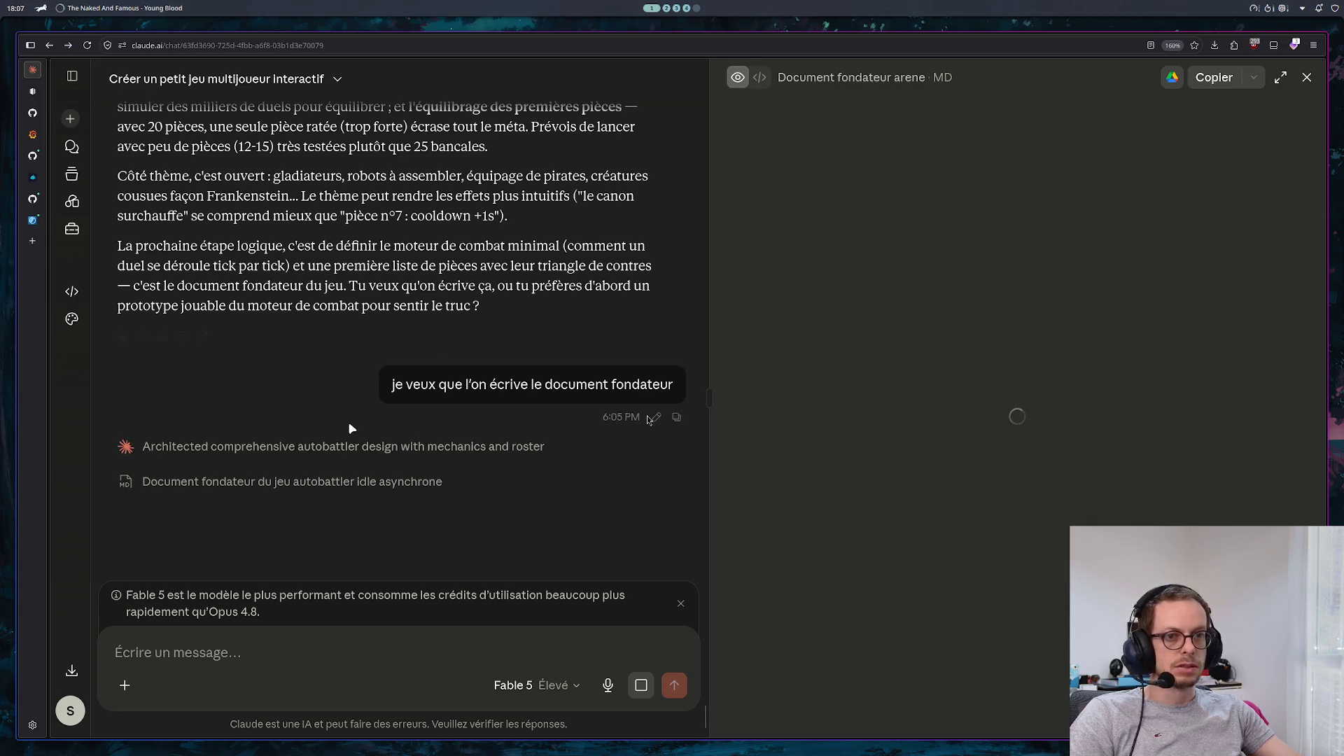
left_click(553, 448)
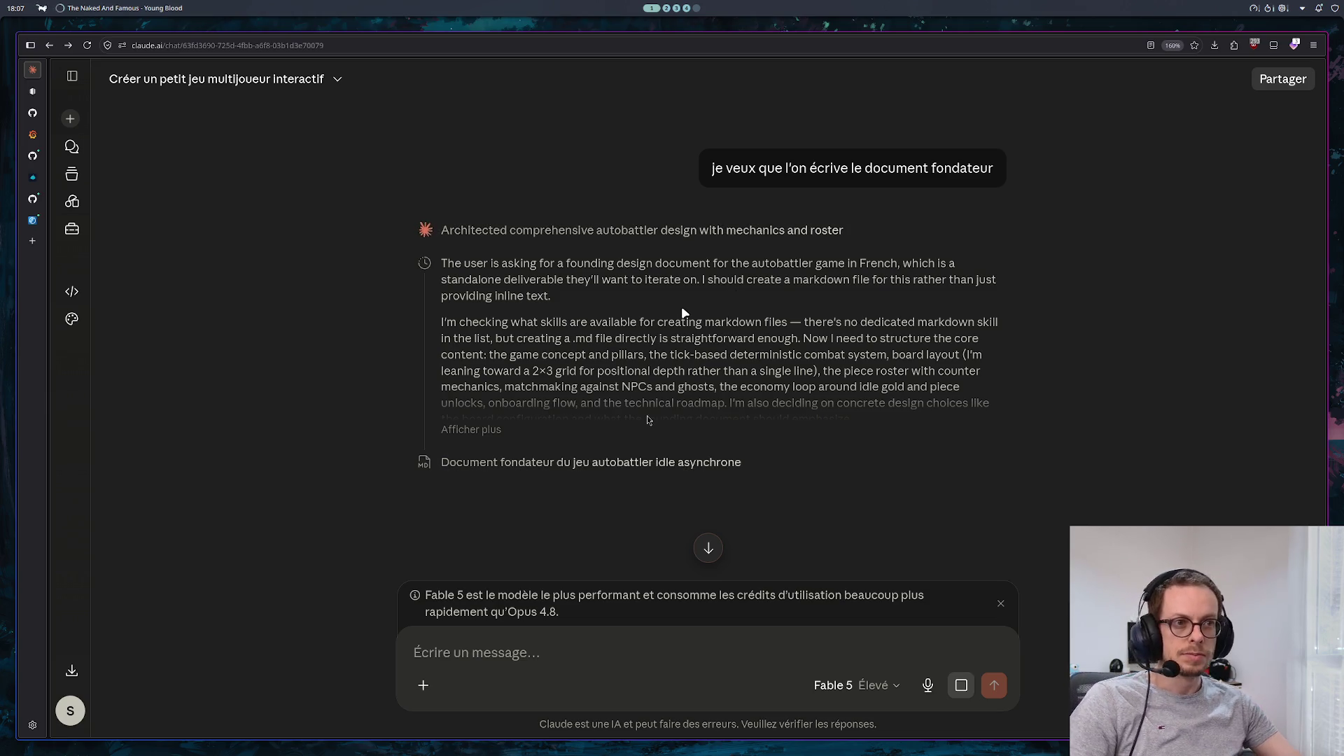
scroll(682, 308, "down", 1)
left_click(466, 341)
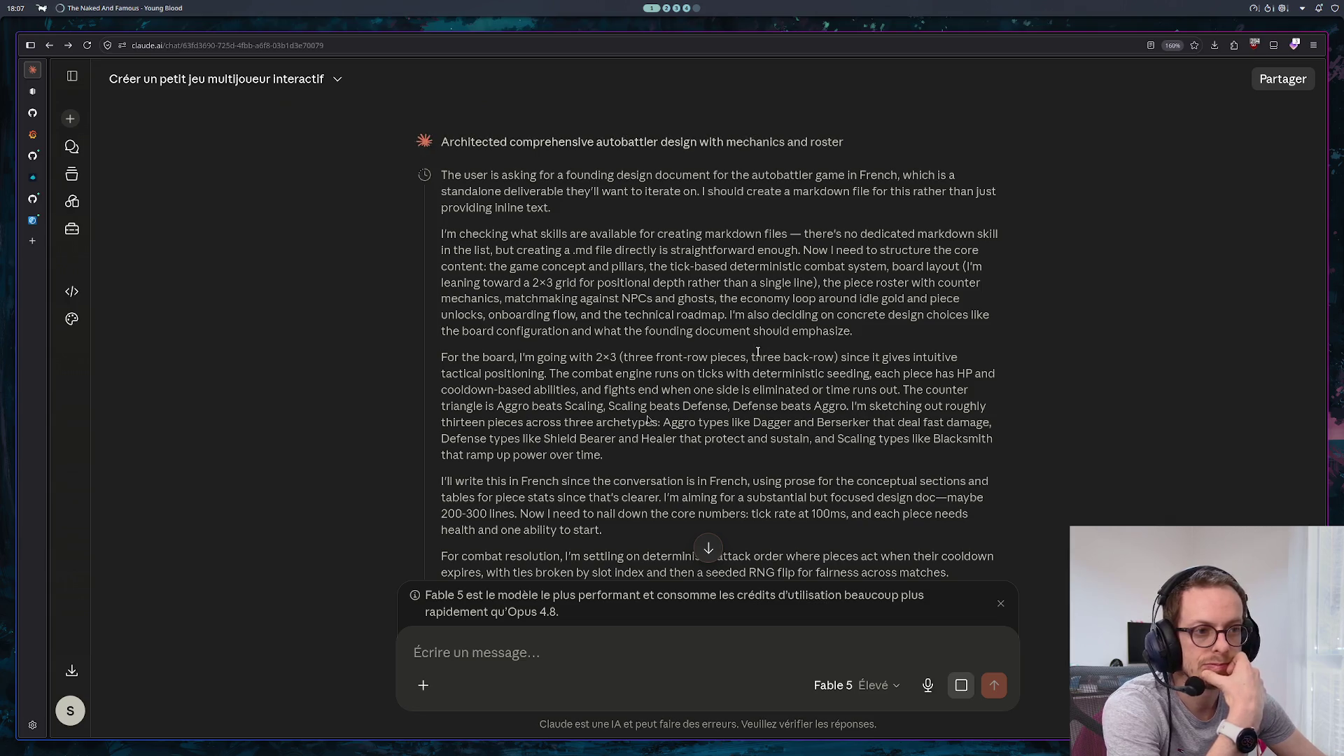
scroll(753, 408, "down", 2)
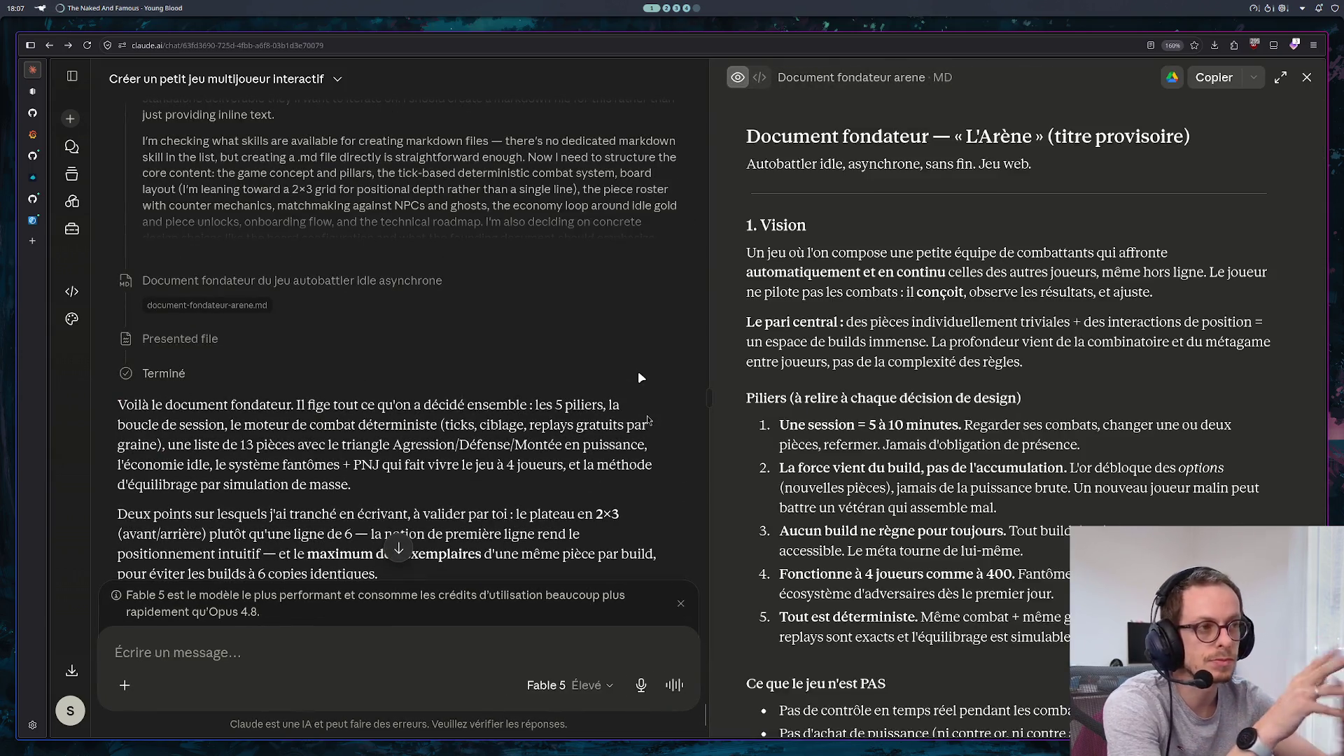
scroll(511, 310, "down", 4)
scroll(515, 317, "up", 1)
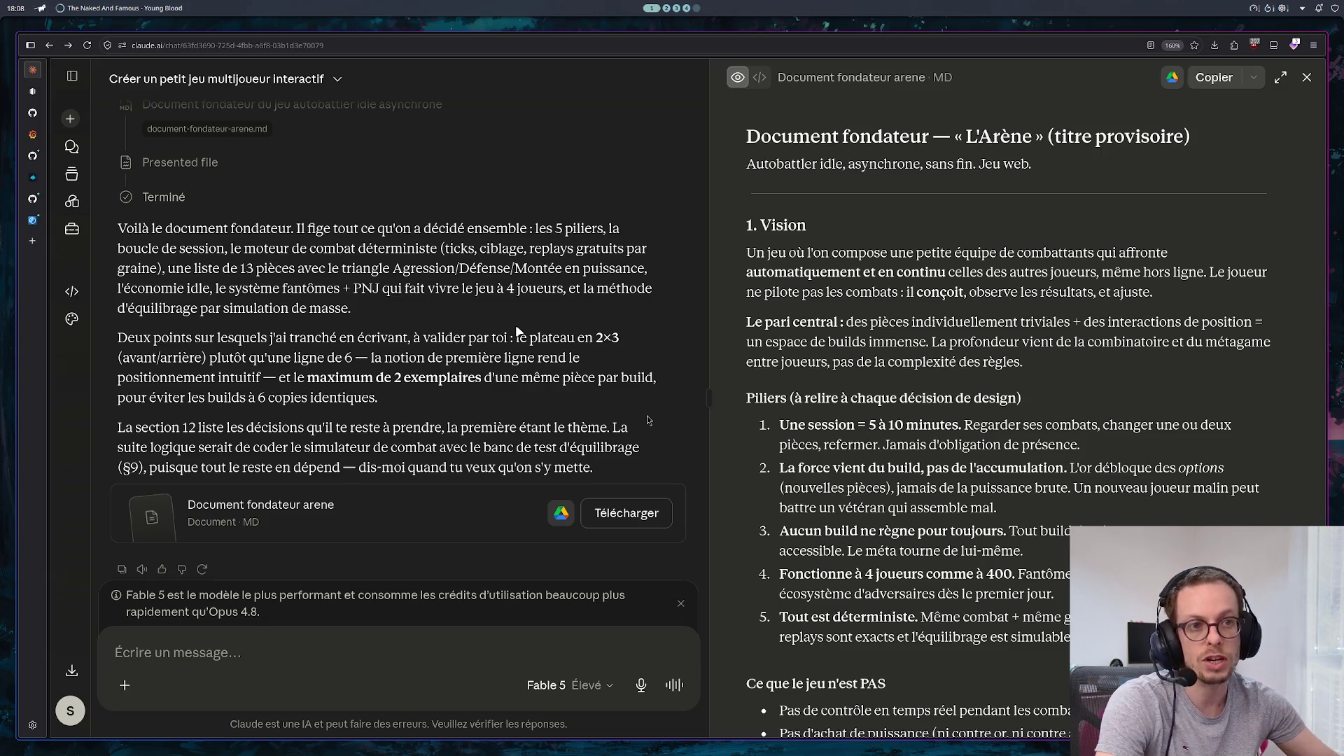
scroll(532, 333, "down", 2)
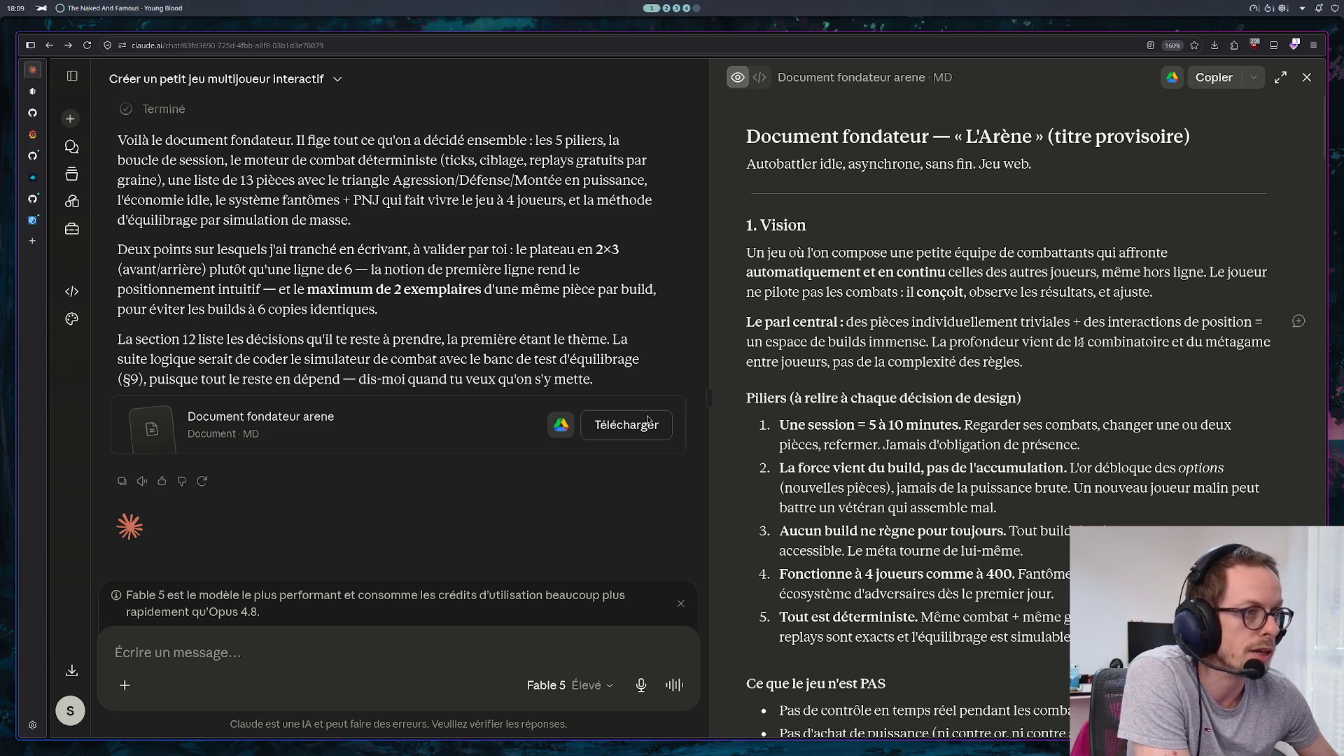
scroll(1083, 343, "down", 4)
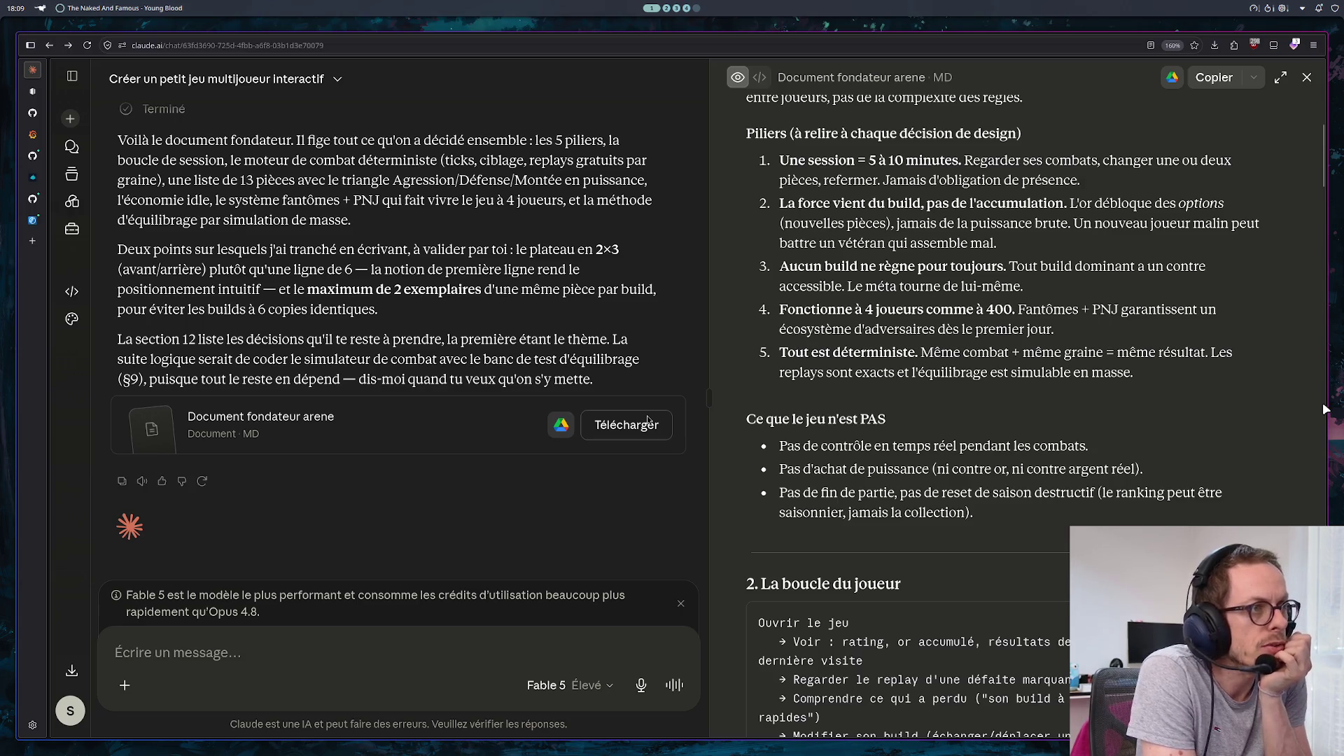
scroll(1224, 403, "up", 4)
scroll(1216, 402, "down", 3)
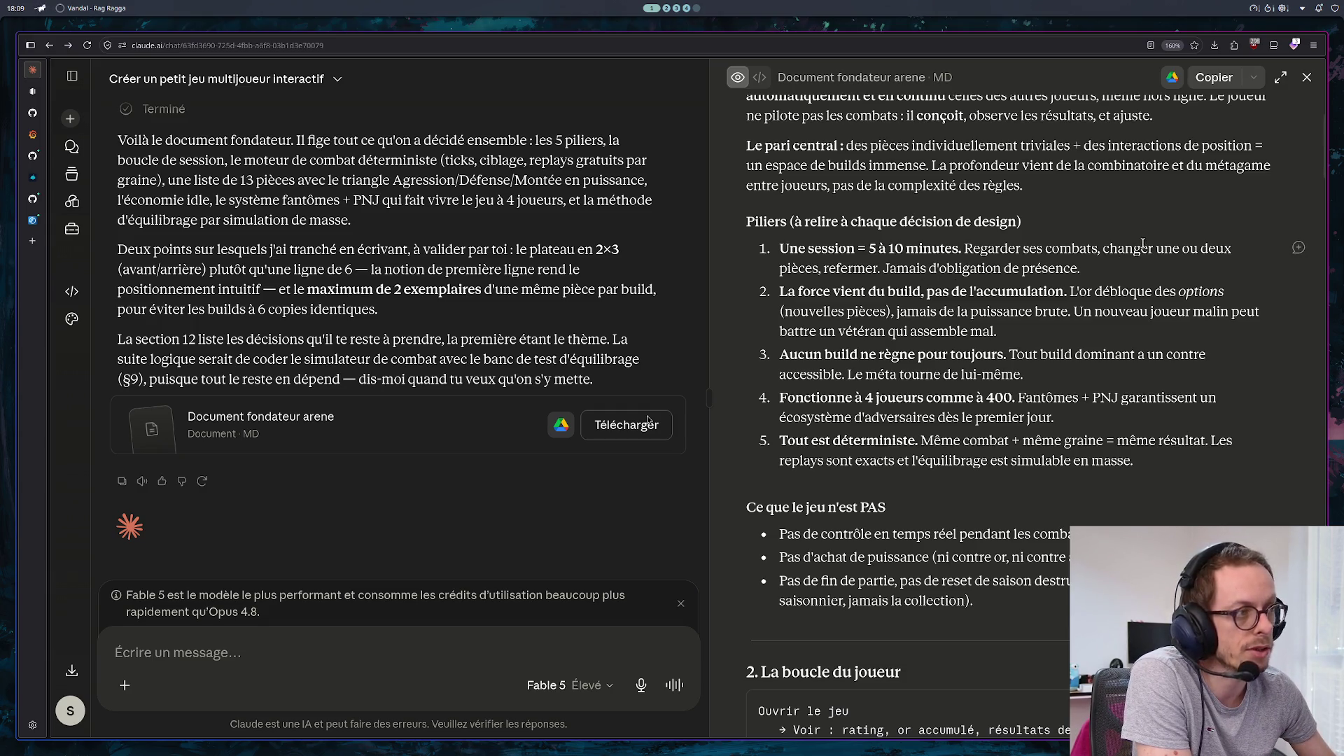
left_click_drag(1109, 248, 1098, 273)
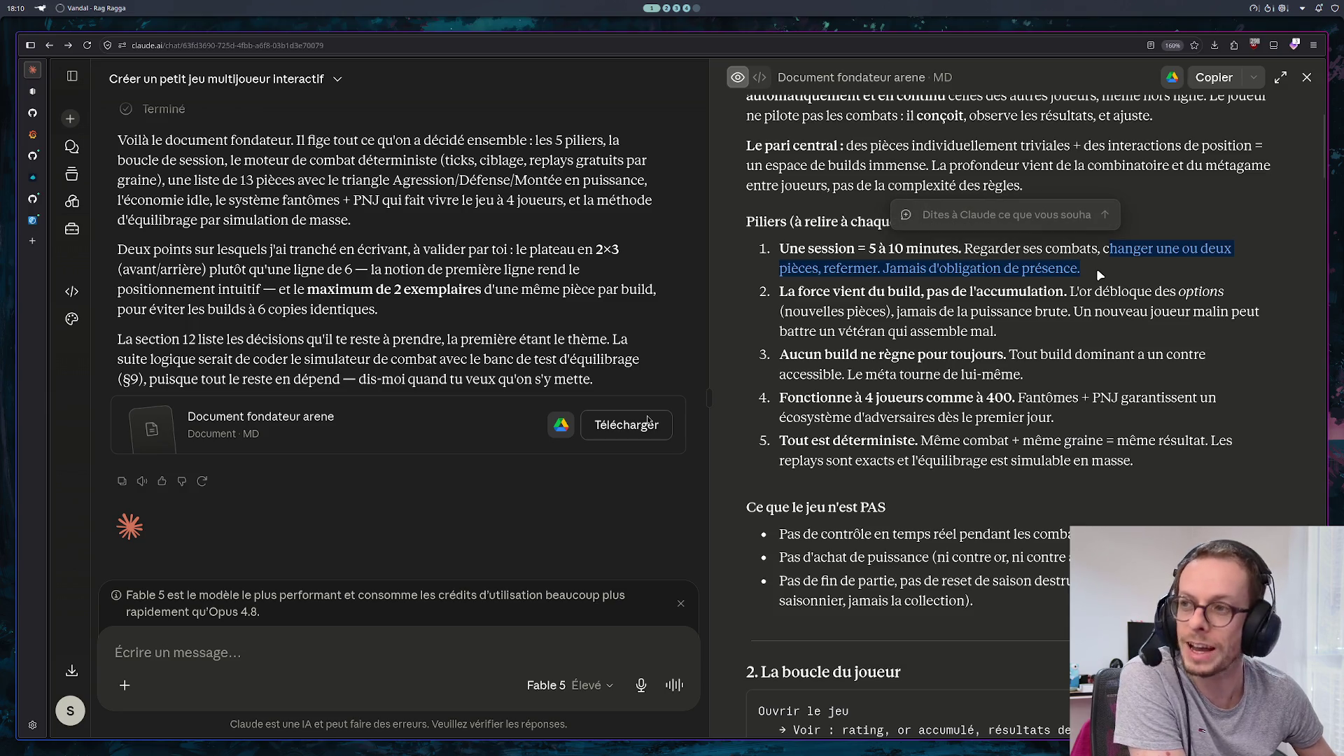
left_click(1099, 270)
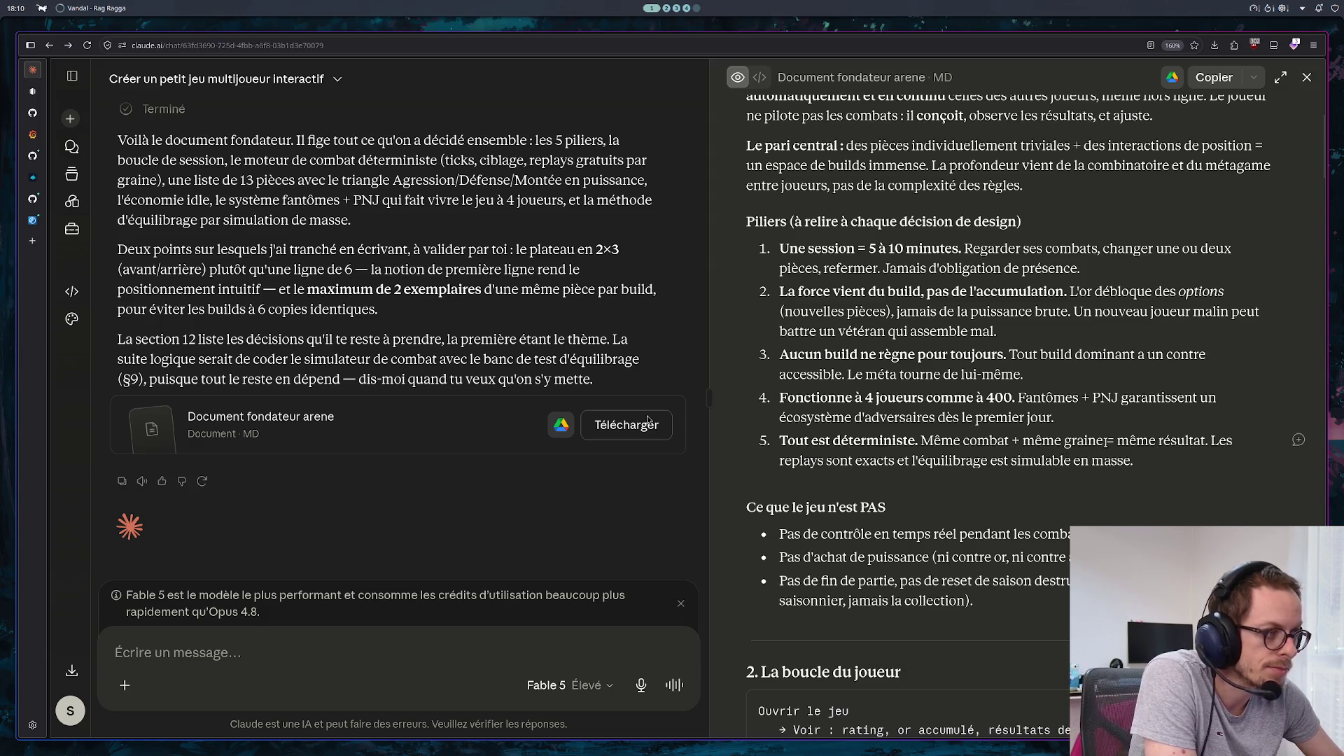
scroll(1123, 465, "down", 2)
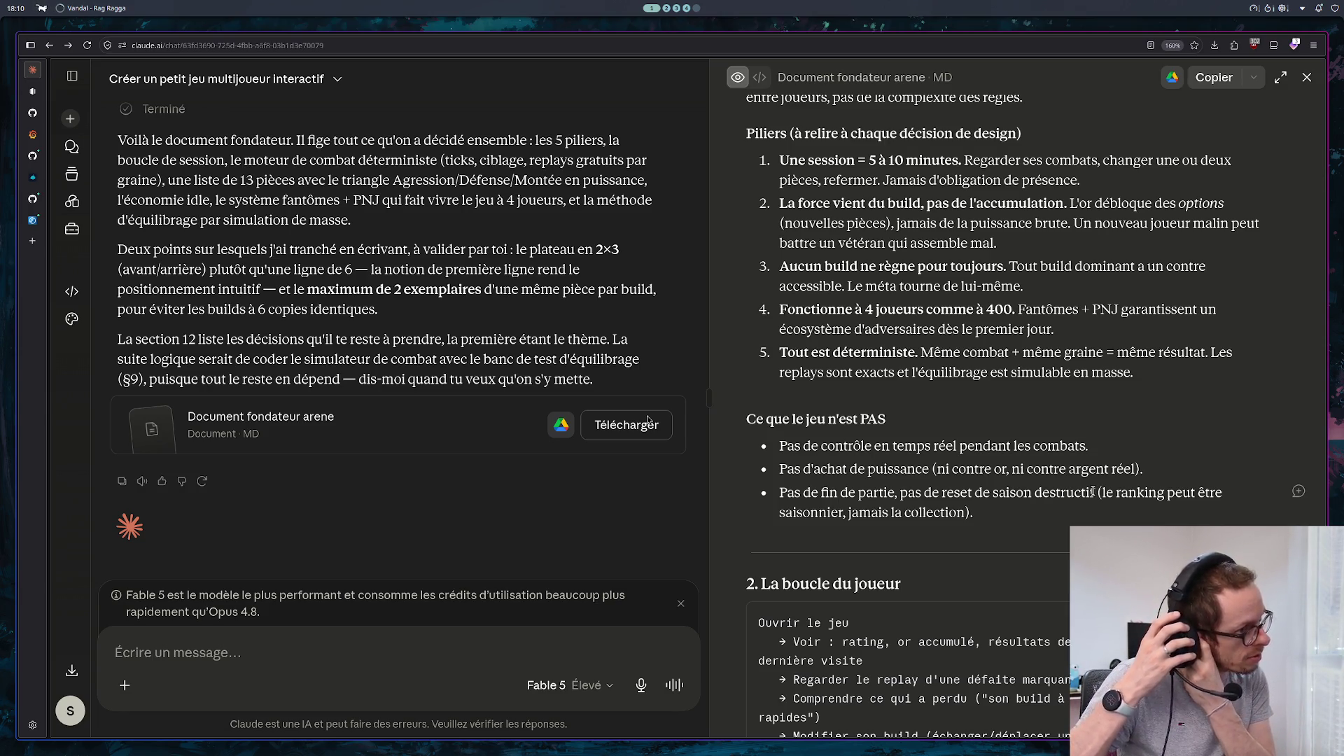
scroll(1093, 493, "down", 5)
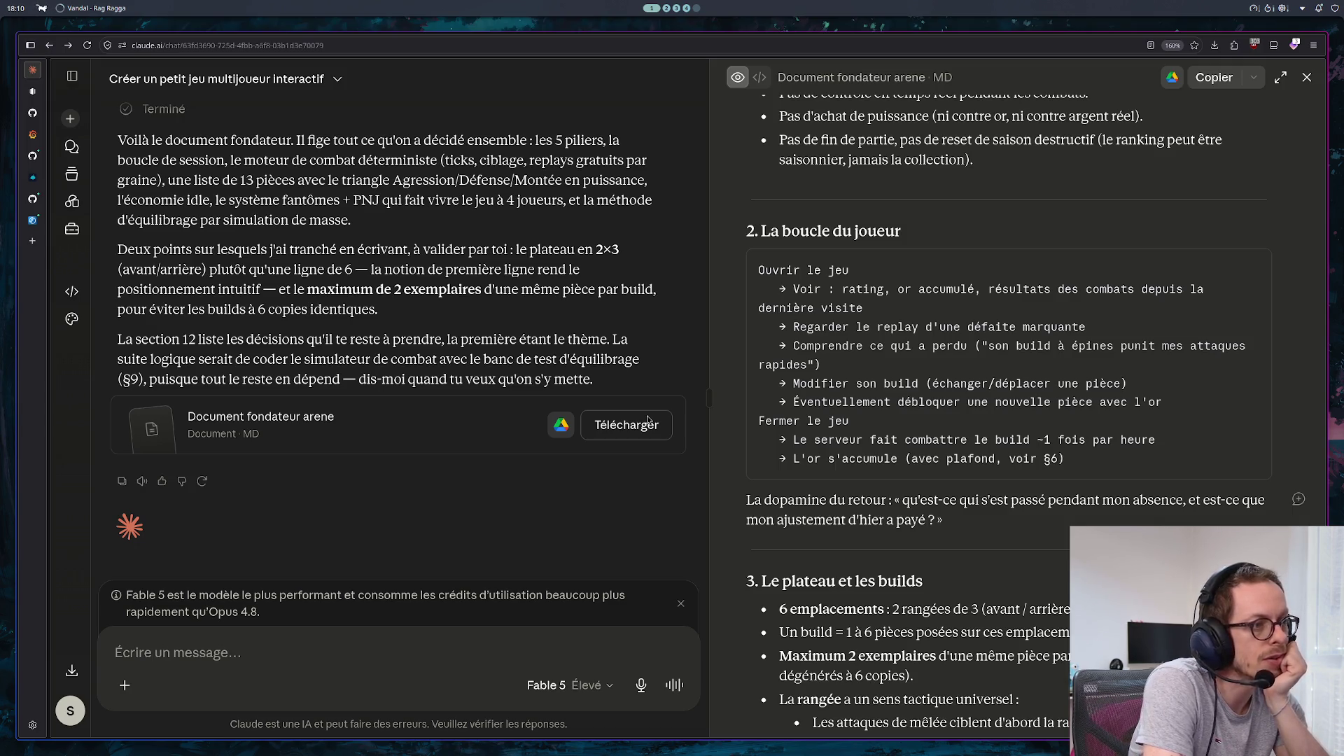
key("Down")
key("Down")
key("Down")
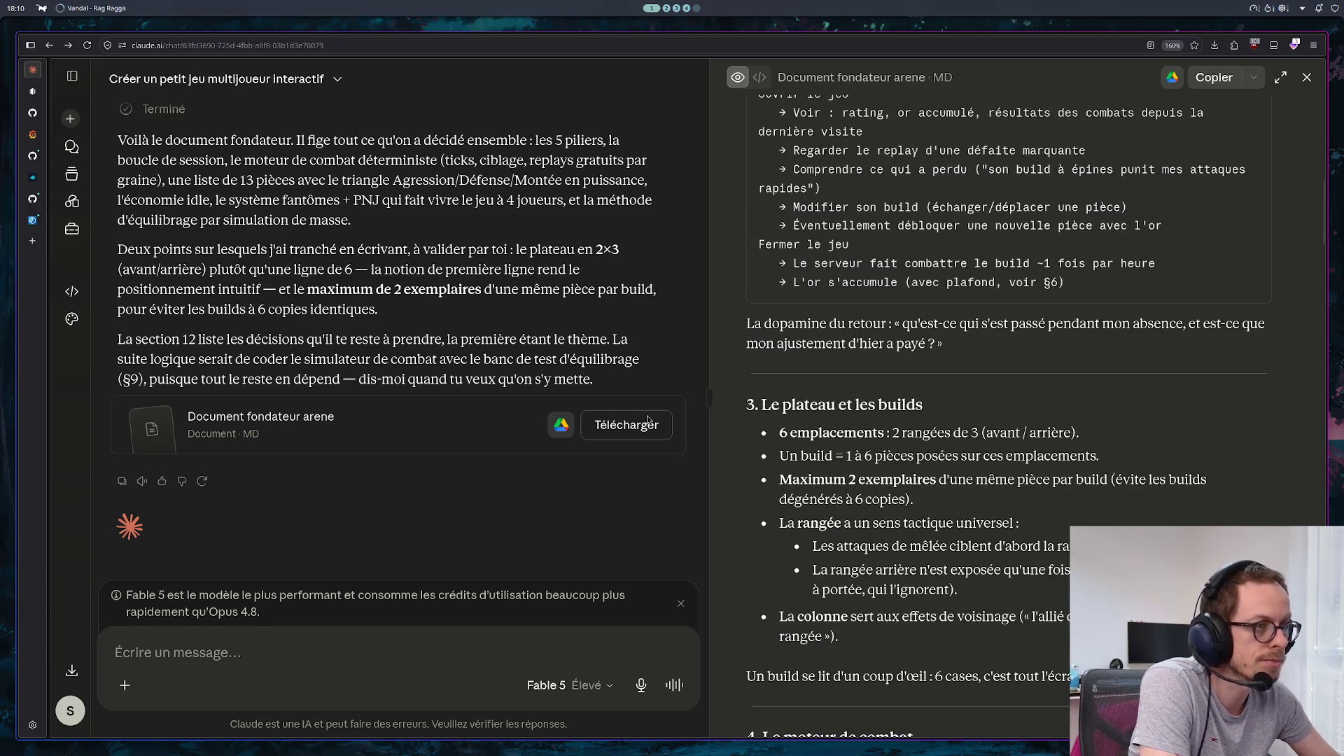
key("Down")
key("Down")
key("Down")
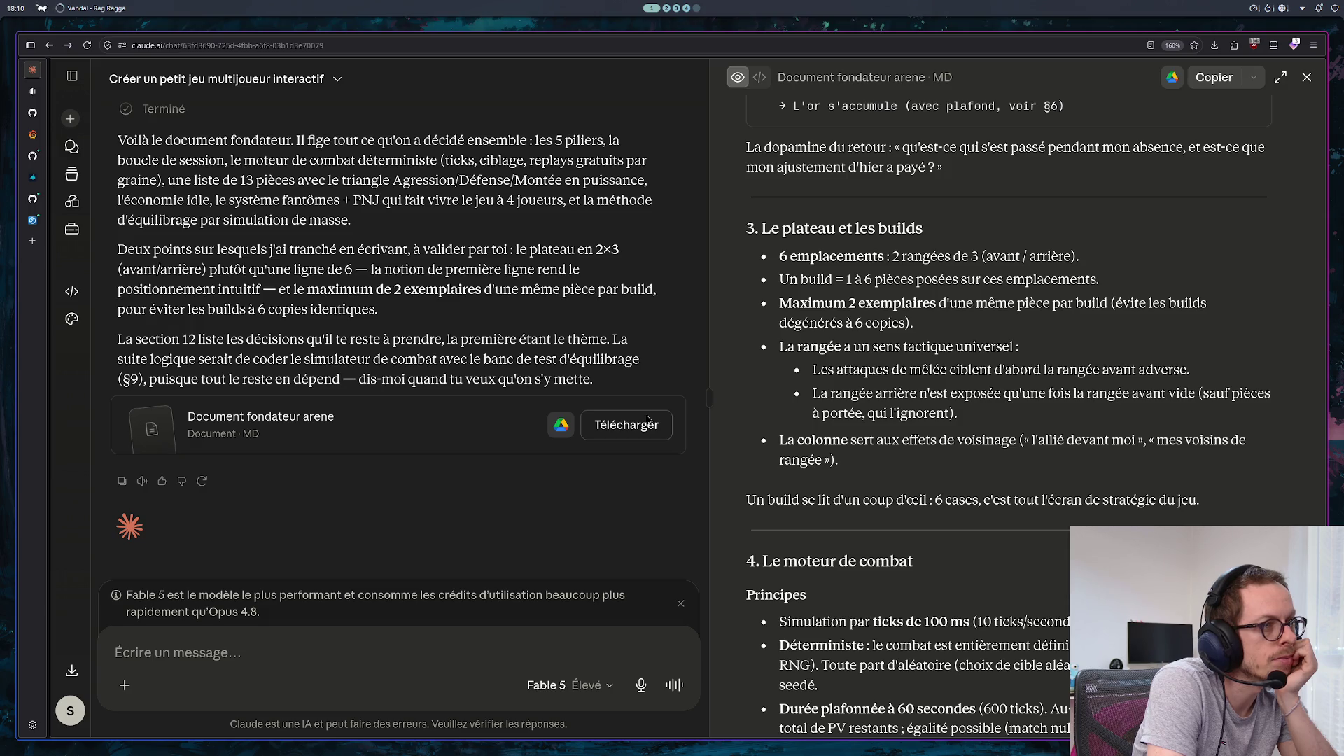
left_click_drag(780, 257, 994, 256)
left_click(1079, 232)
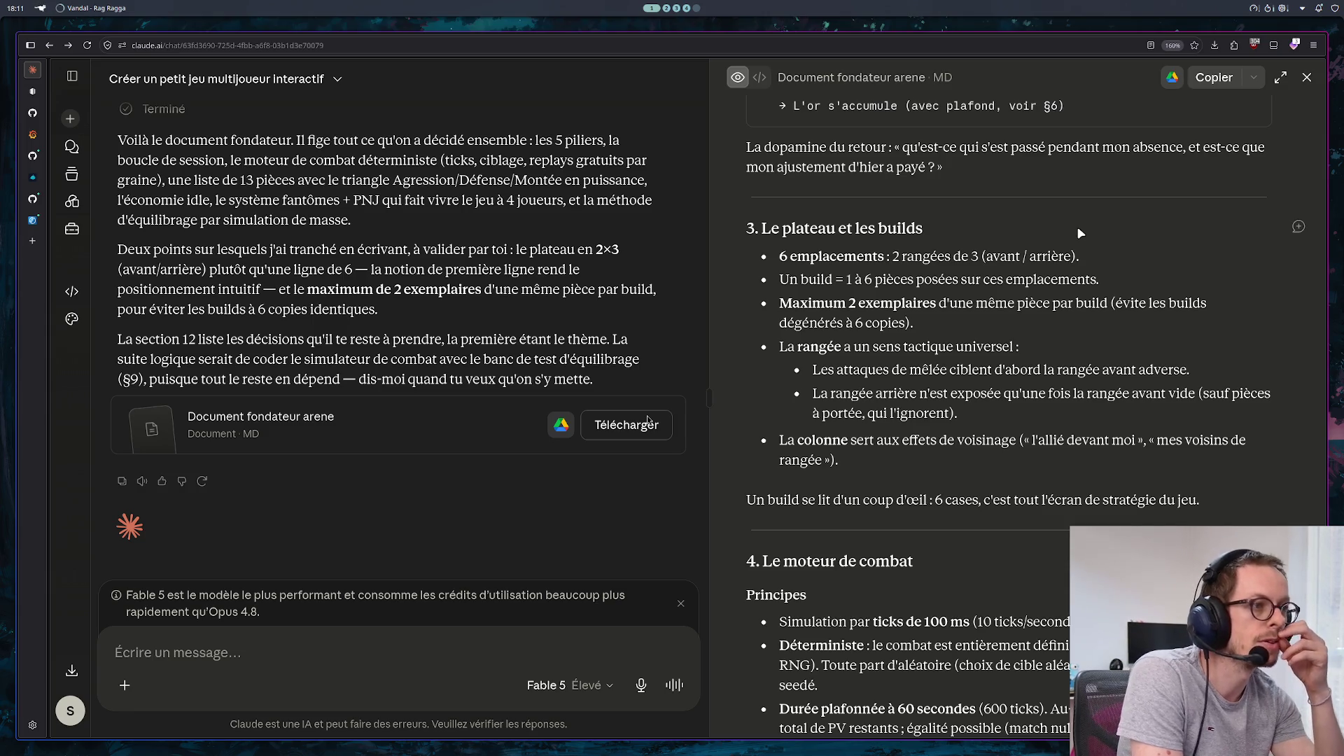
left_click(367, 647)
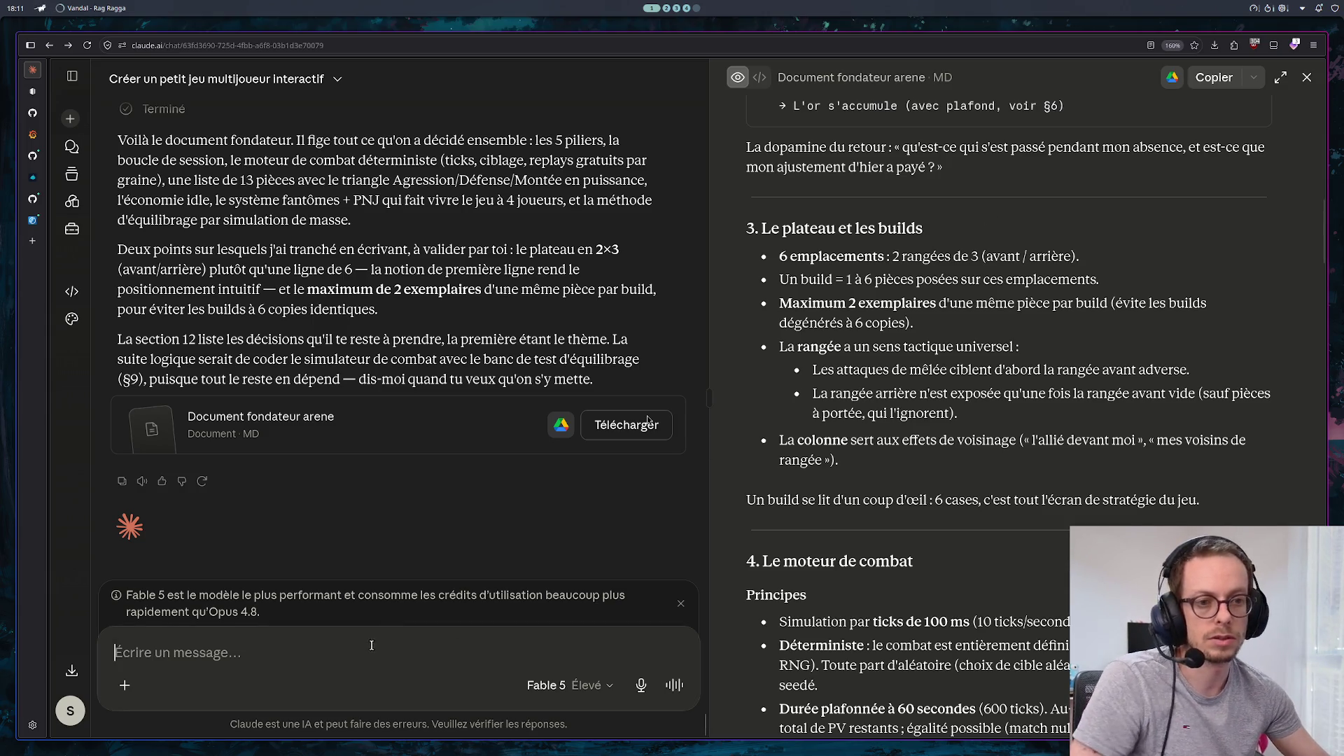
Propose one combatant instead of a whole team, with a bigger inventory for good combinatorics
type("heu moi je")
type(" voyais plu")
type("tœt")
key("BackSpace")
key("BackSpace")
type("ôt le fait d'avoitr")
key("BackSpace")
key("BackSpace")
type("r 1 seul")
type(" i")
key("BackSpace")
key("BackSpace")
type("il")
key("BackSpace")
key("BackSpace")
key("BackSpace")
type("combattant, pas tout une équipe, qut")
key("BackSpace")
type("itte à qe c")
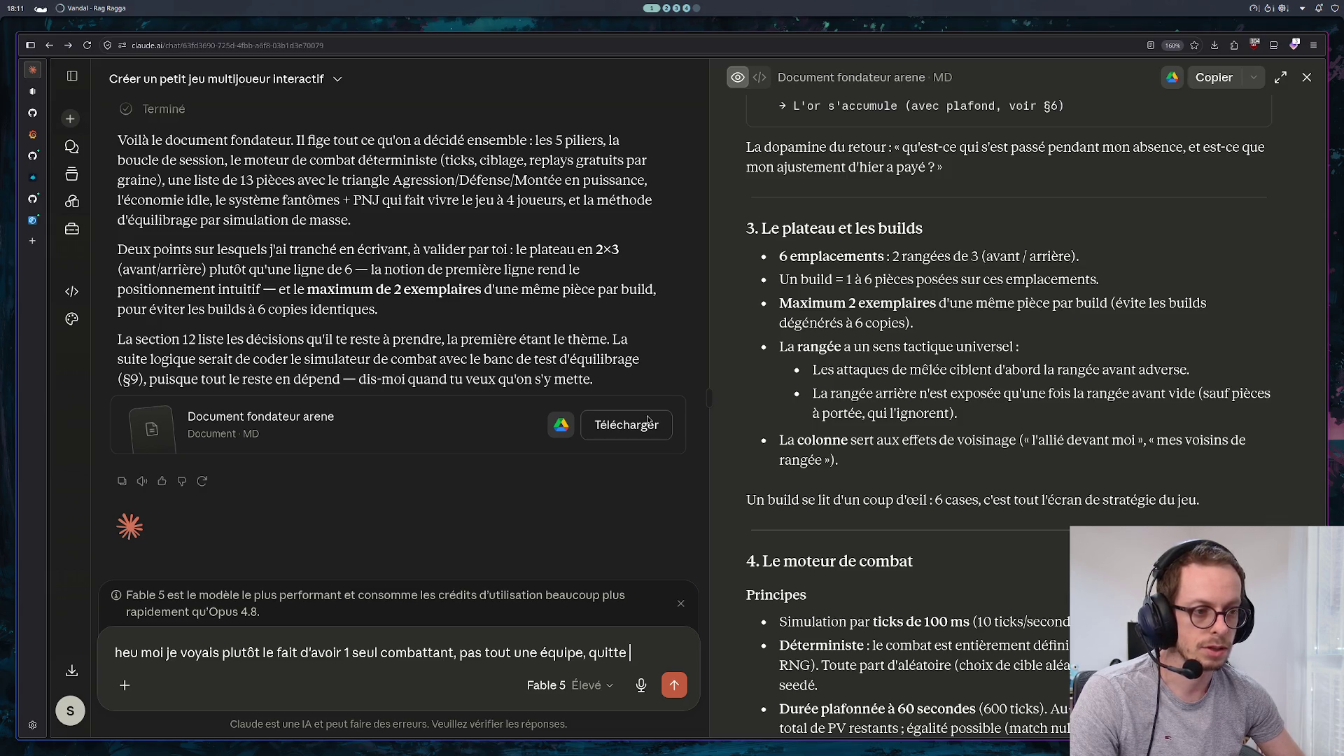
key("BackSpace")
key("BackSpace")
key("BackSpace")
type("ce q")
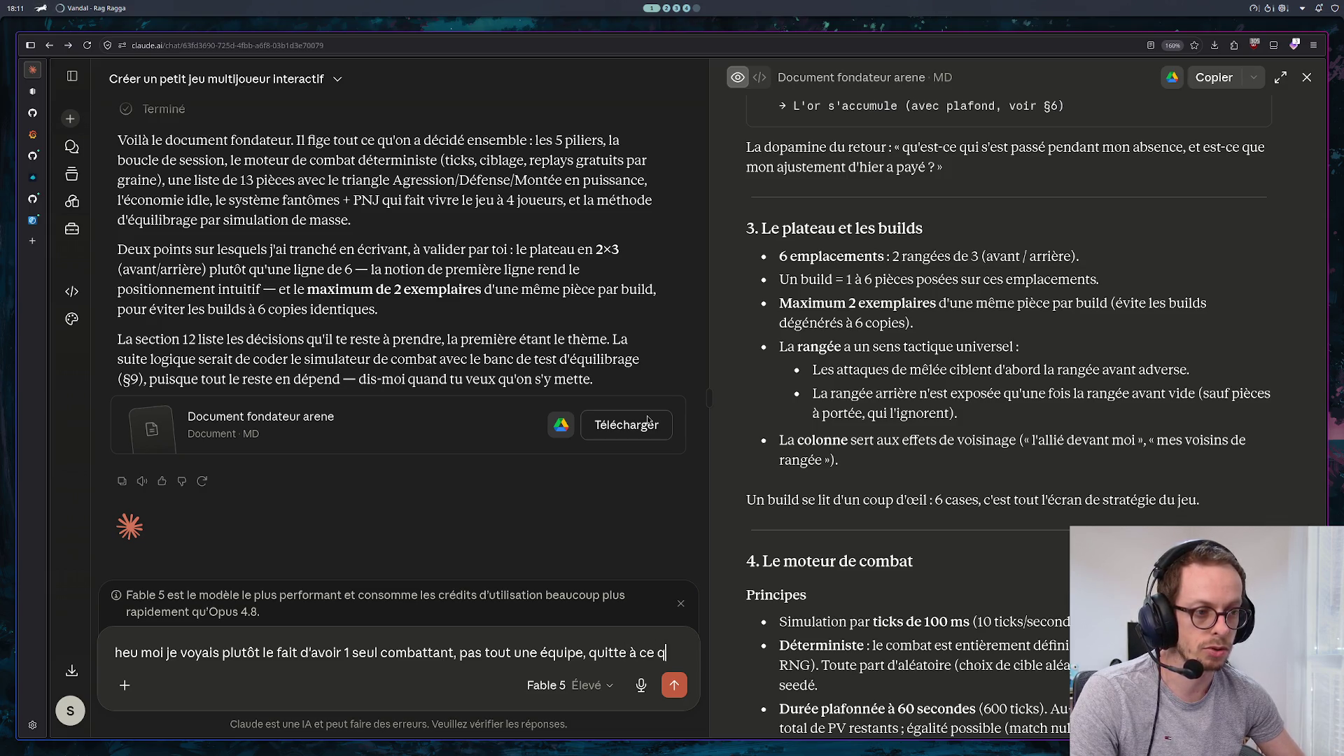
type("ue son inventaire soit")
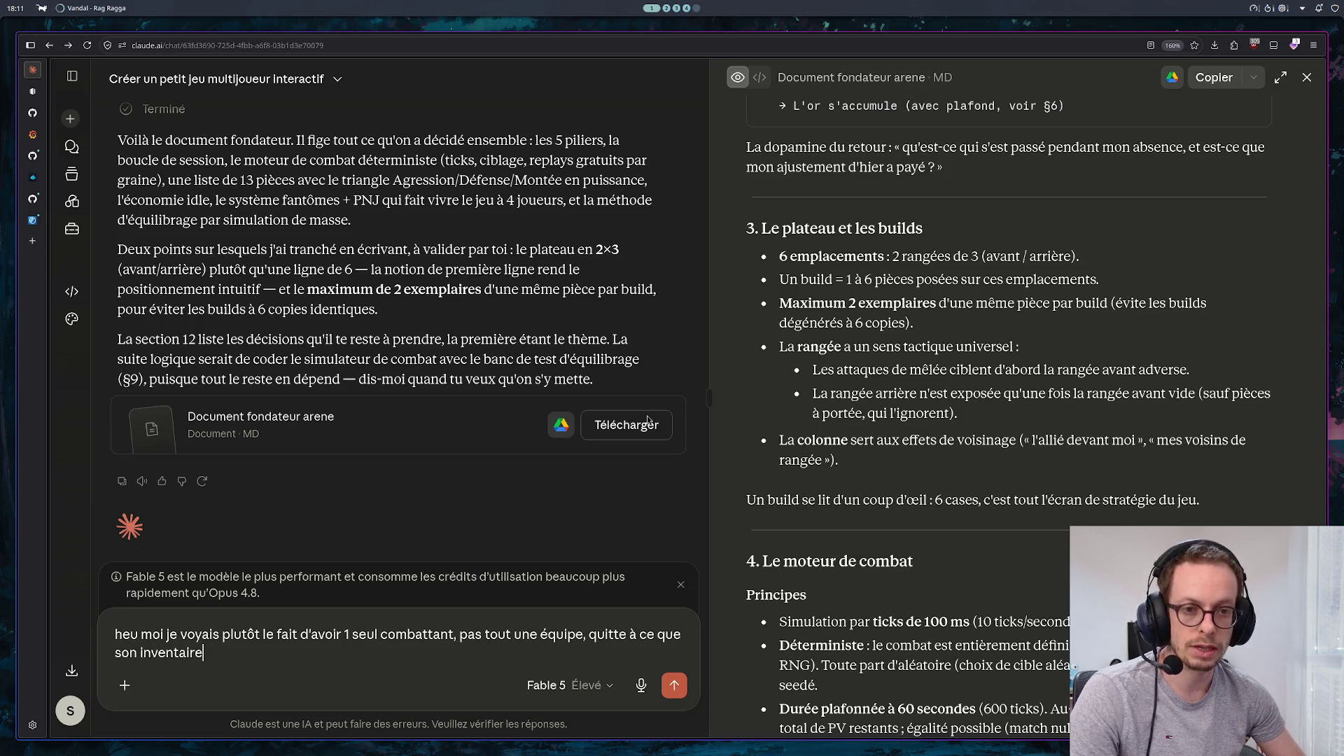
type(" plu")
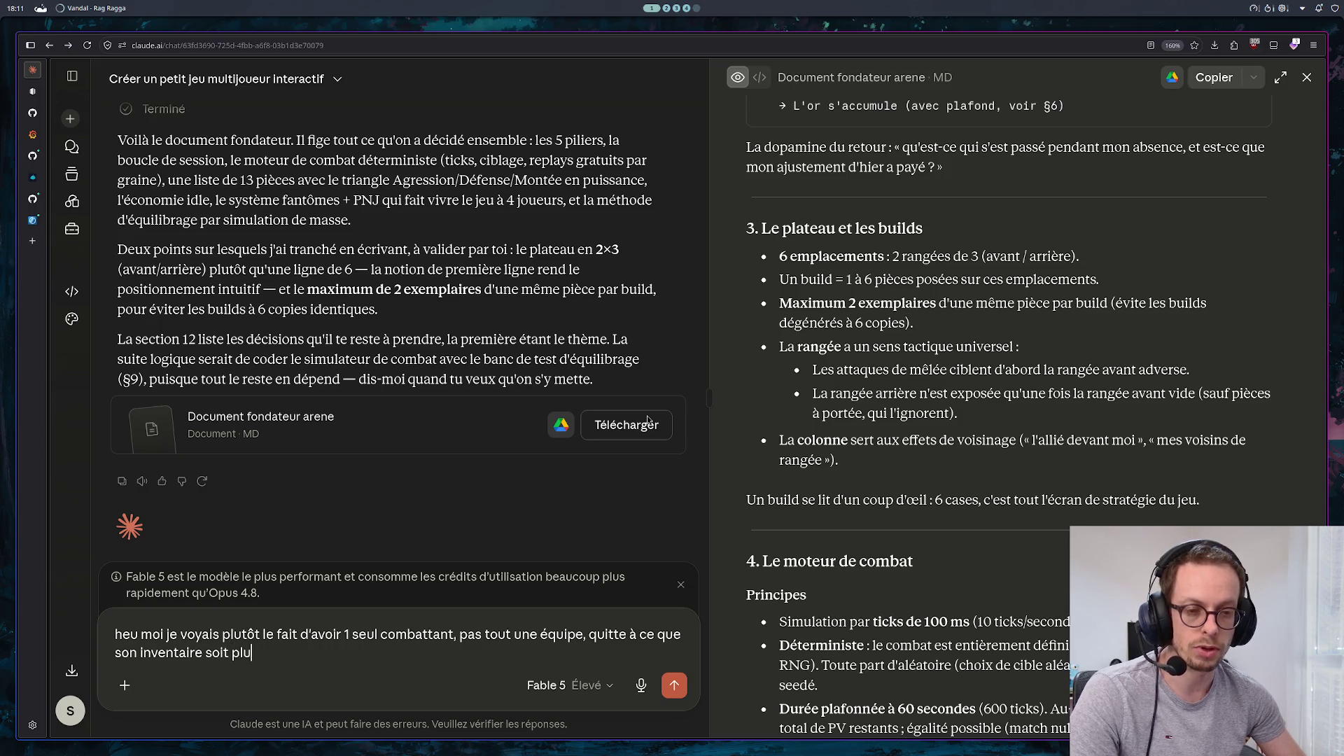
type("s grand pour avoi")
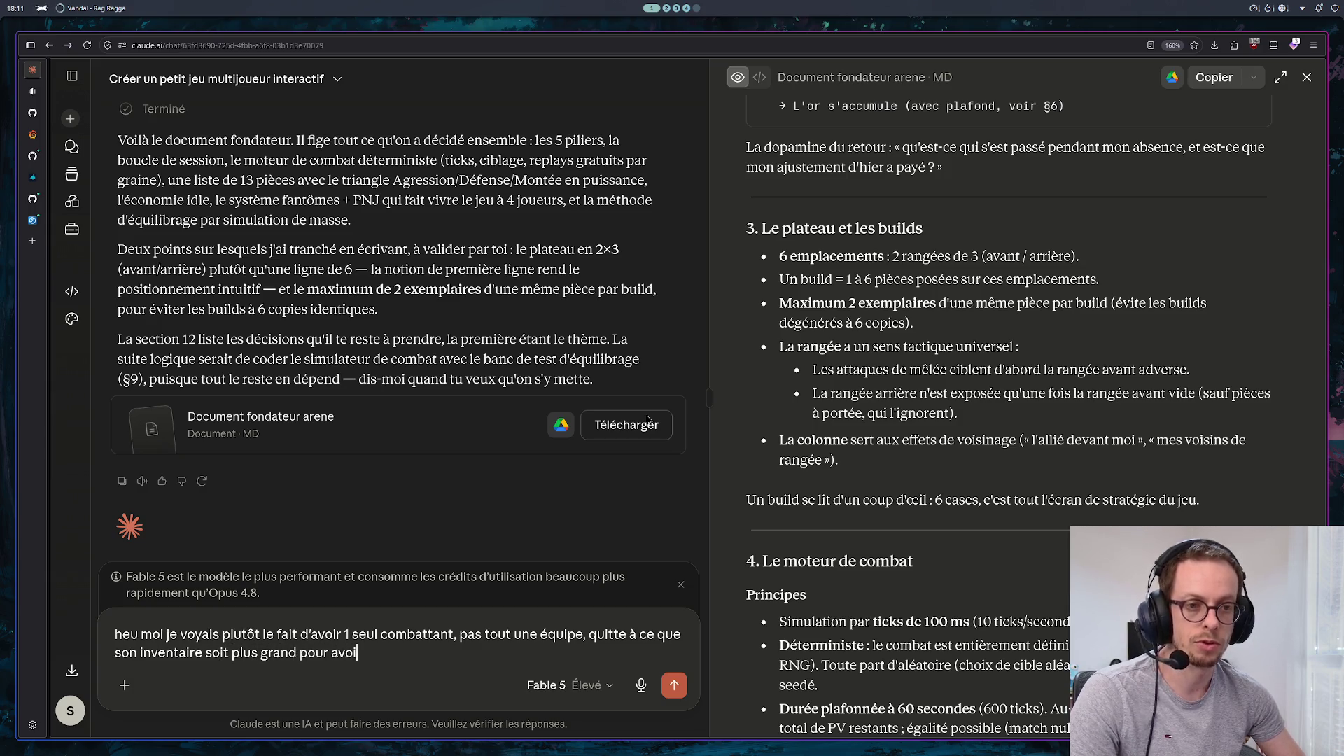
type("r une bonne co")
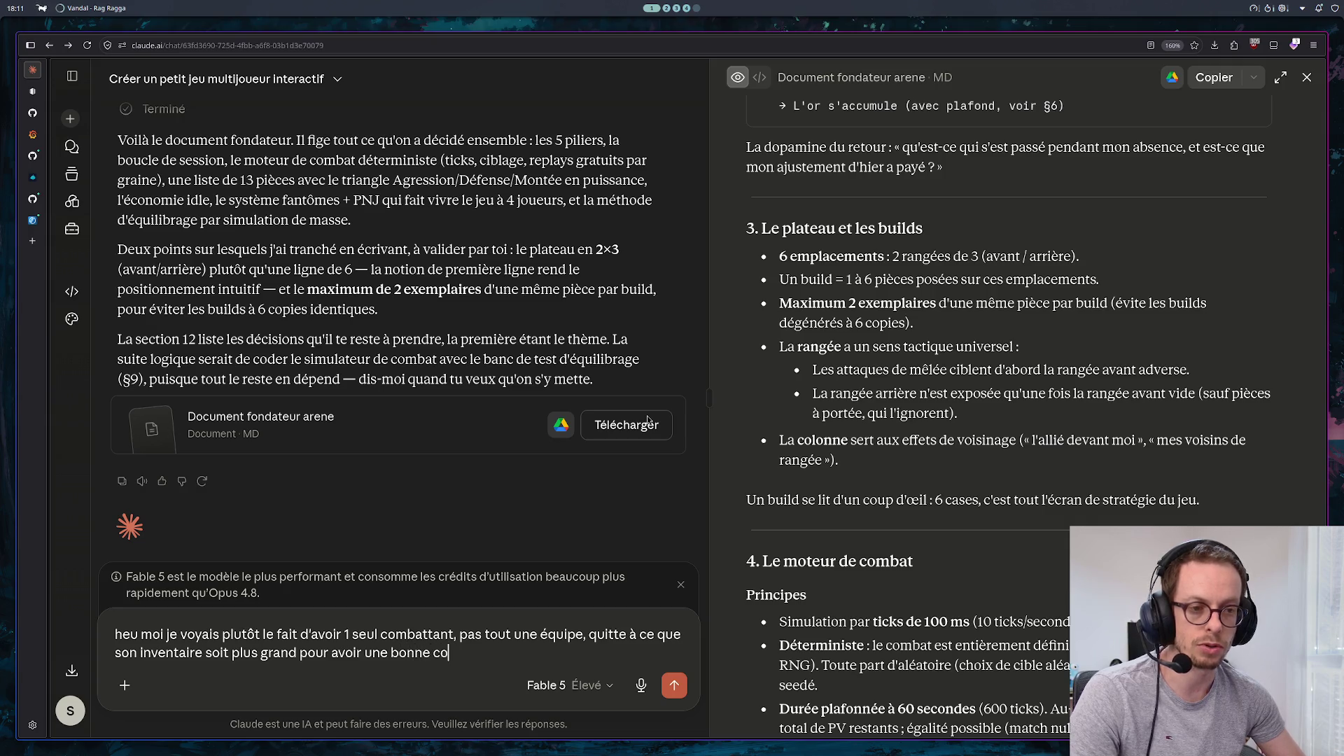
type("mbinatoire")
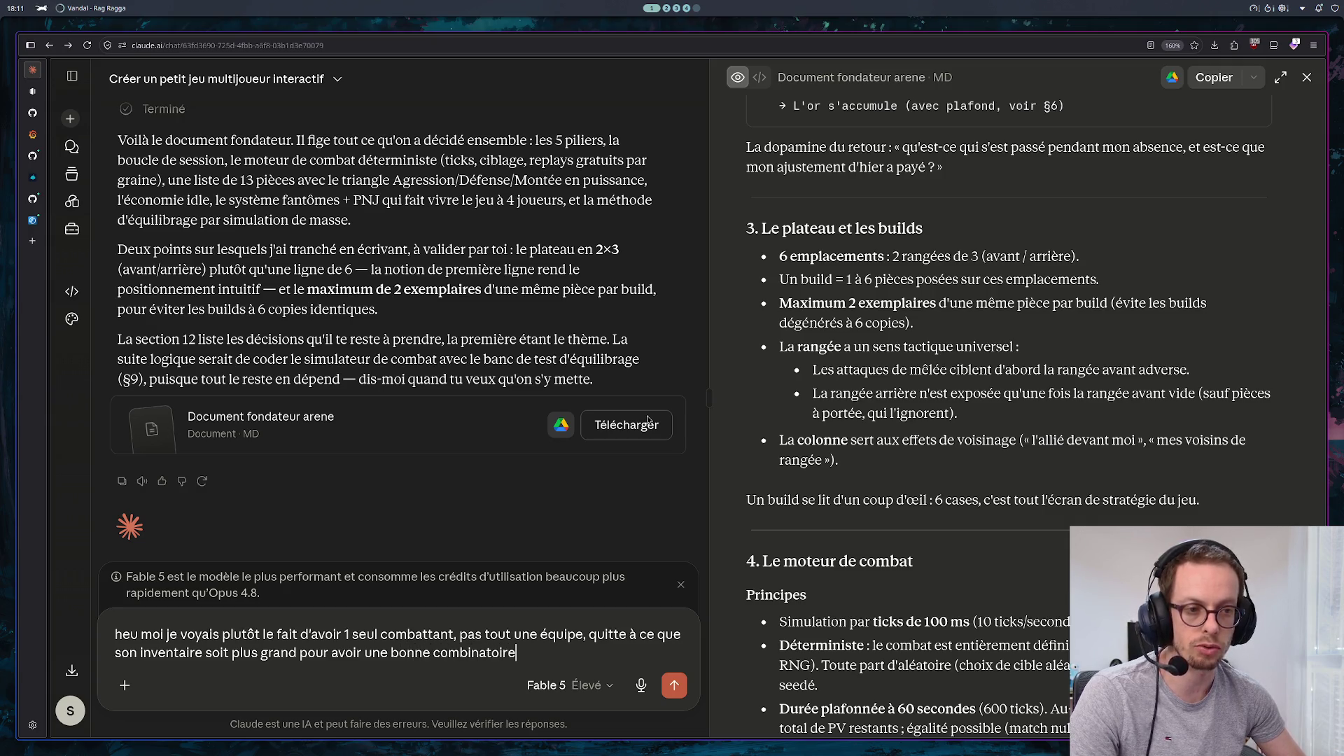
key("Return")
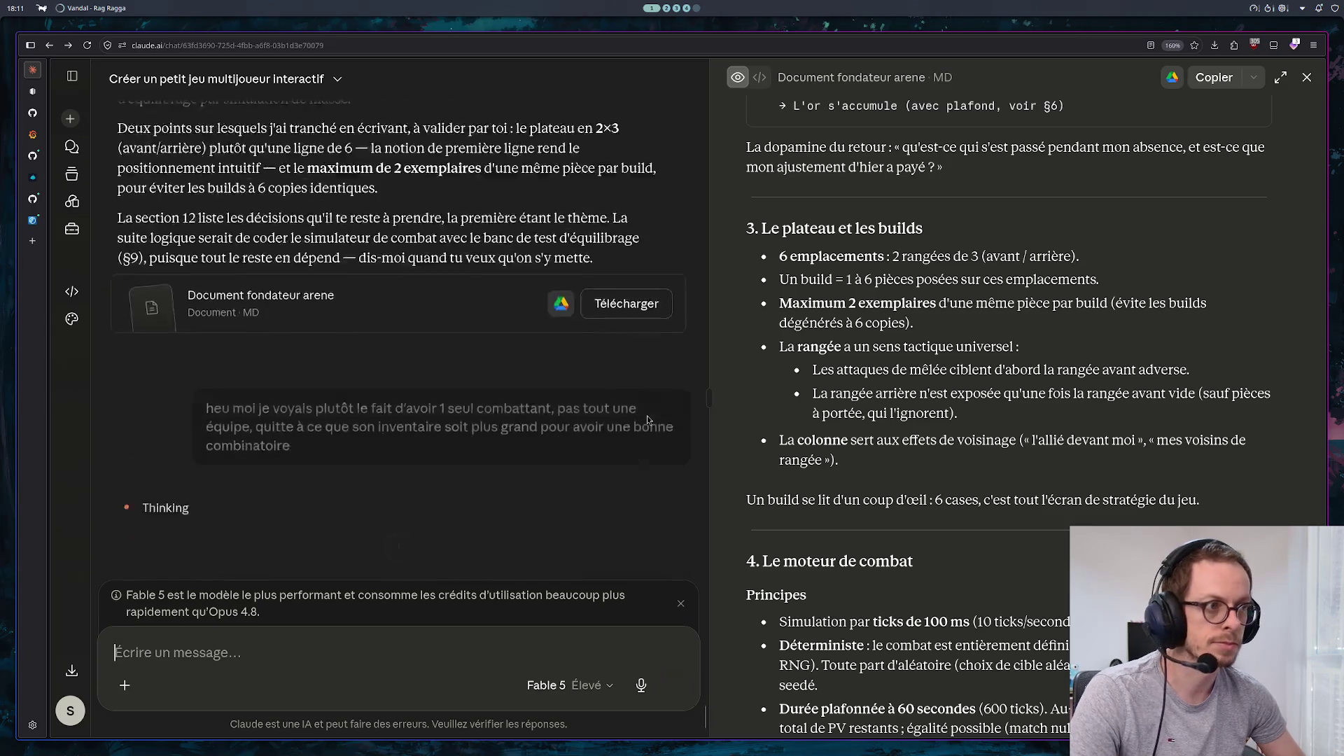
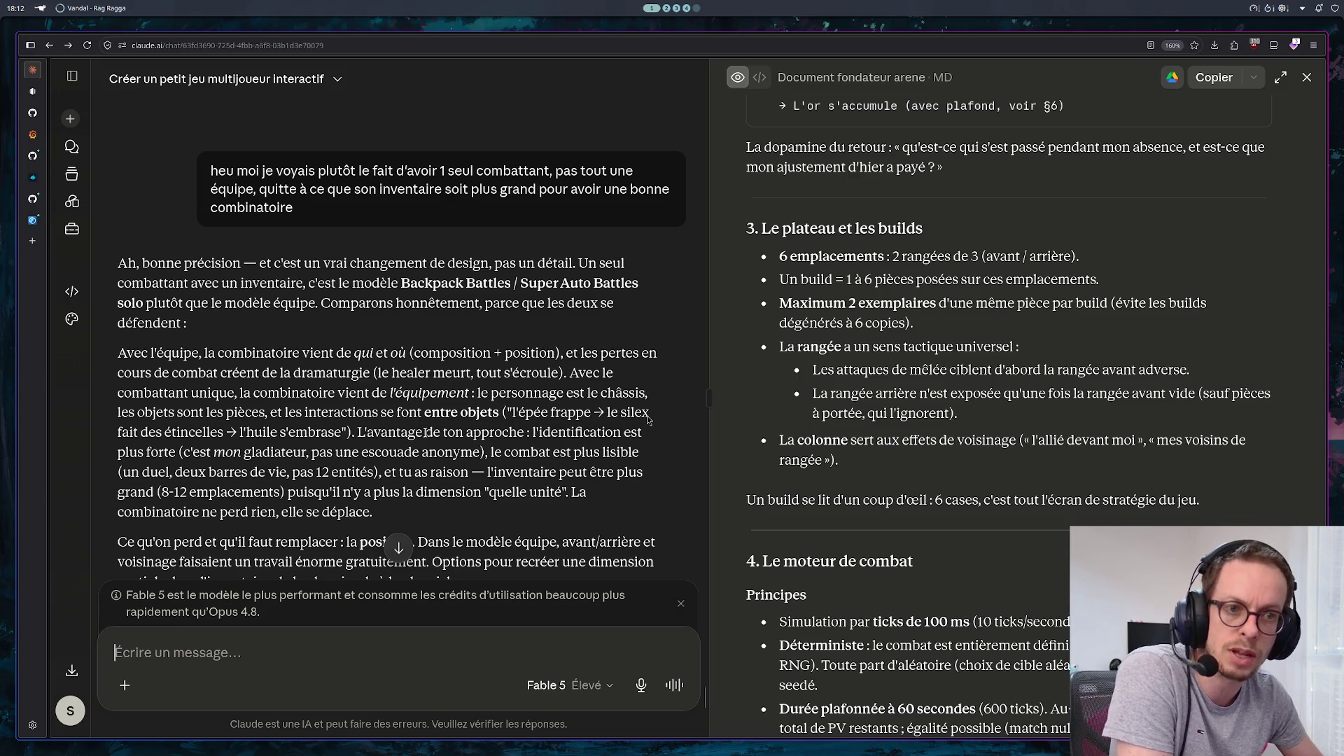
Scroll through Claude's reply, briefly selecting the passage on inventory-grid adjacency effects
scroll(413, 434, "down", 2)
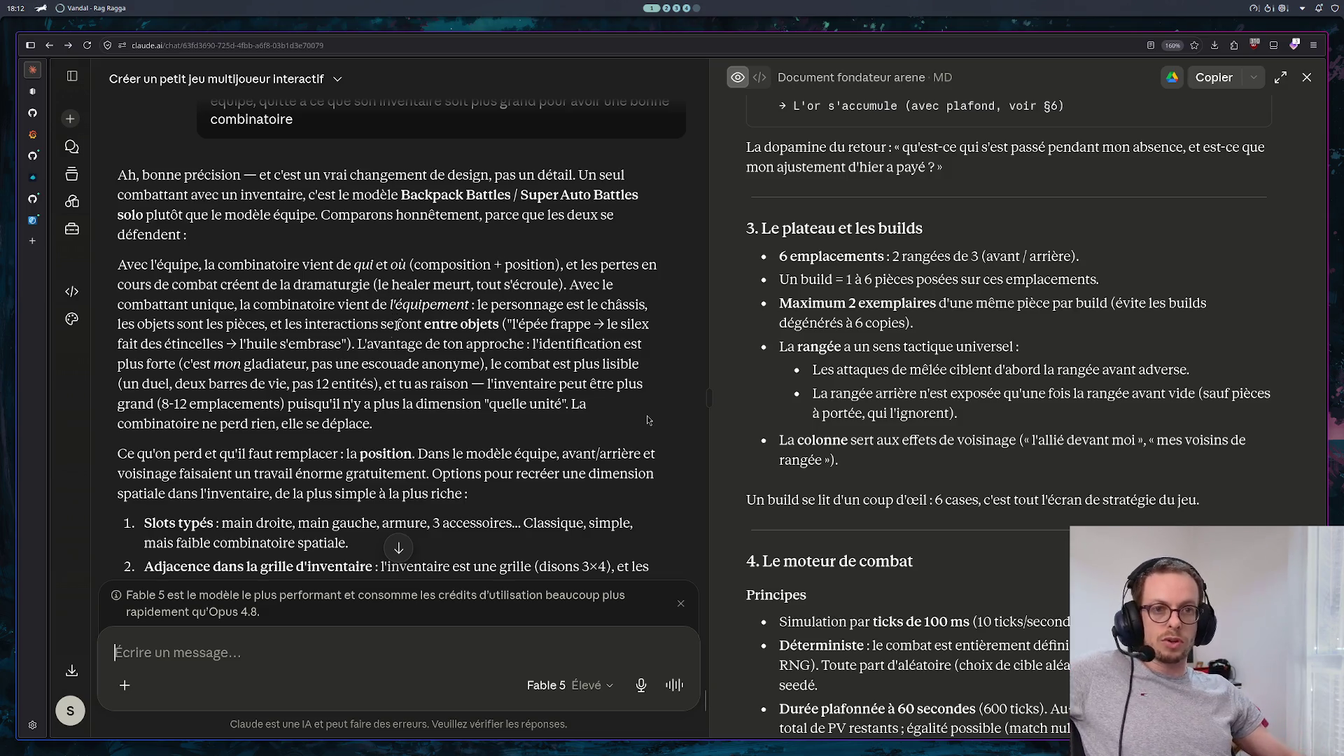
scroll(425, 345, "down", 2)
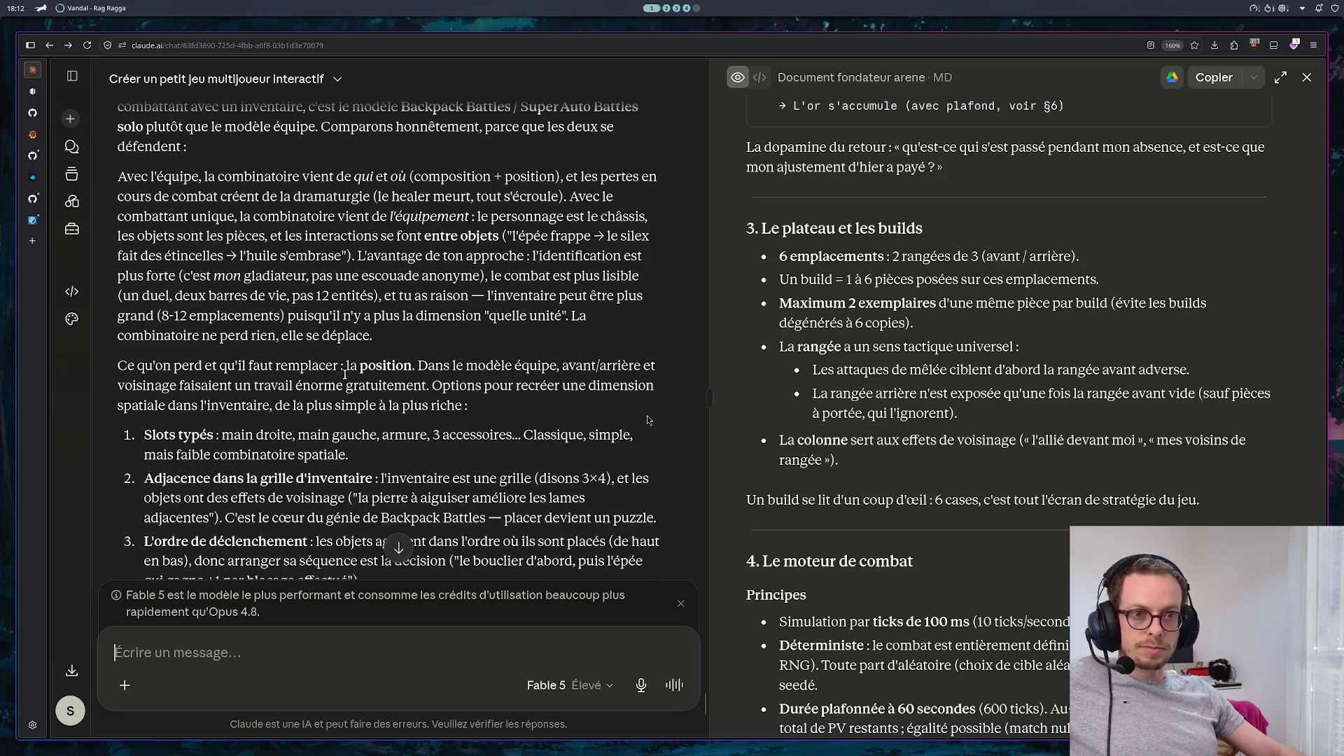
scroll(258, 459, "down", 2)
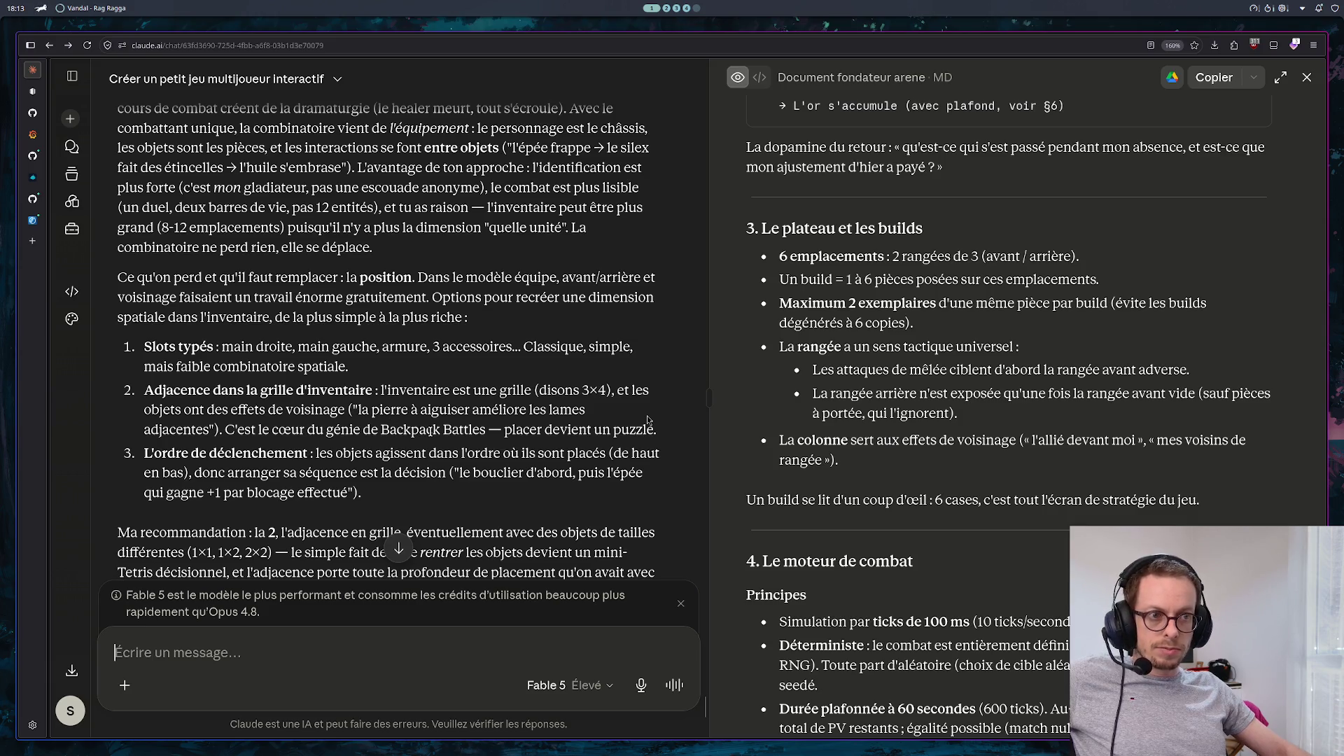
left_click_drag(648, 422, 137, 405)
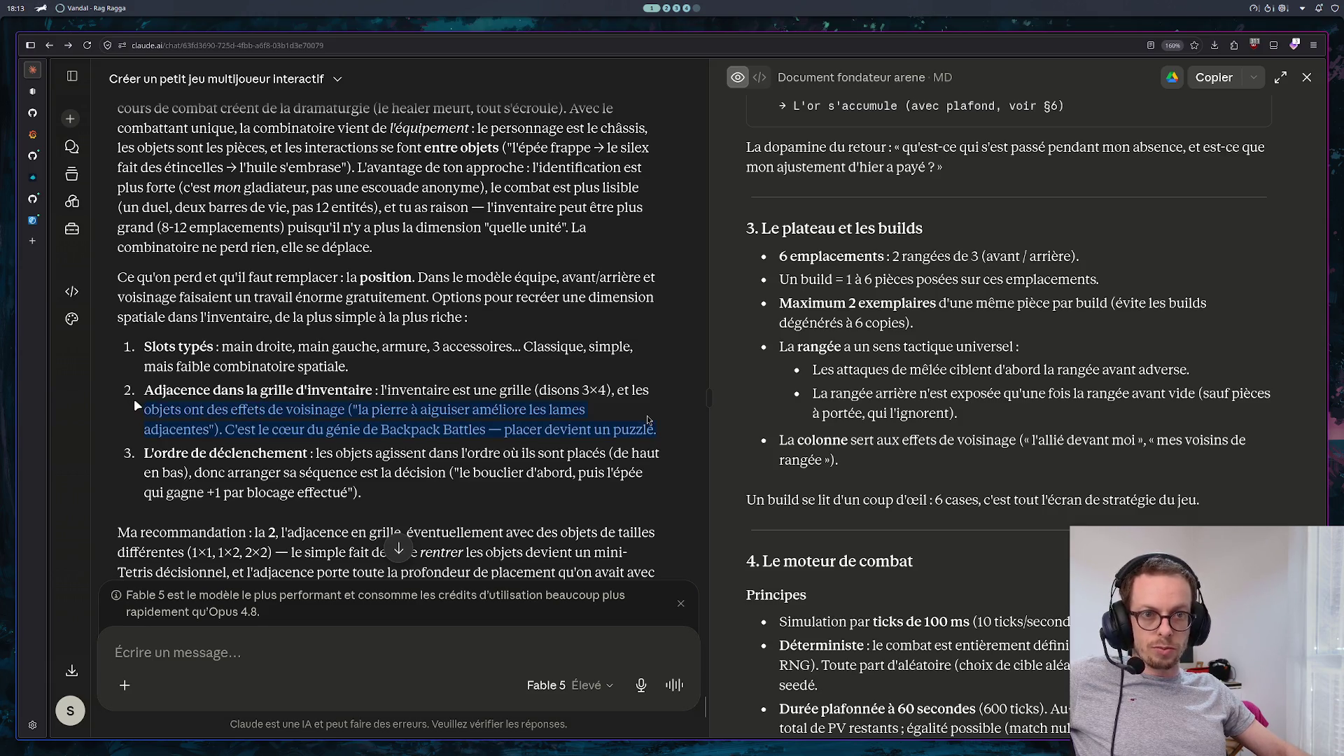
left_click(473, 489)
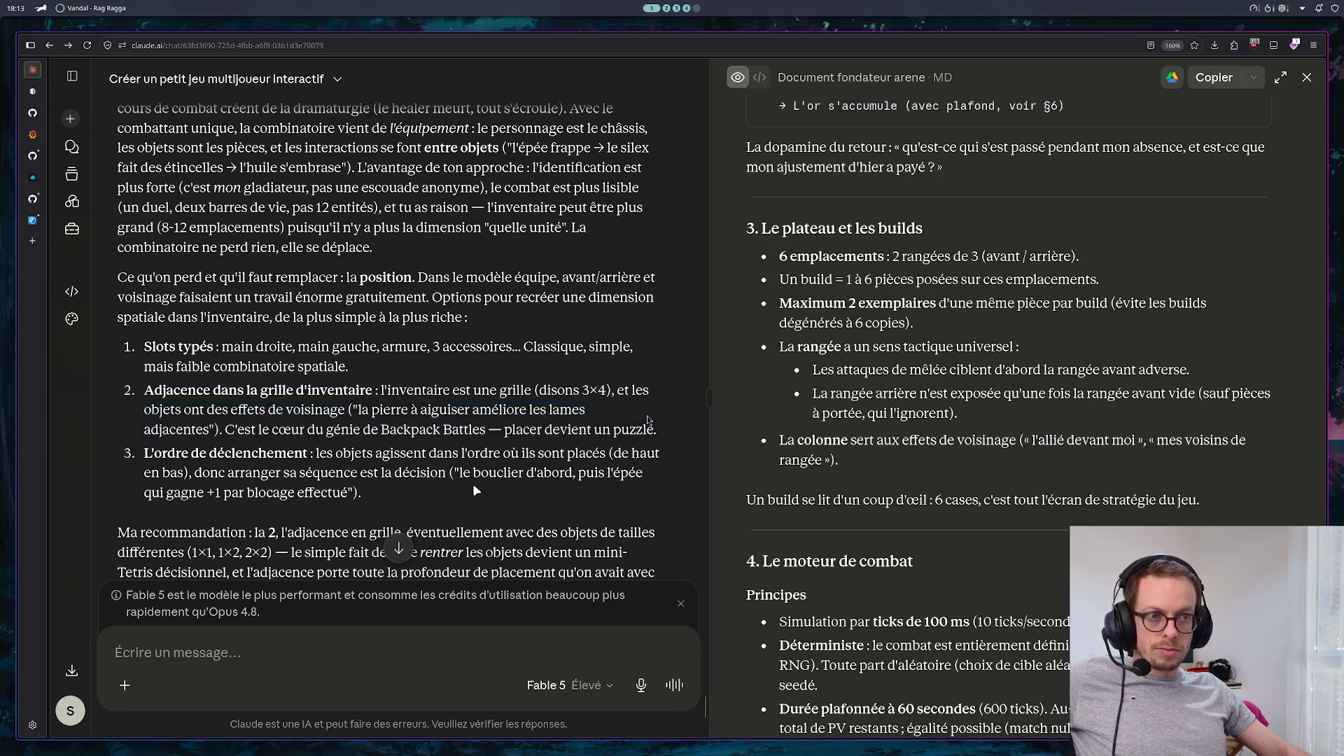
scroll(459, 479, "down", 2)
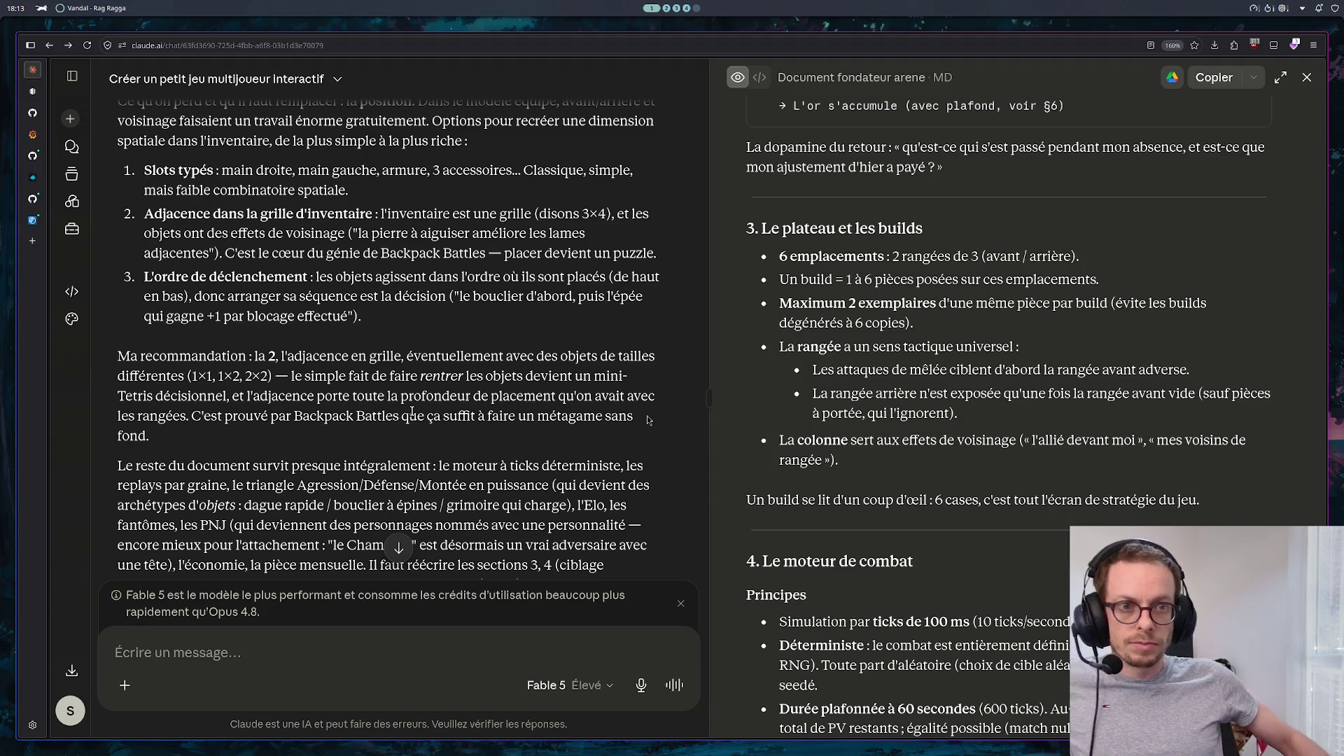
scroll(386, 386, "down", 1)
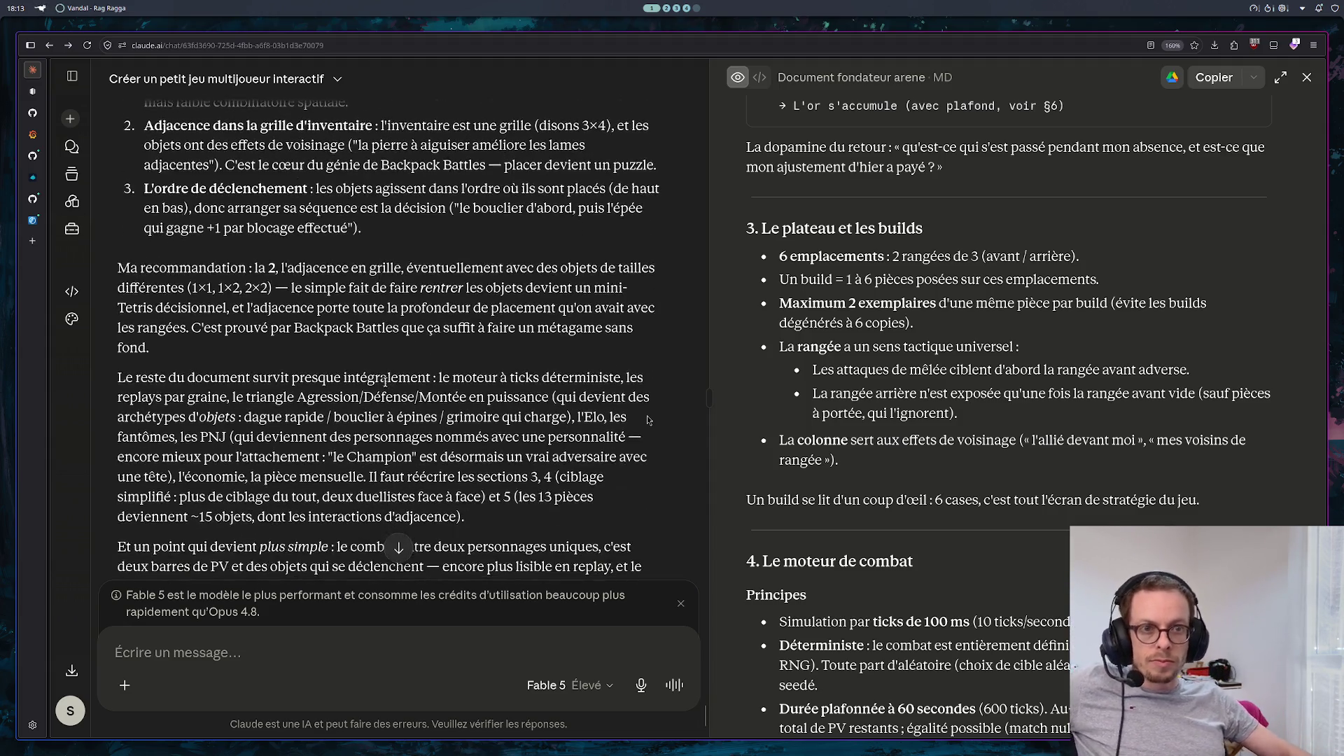
scroll(445, 284, "down", 1)
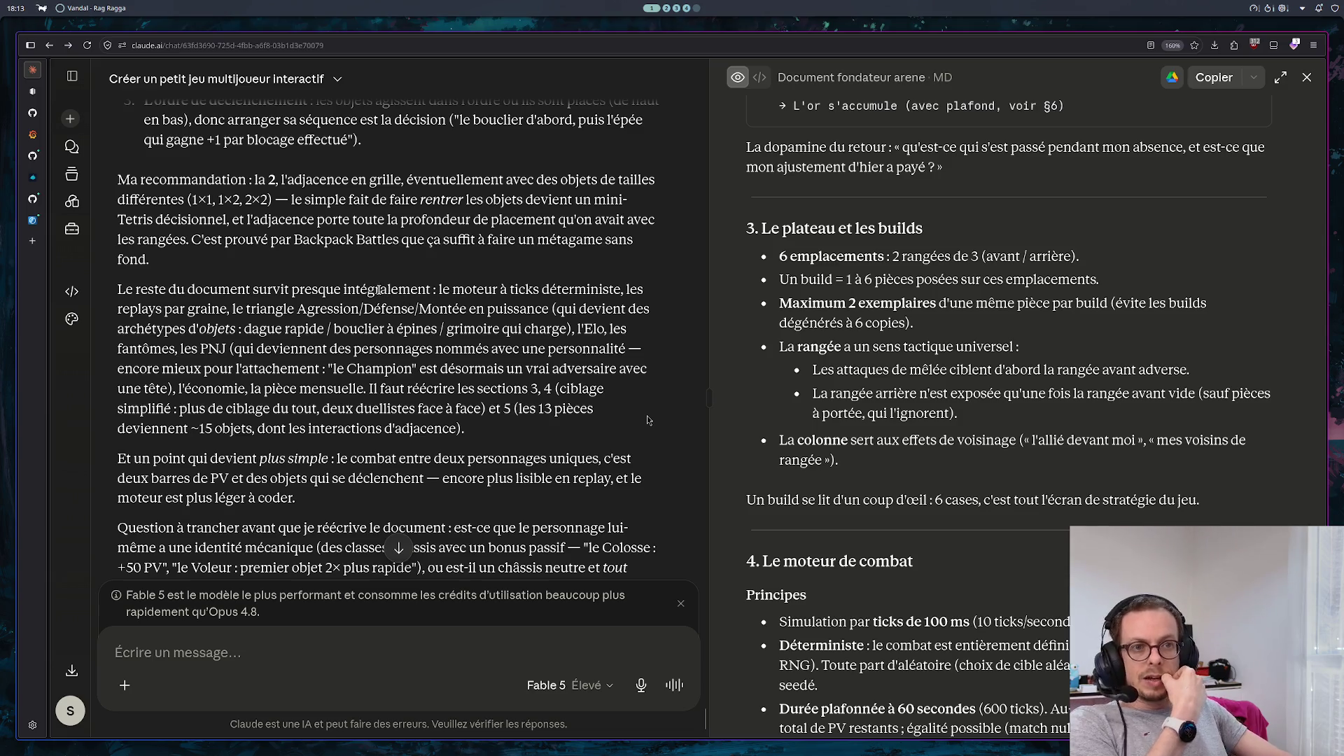
scroll(376, 308, "down", 2)
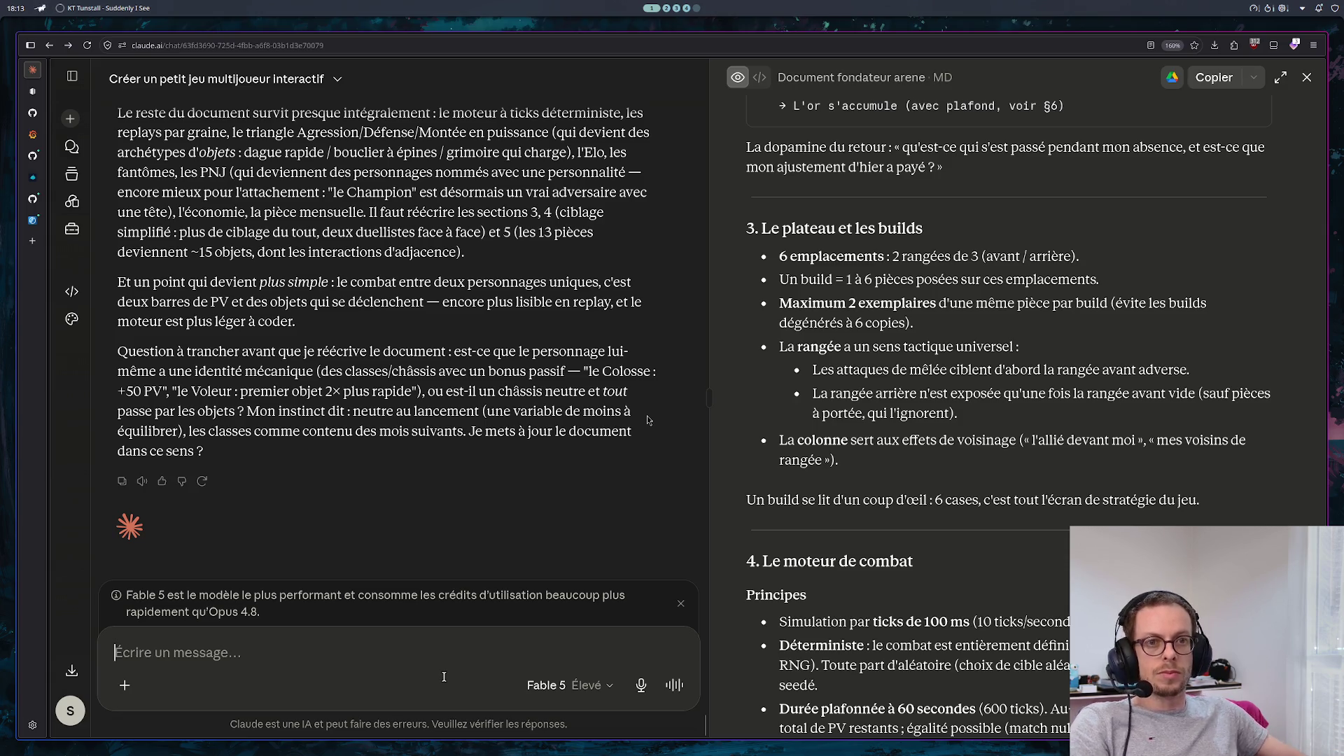
Send the follow-up: 'oui neutre au lancement', plus whether knocking items from the bag mid-combat works
type("oui neutr")
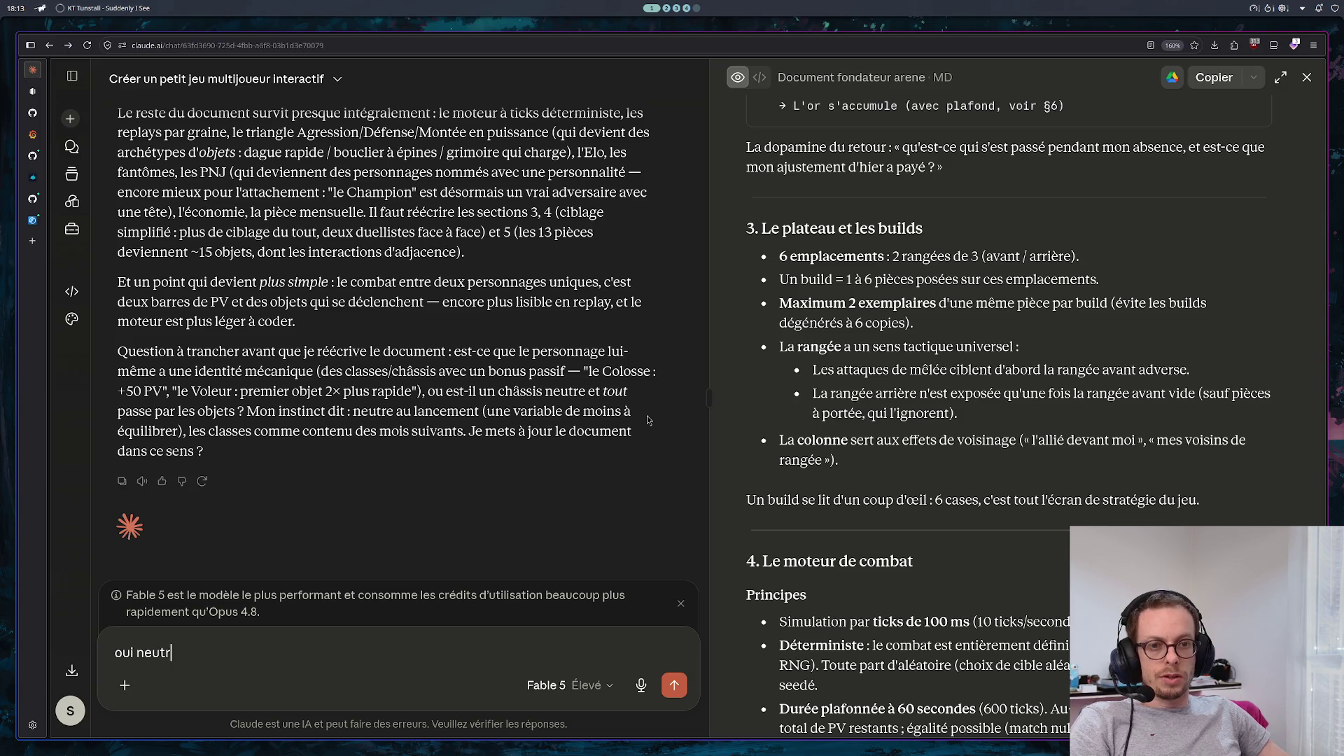
type("e au lancement,")
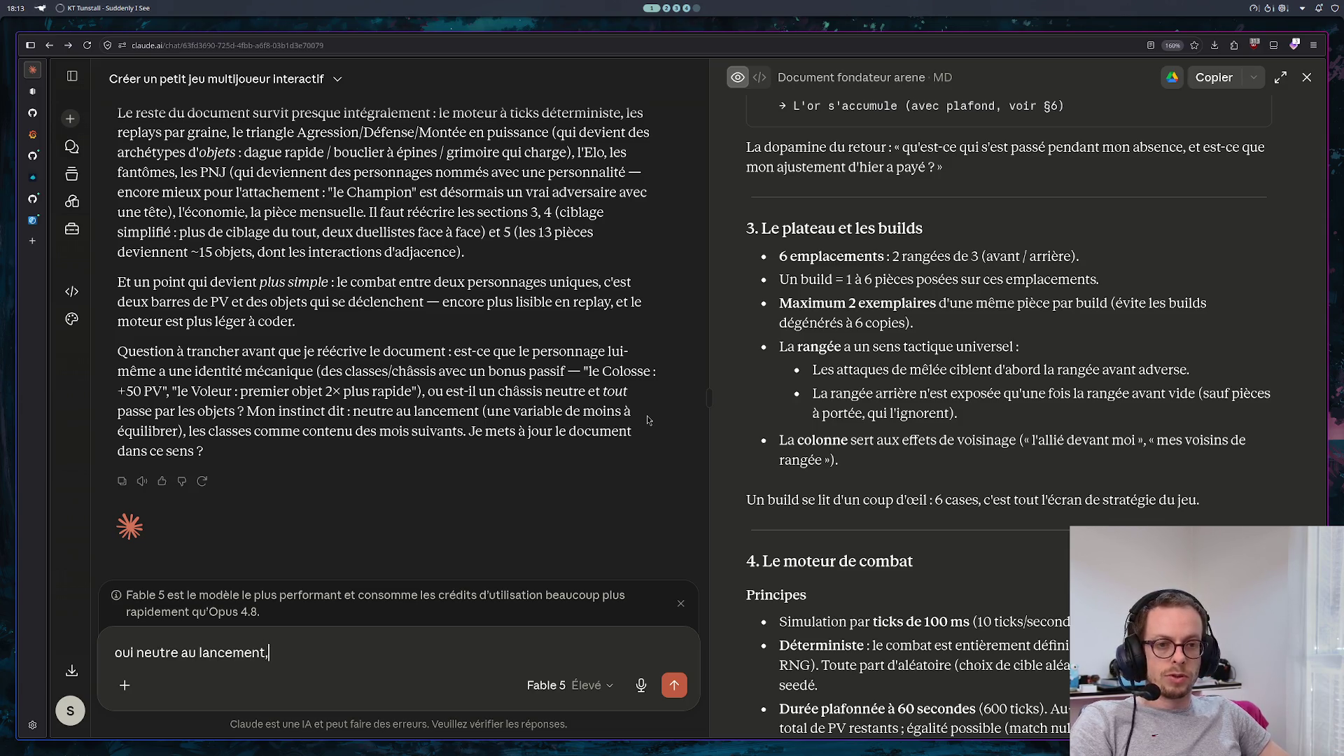
type(" par contre ")
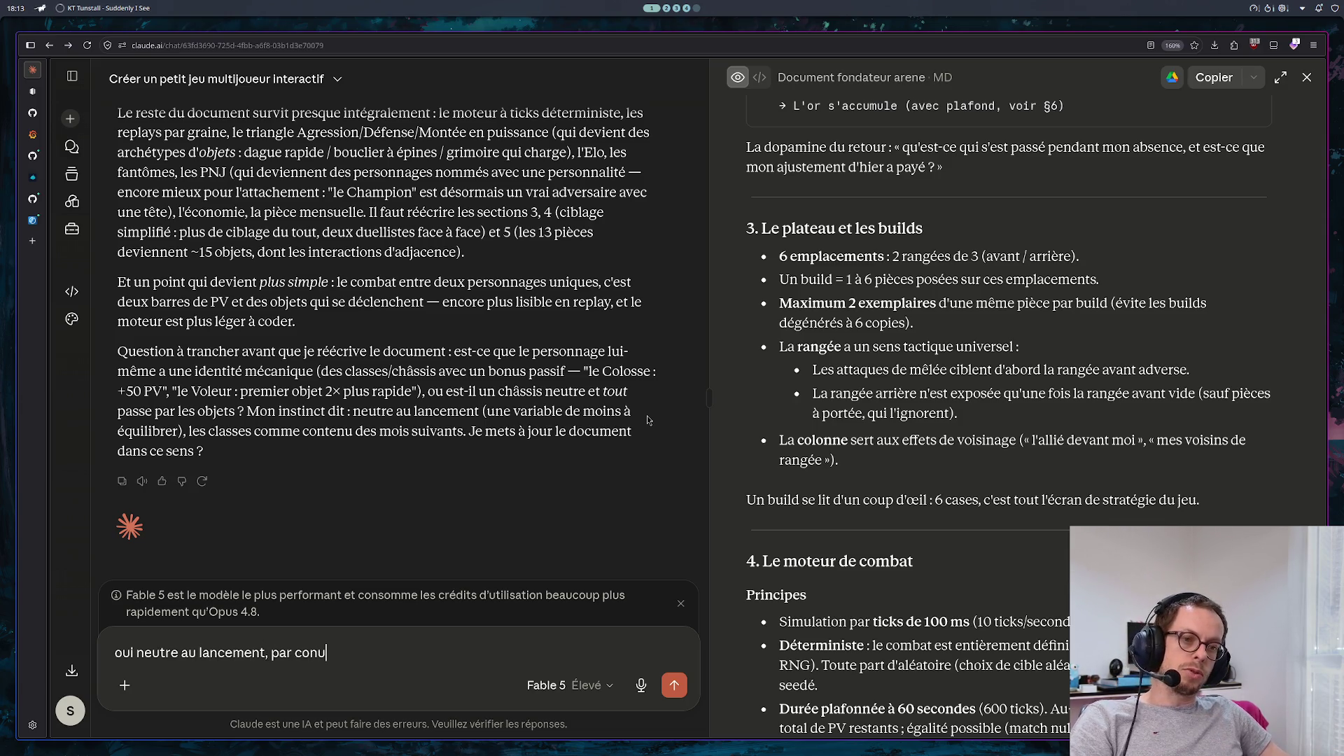
type("pour le côte")
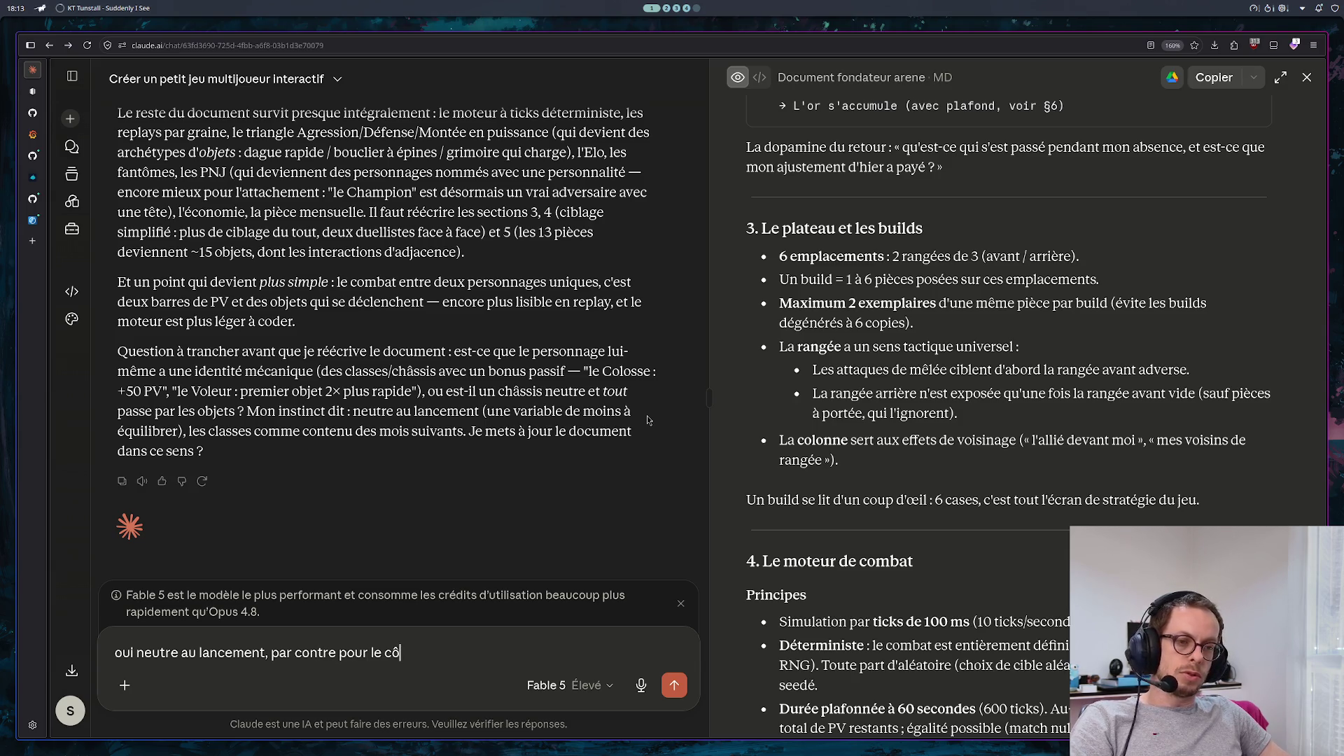
key("BackSpace")
type("é d")
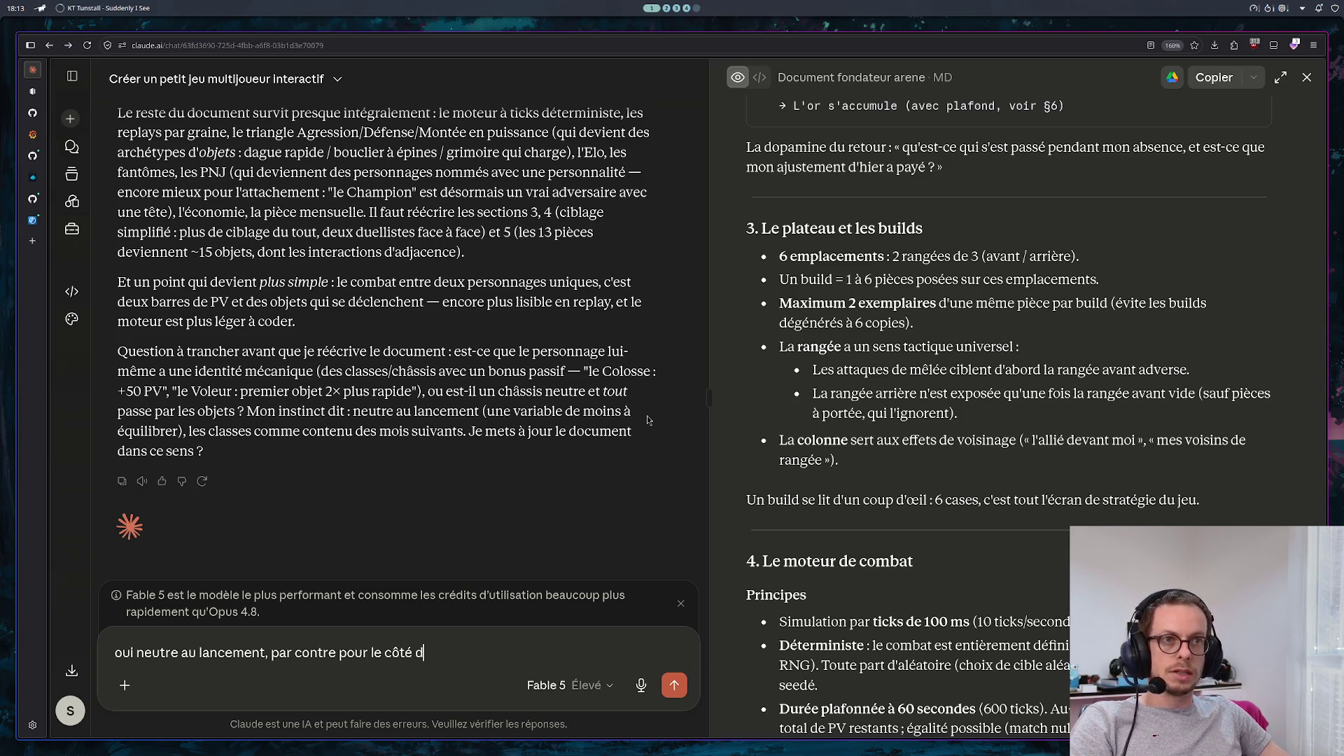
type("ramat")
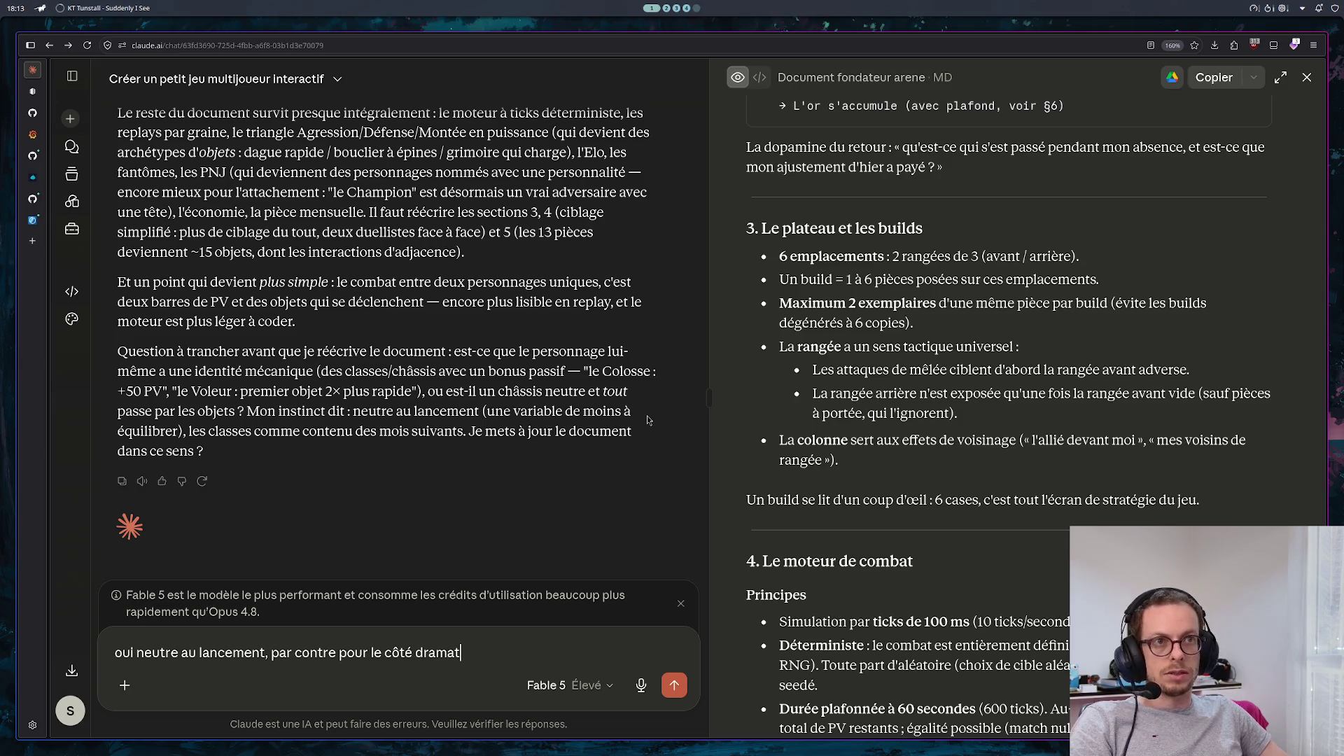
scroll(514, 488, "up", 5)
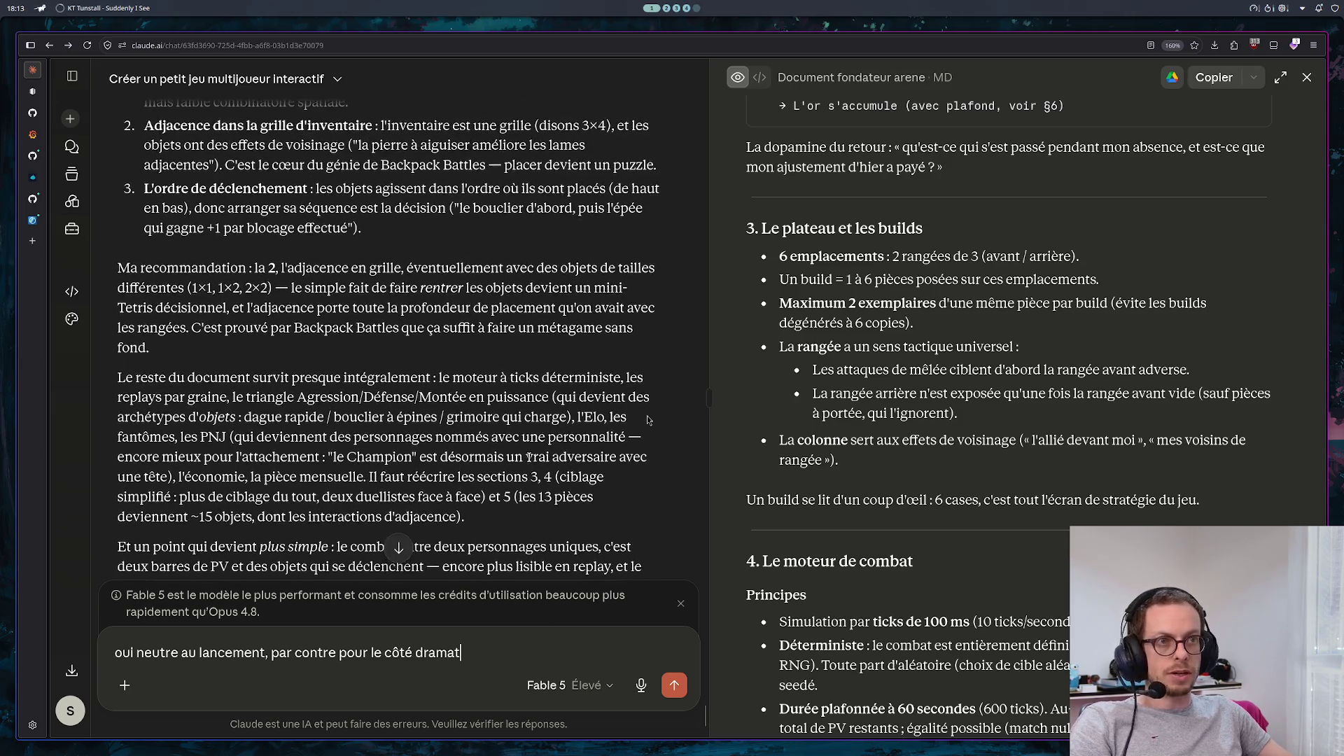
scroll(470, 347, "up", 5)
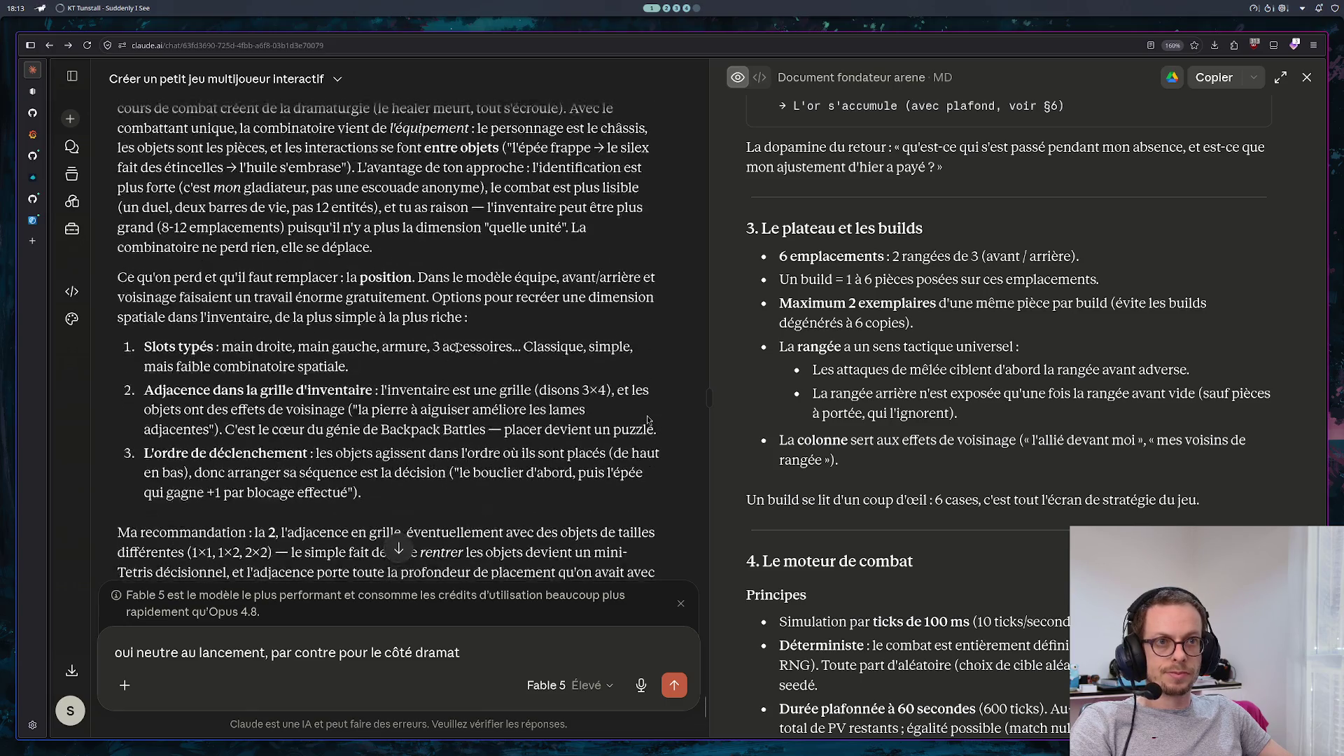
scroll(453, 338, "up", 3)
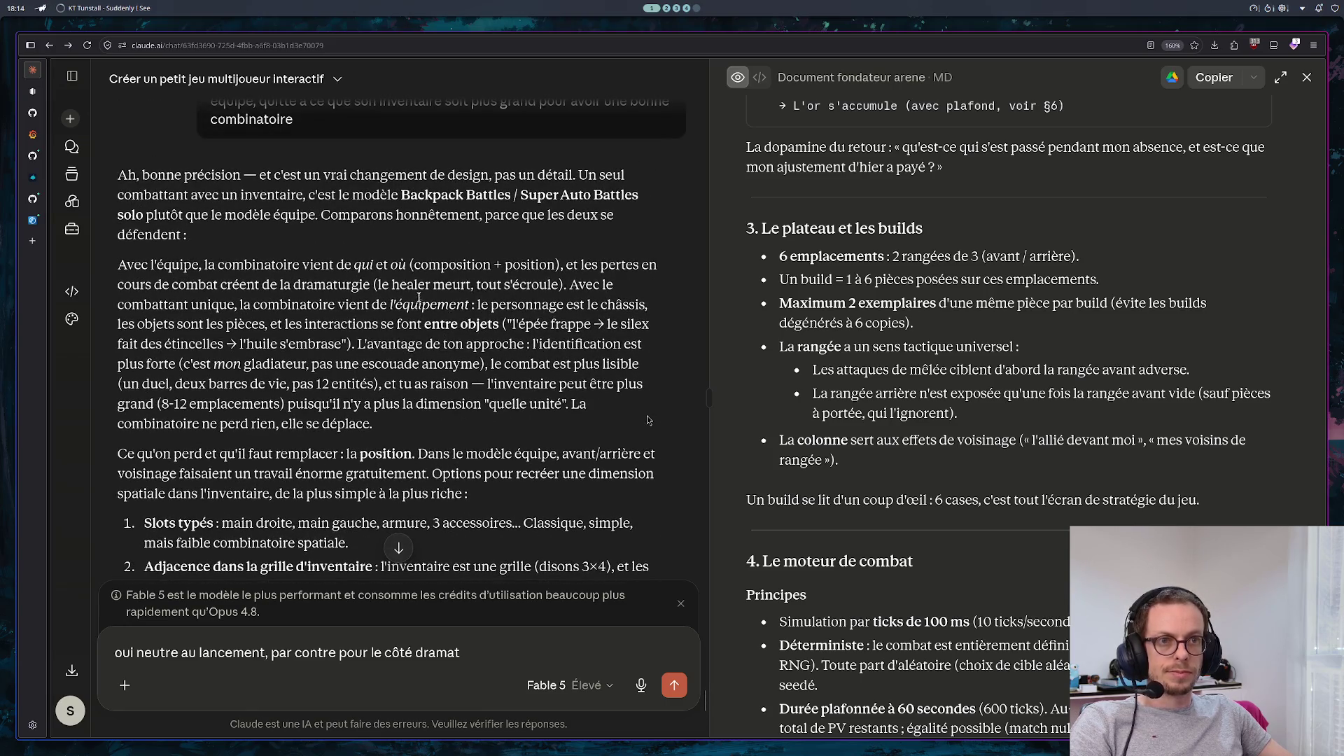
type("urg")
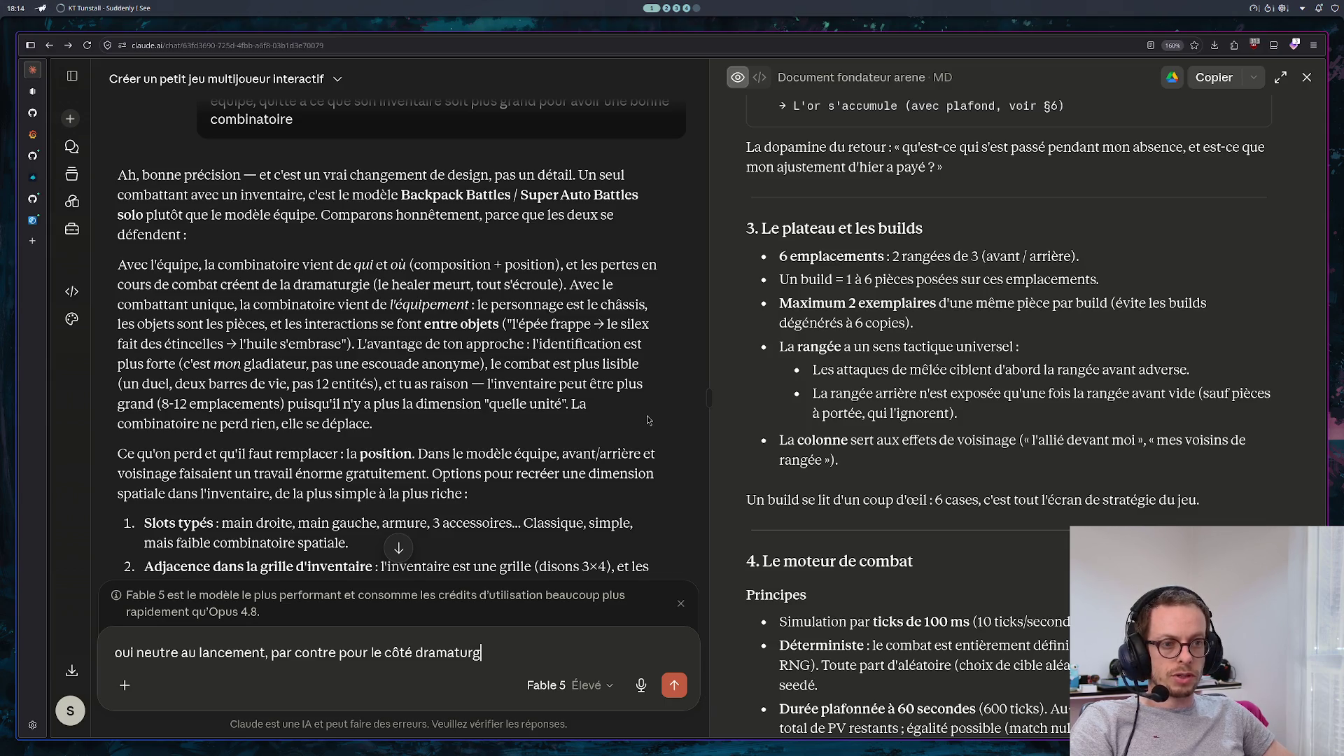
type("ie, on peut")
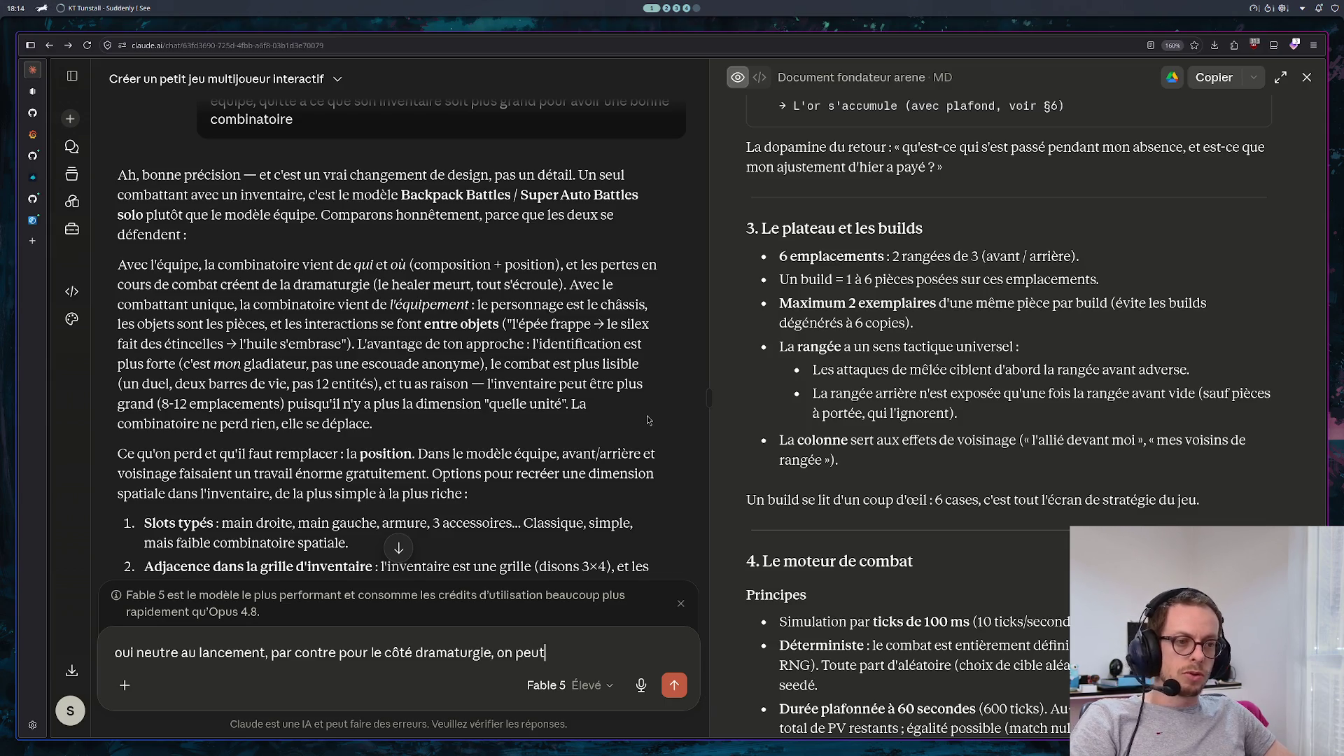
type(" envisager qu")
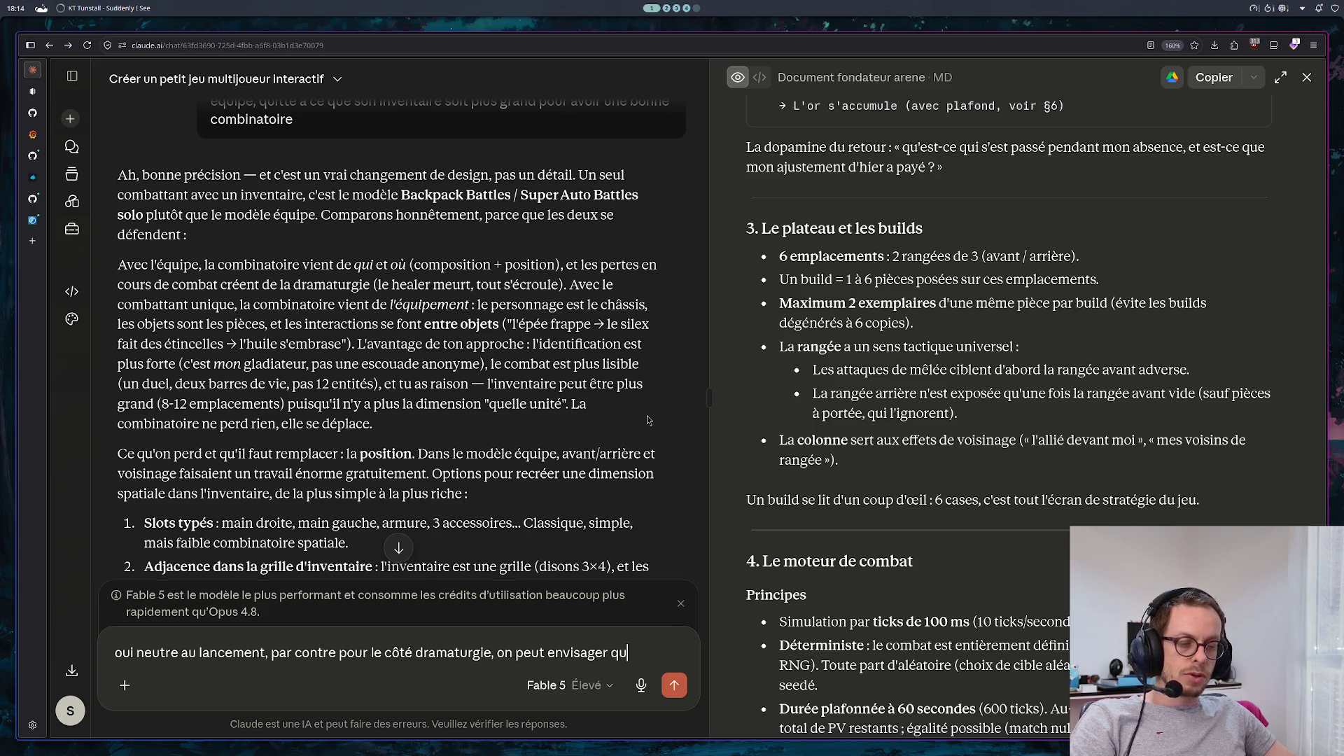
type("e pend")
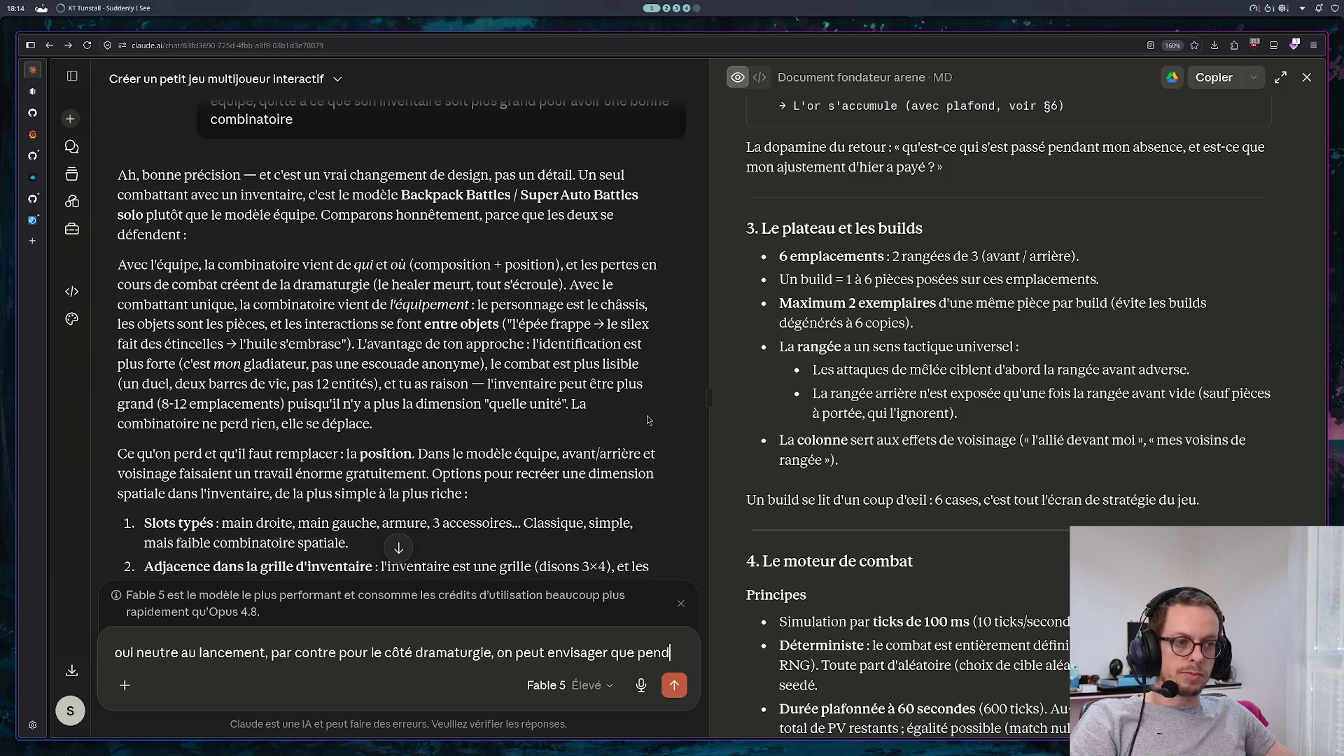
type("ant un com")
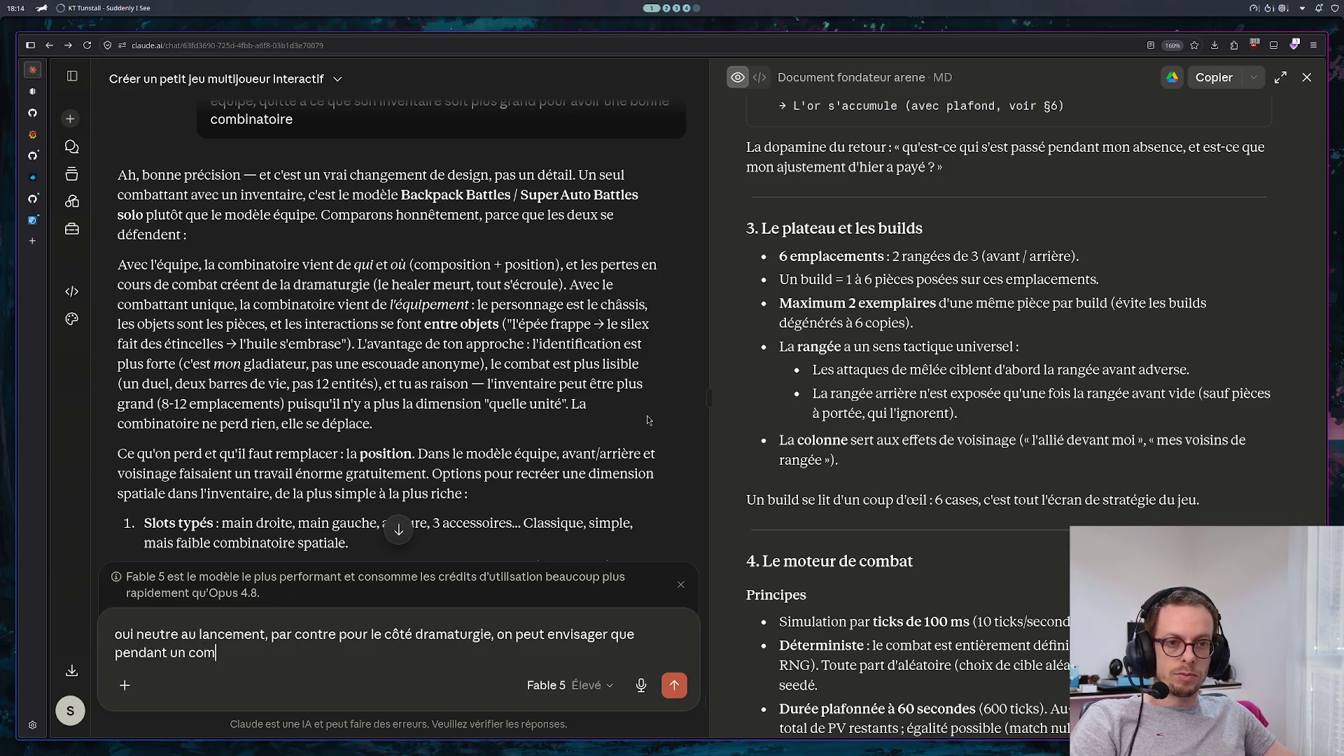
type("bat, un item")
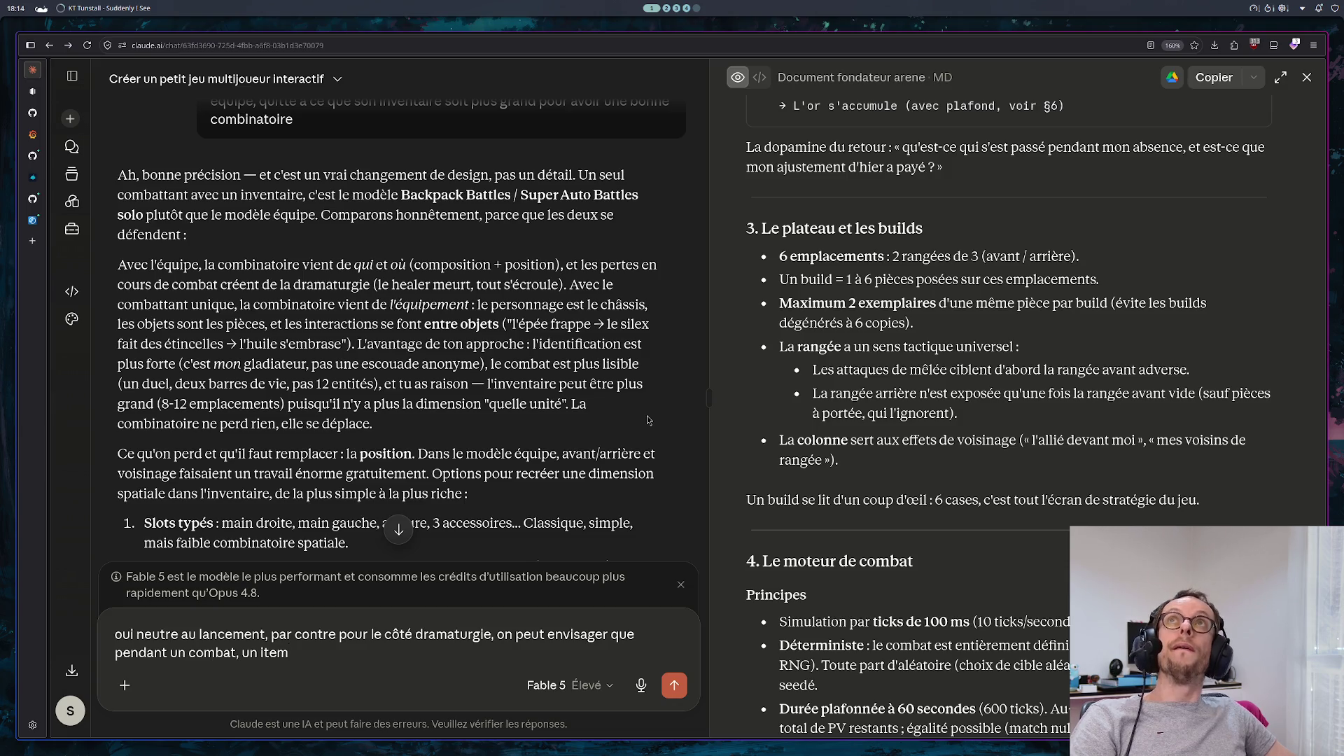
type("est tombé du sac par une ")
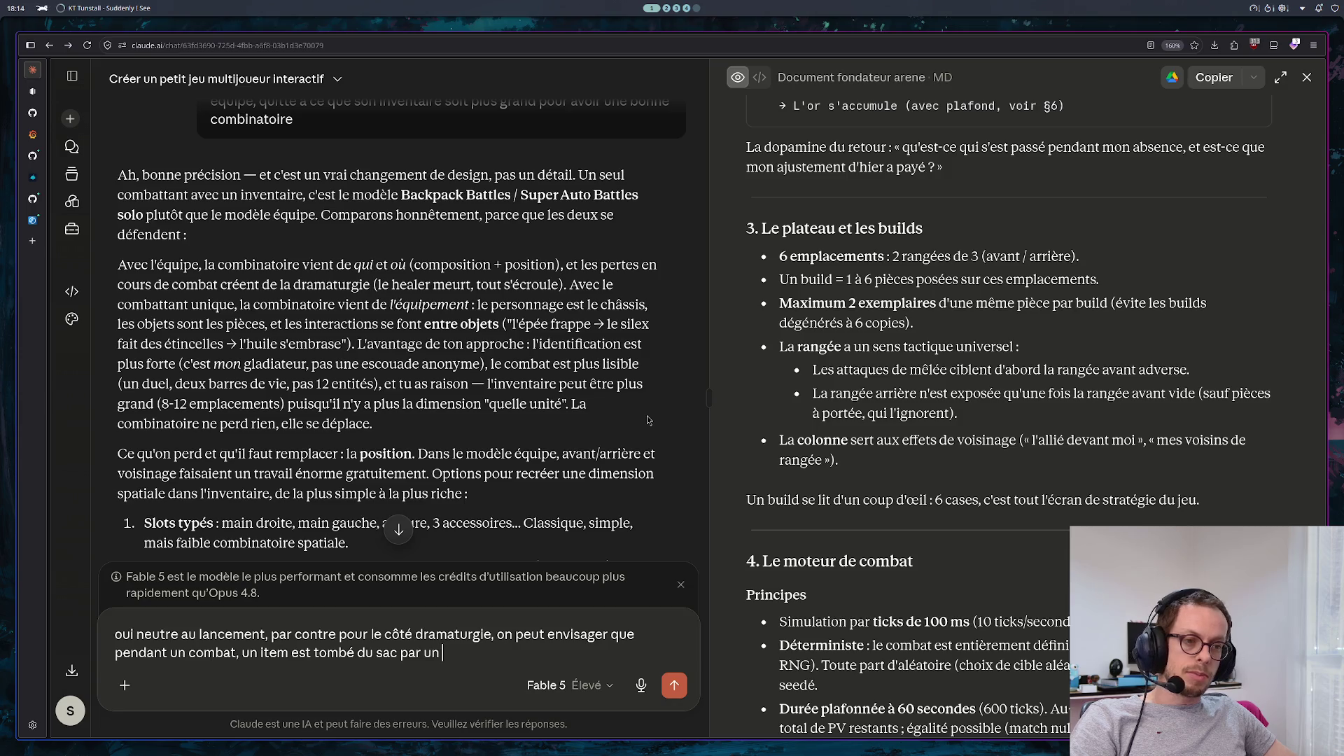
type("action adver")
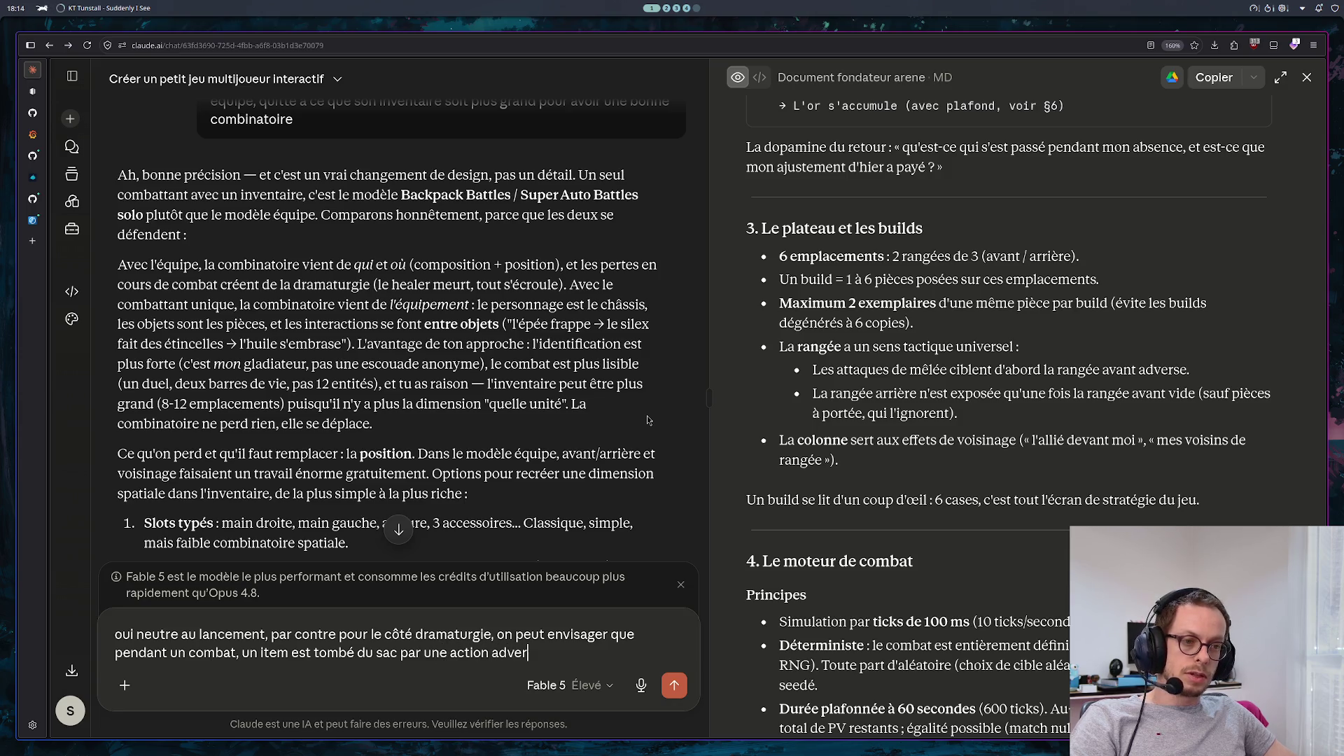
type("se, ce")
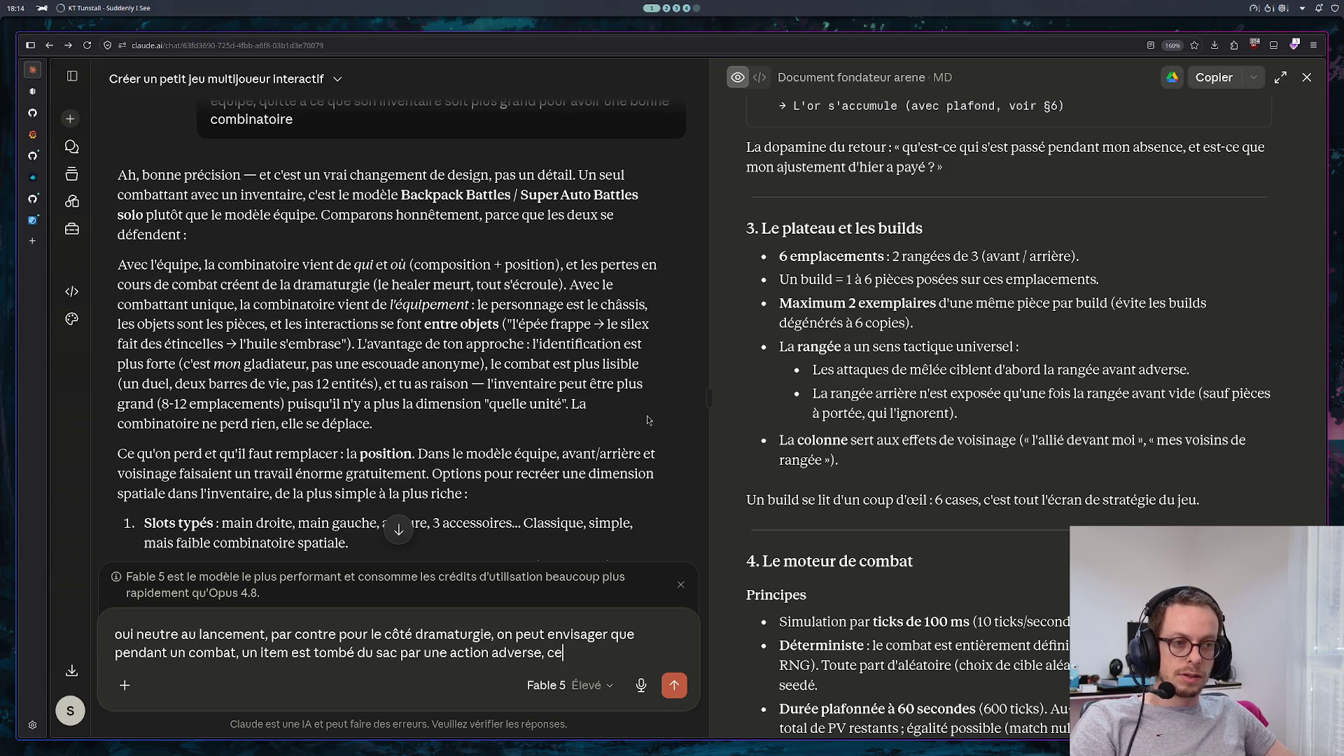
type(" qui")
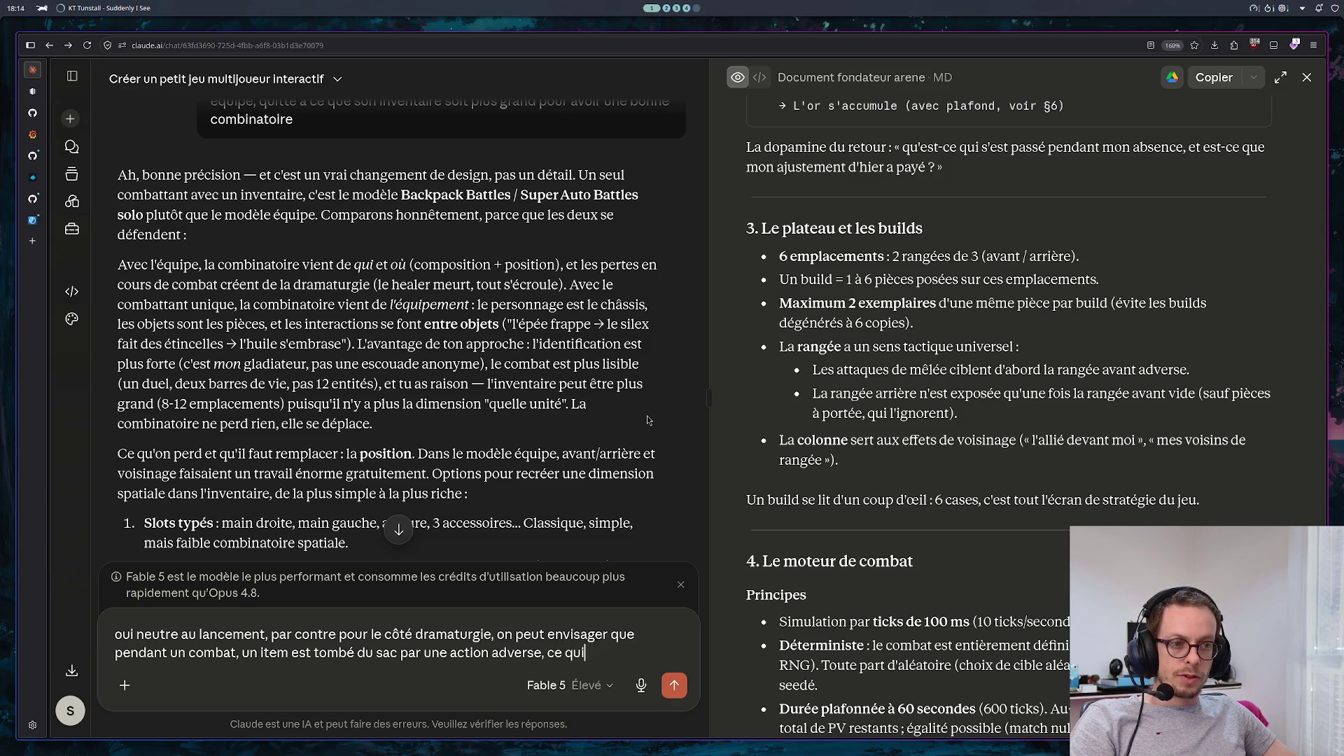
type(" complique la su")
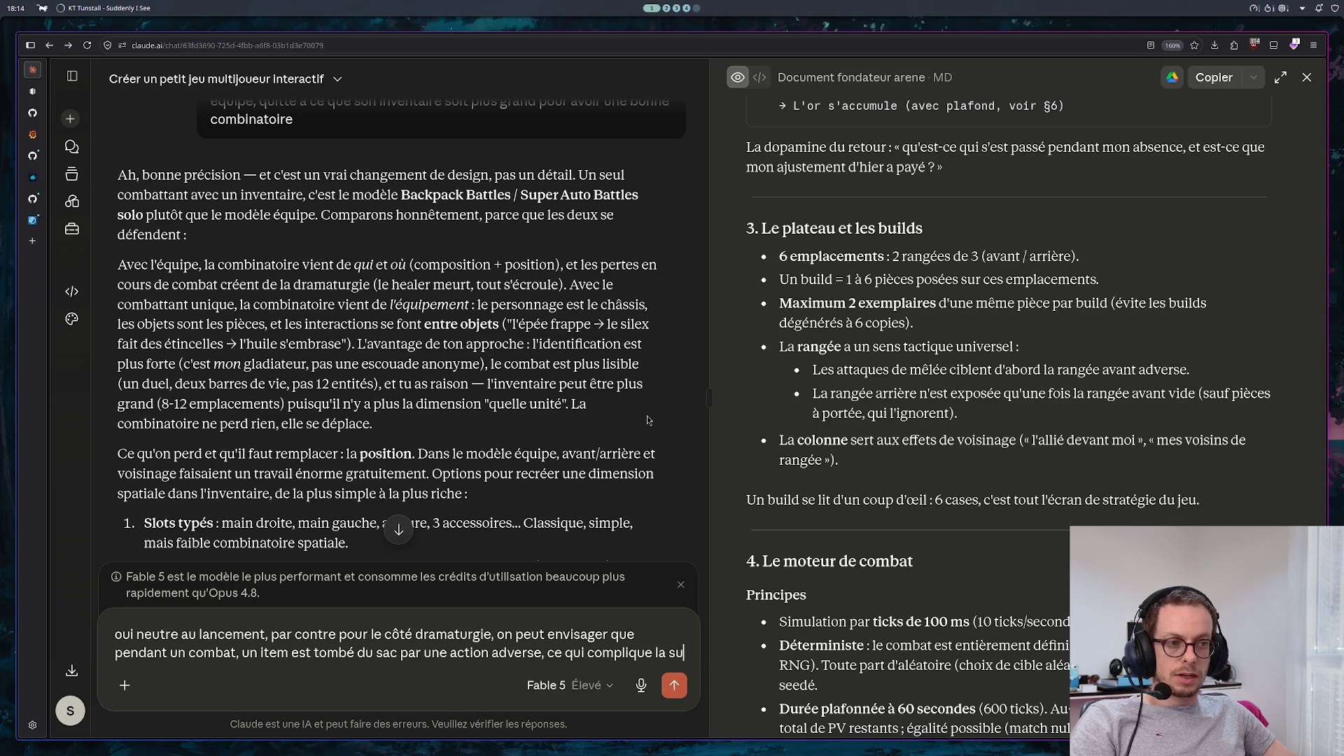
type("ite du combat")
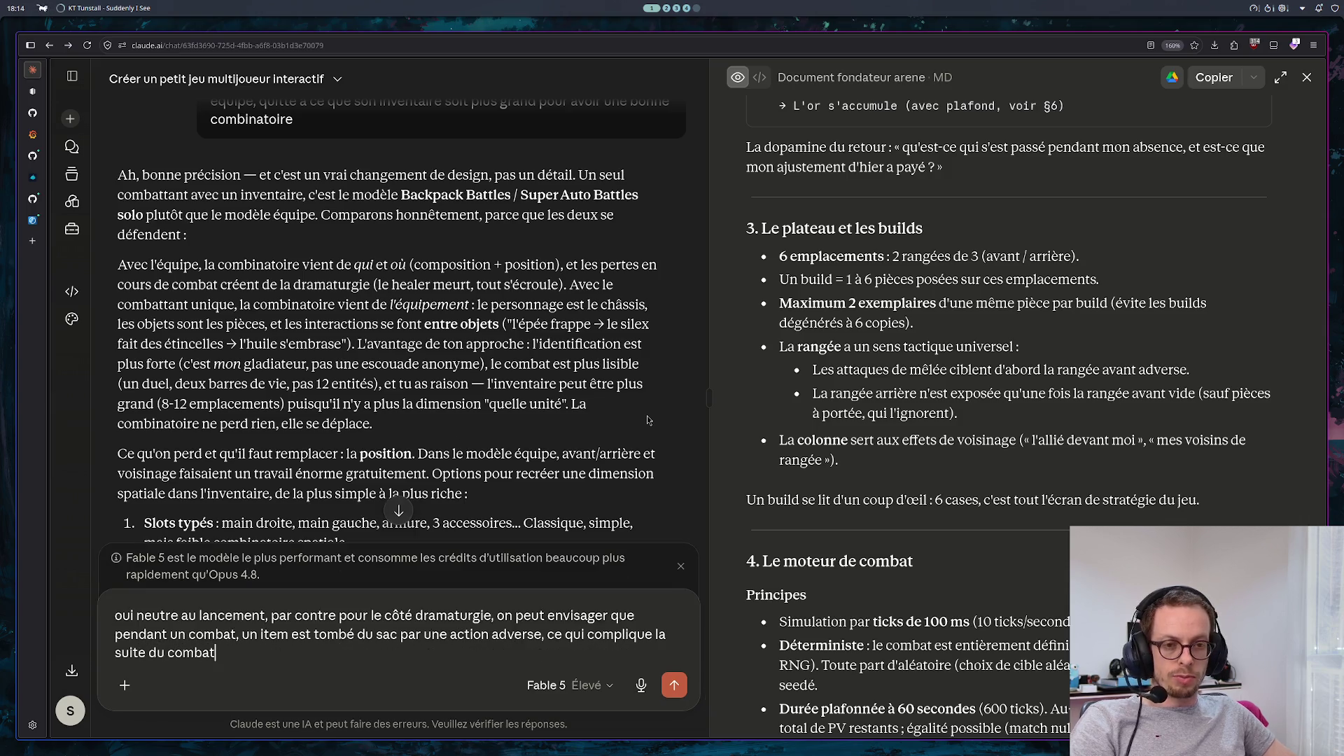
type(", tu en p")
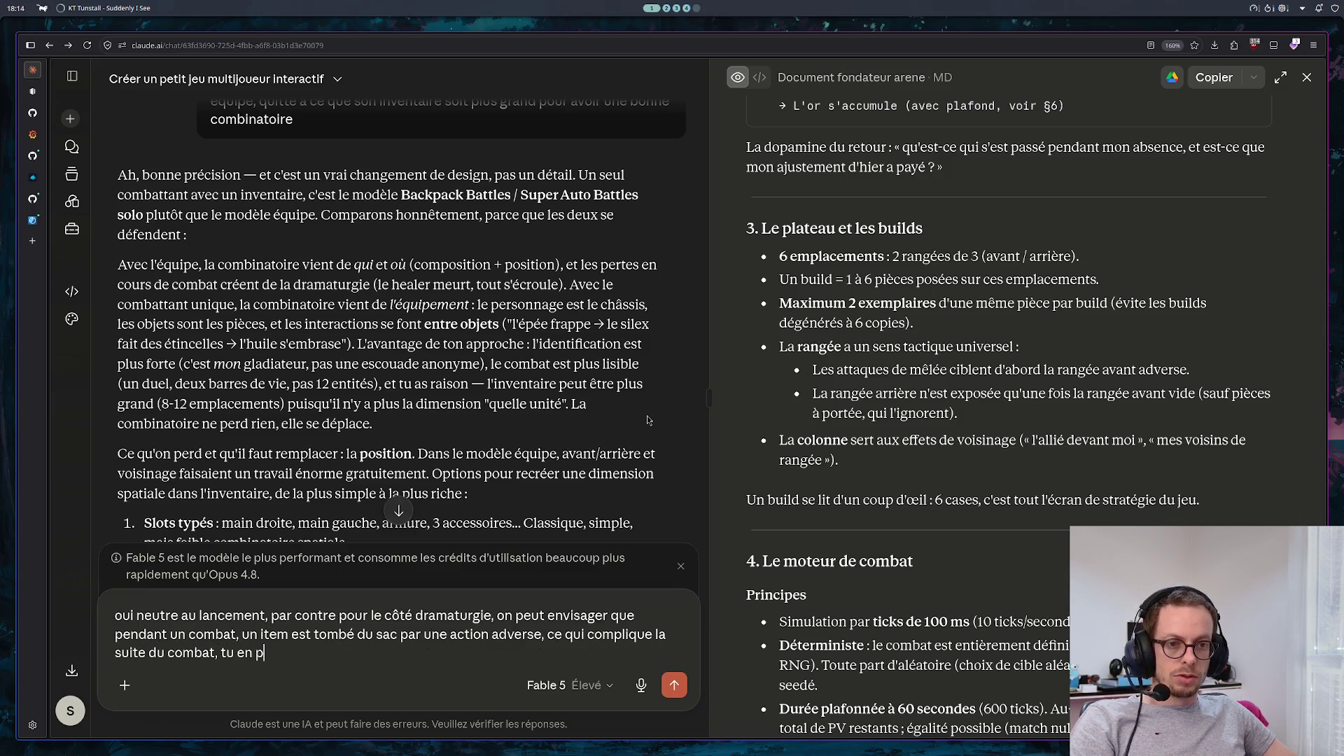
type("enses quoi ? a")
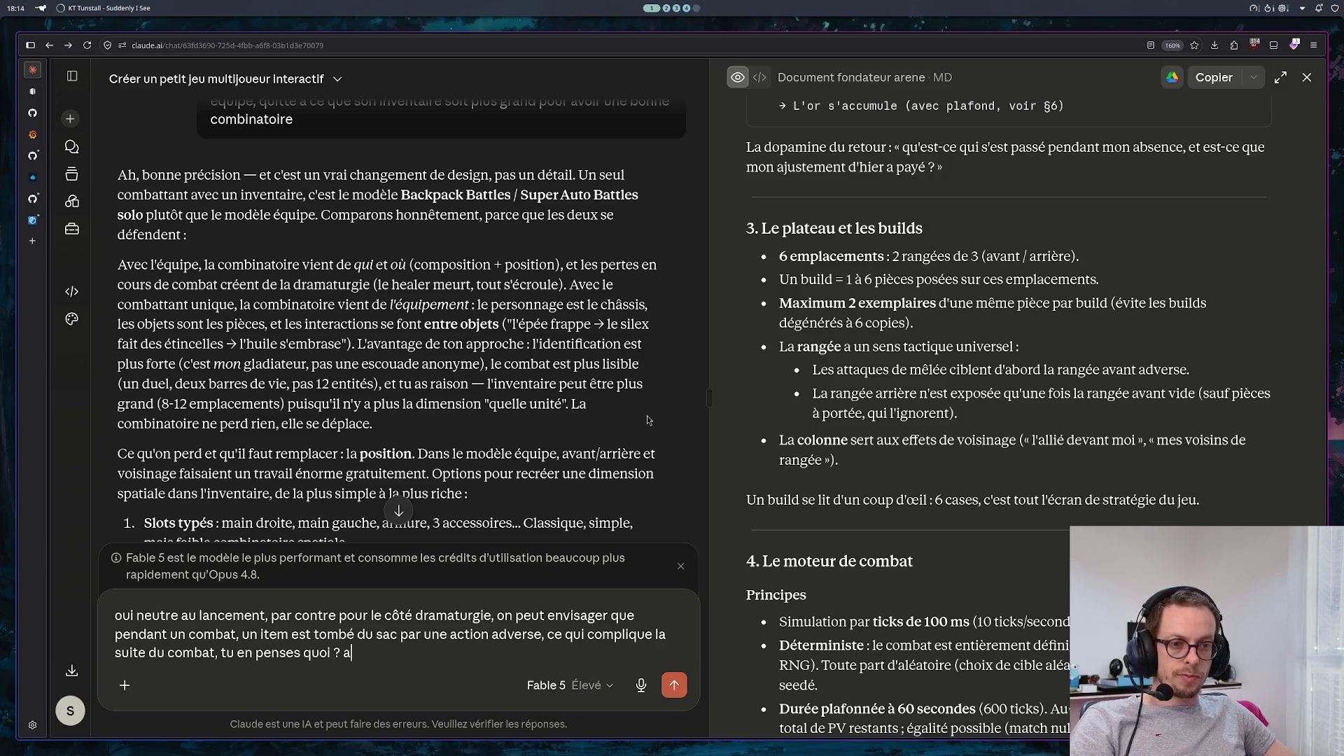
type("vec cerati")
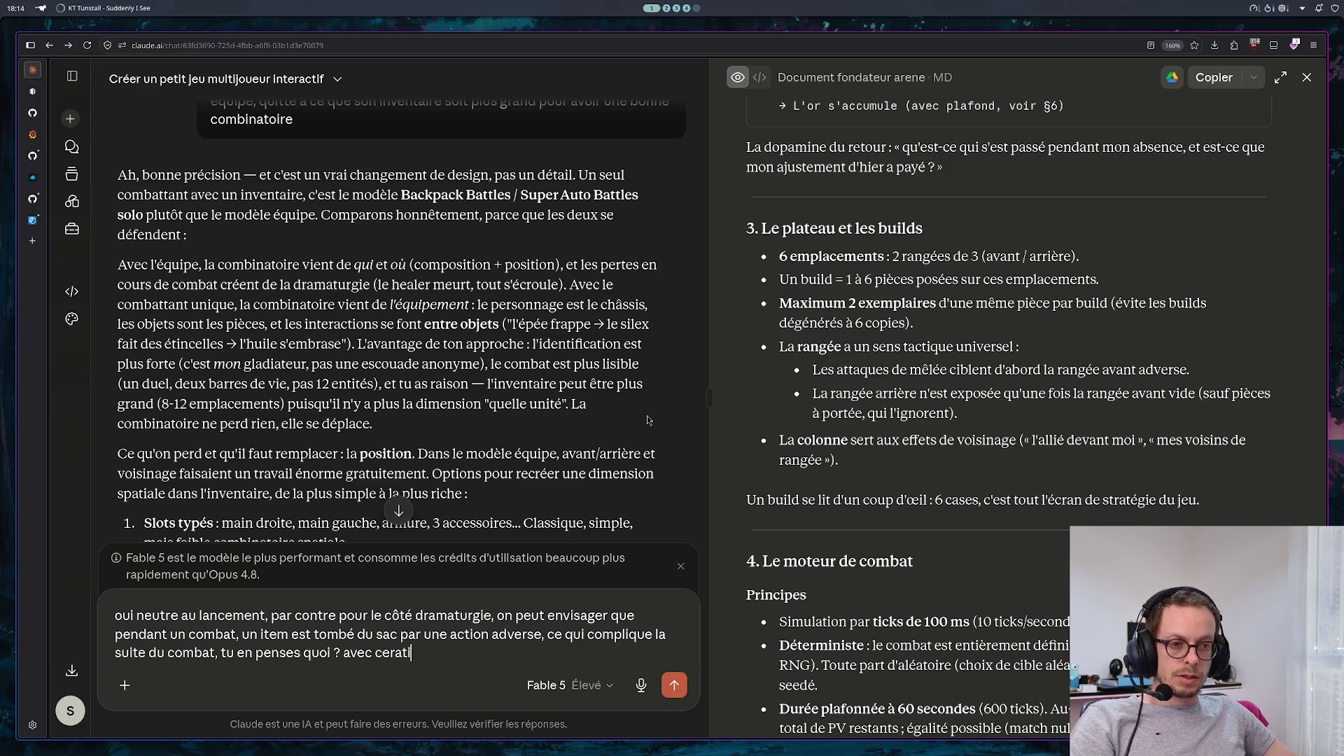
key("BackSpace")
key("BackSpace")
key("BackSpace")
type("tains ite")
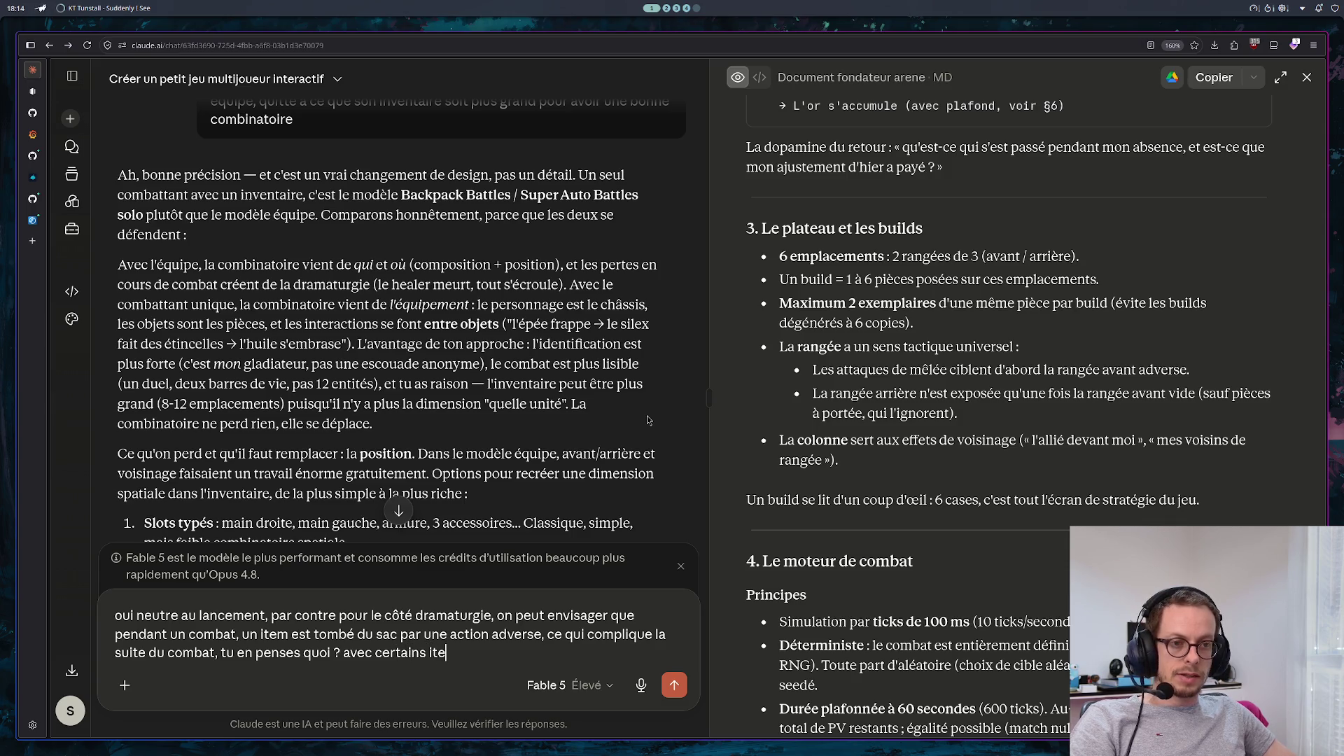
type("ms favo")
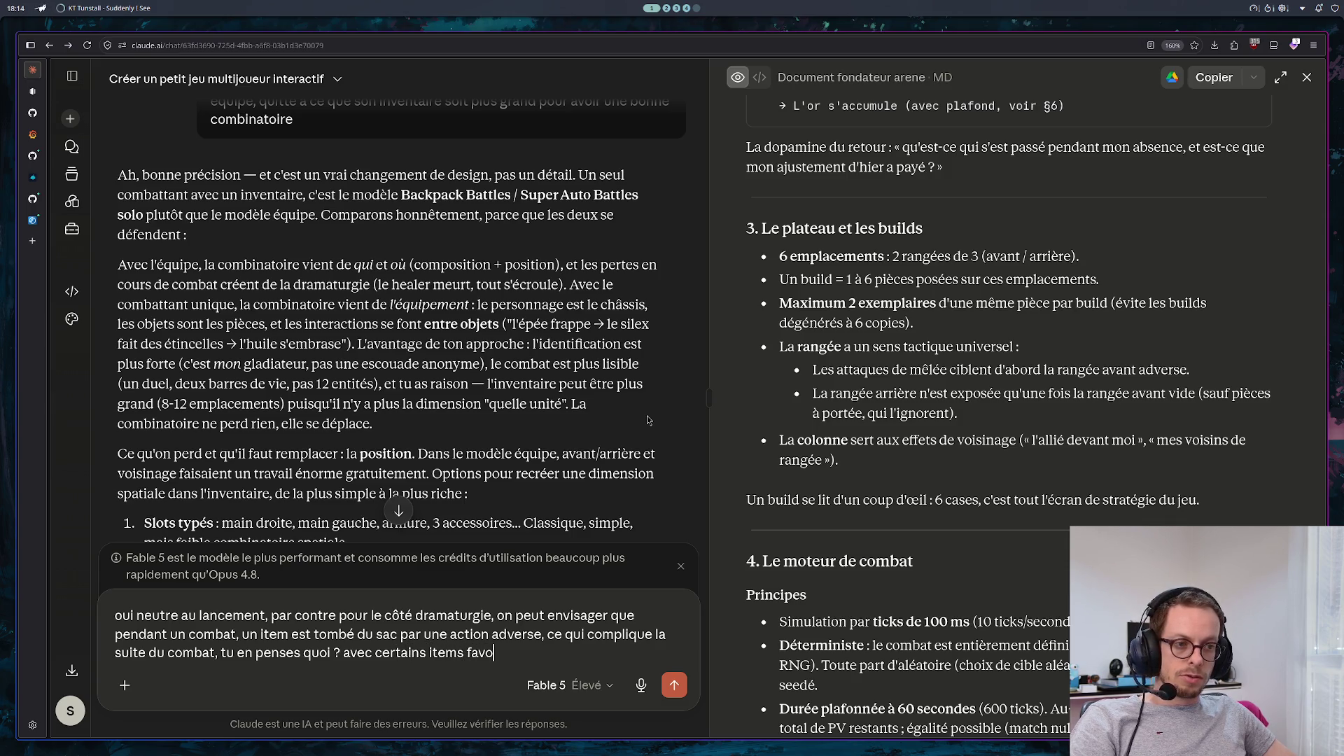
type("risant")
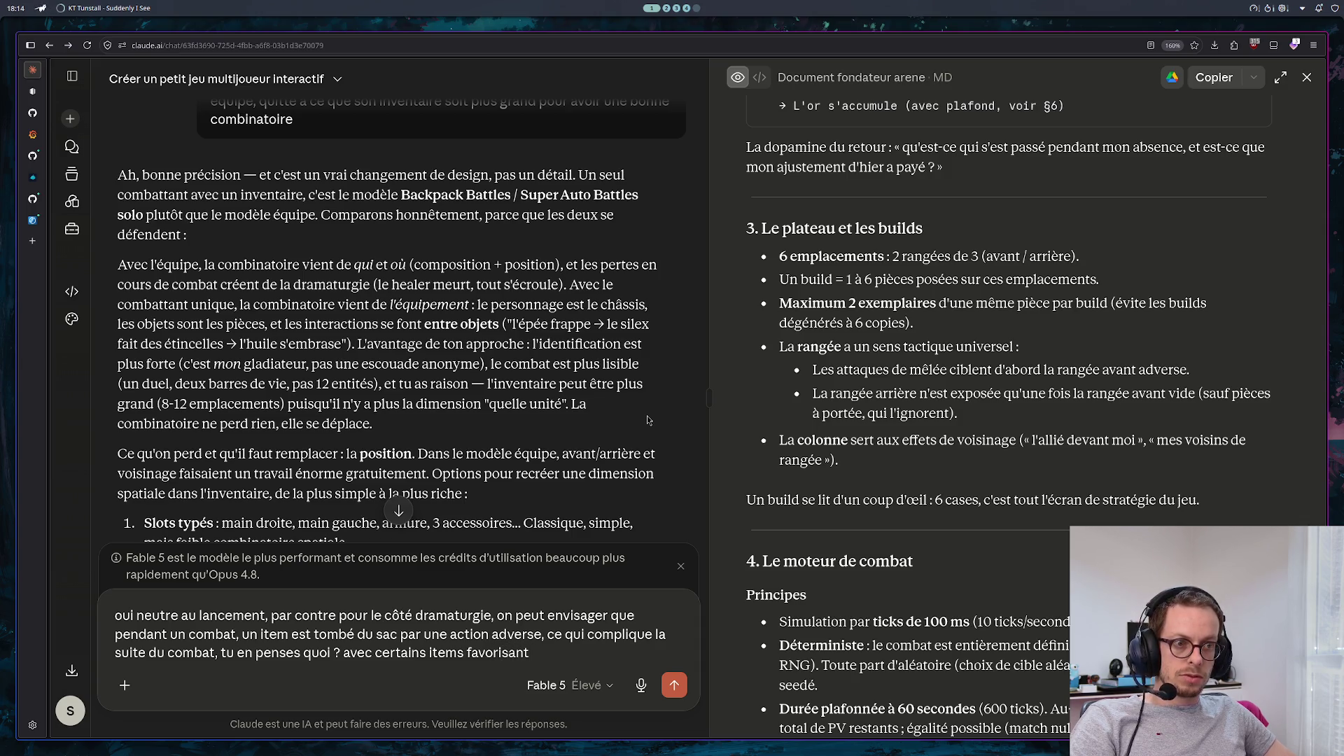
type(" cet effet")
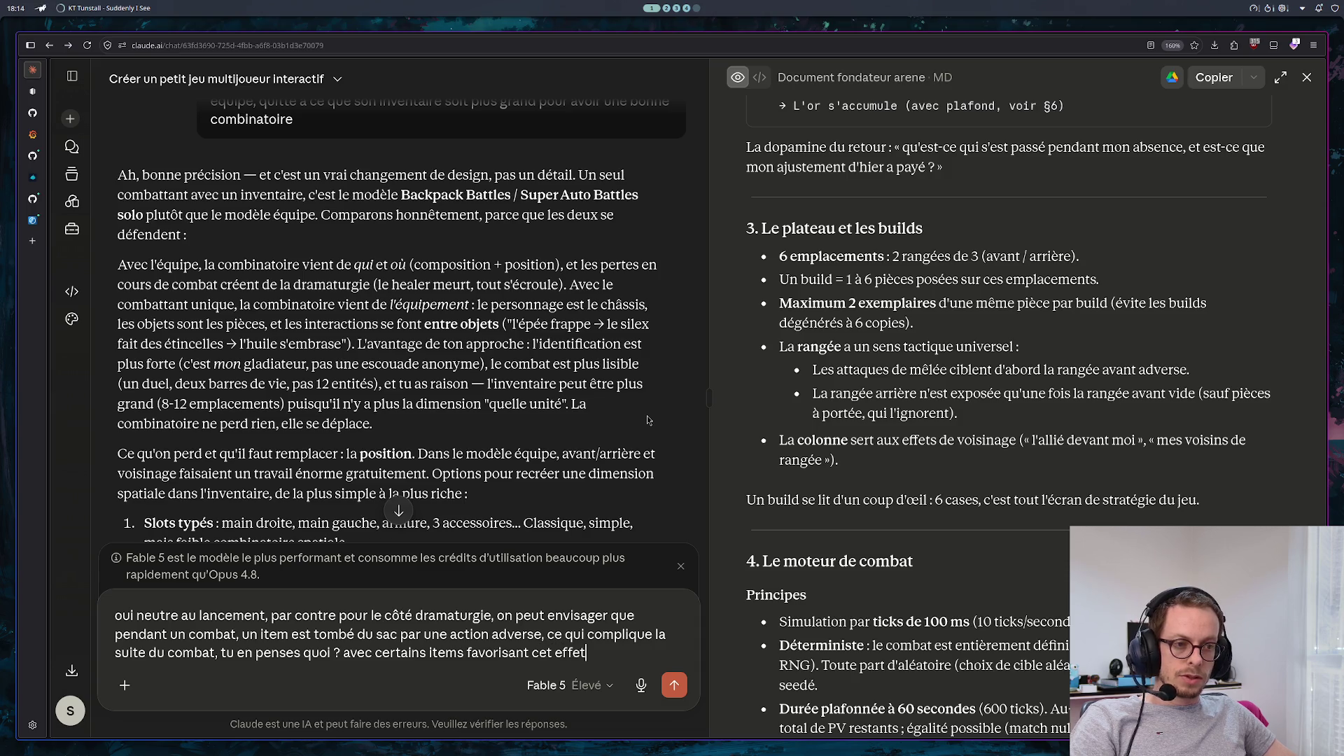
type(", ou de faire to")
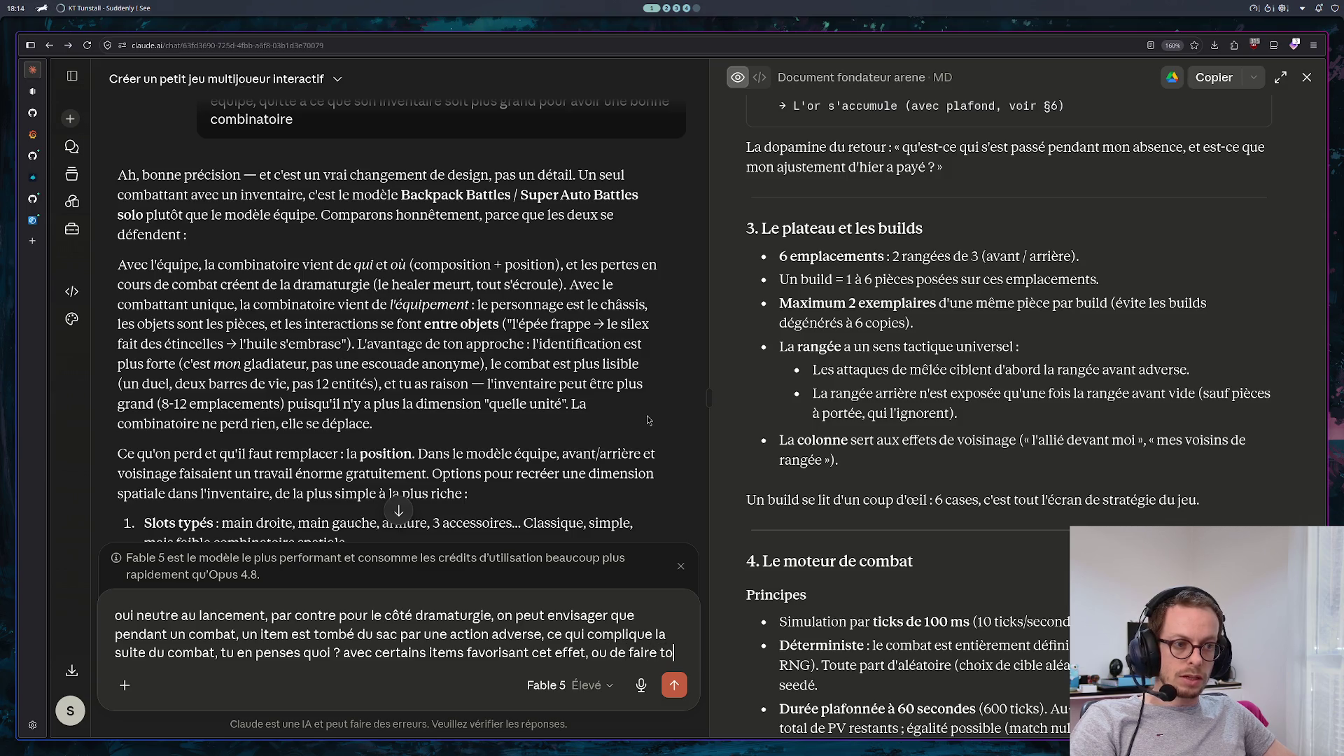
type("mber un type d'item précis, bien entendu le combat s")
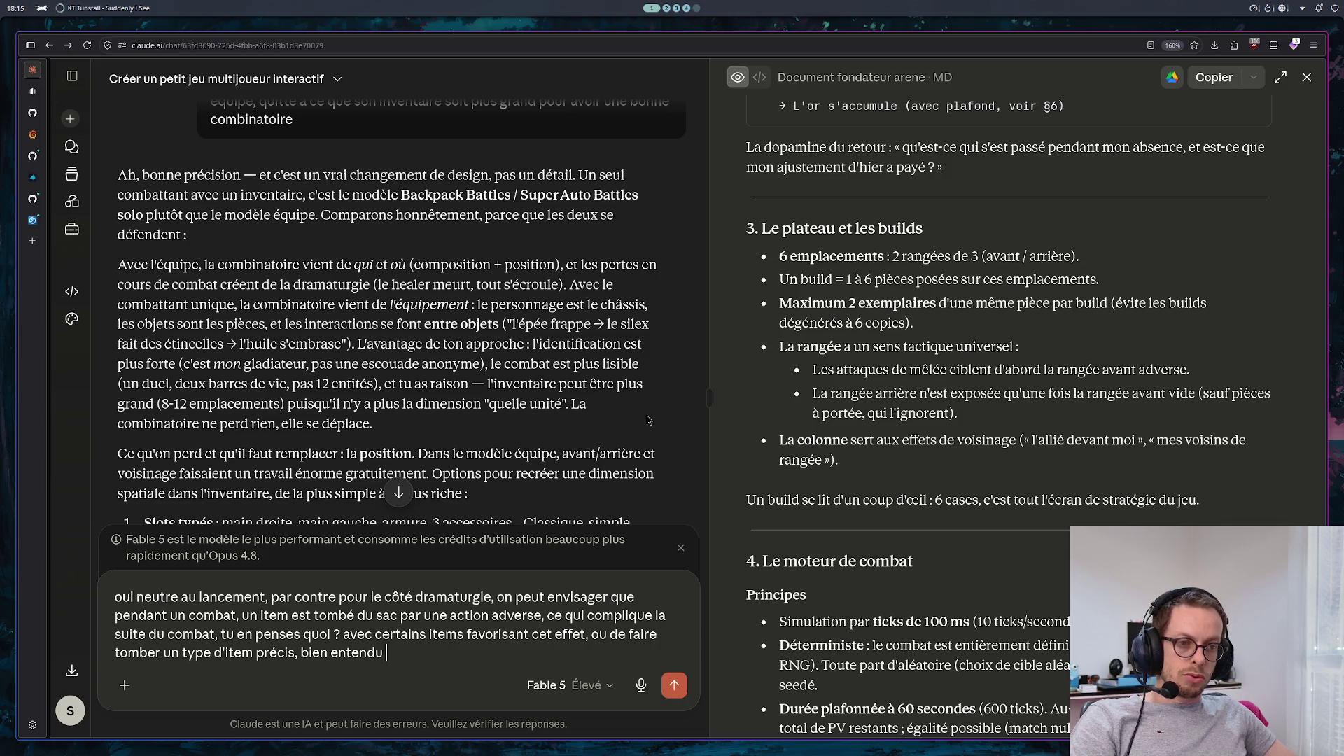
type("uivant ")
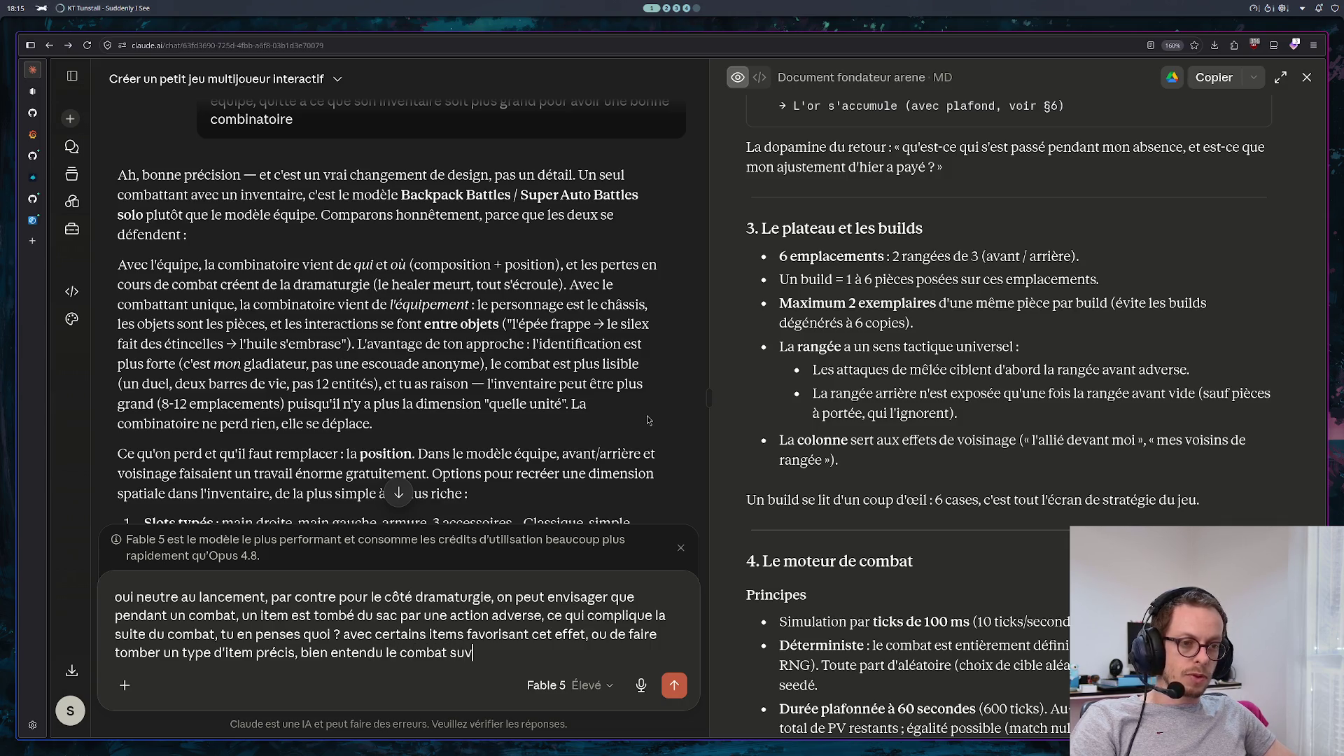
type("il a")
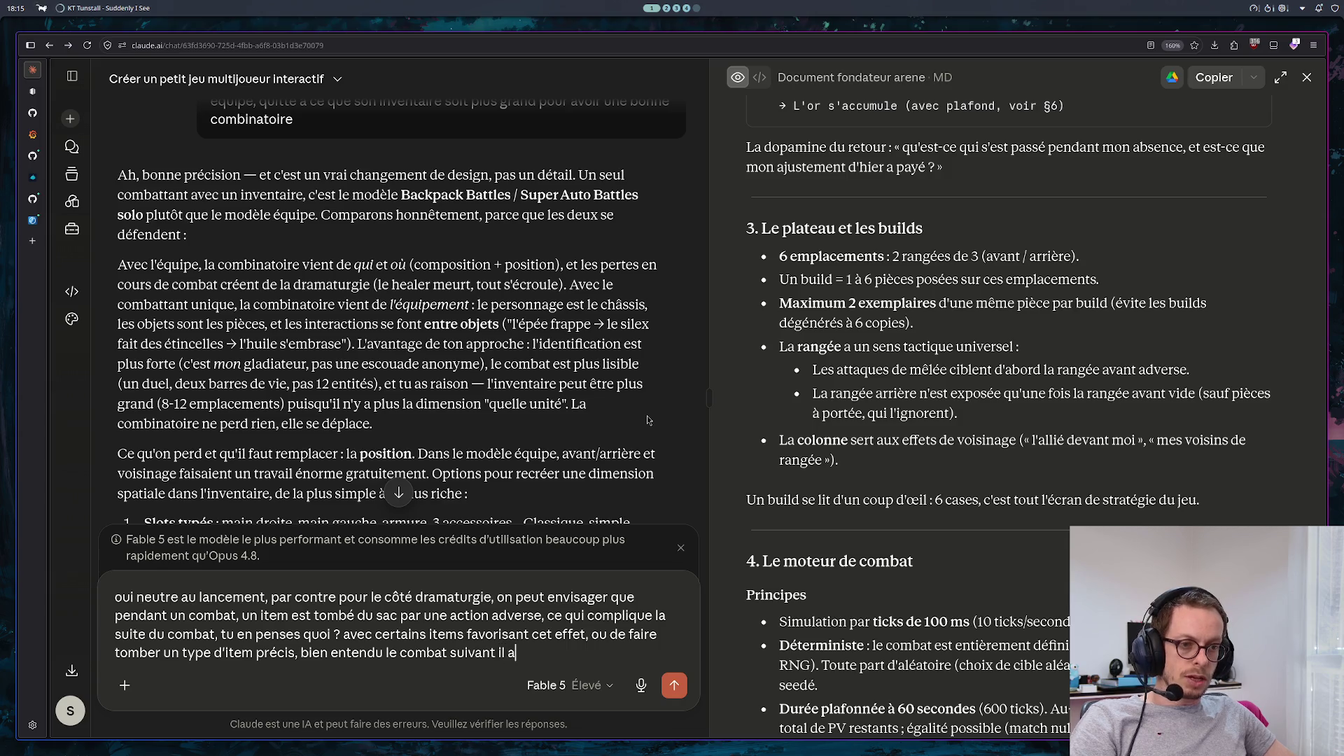
type(" de nouveau t")
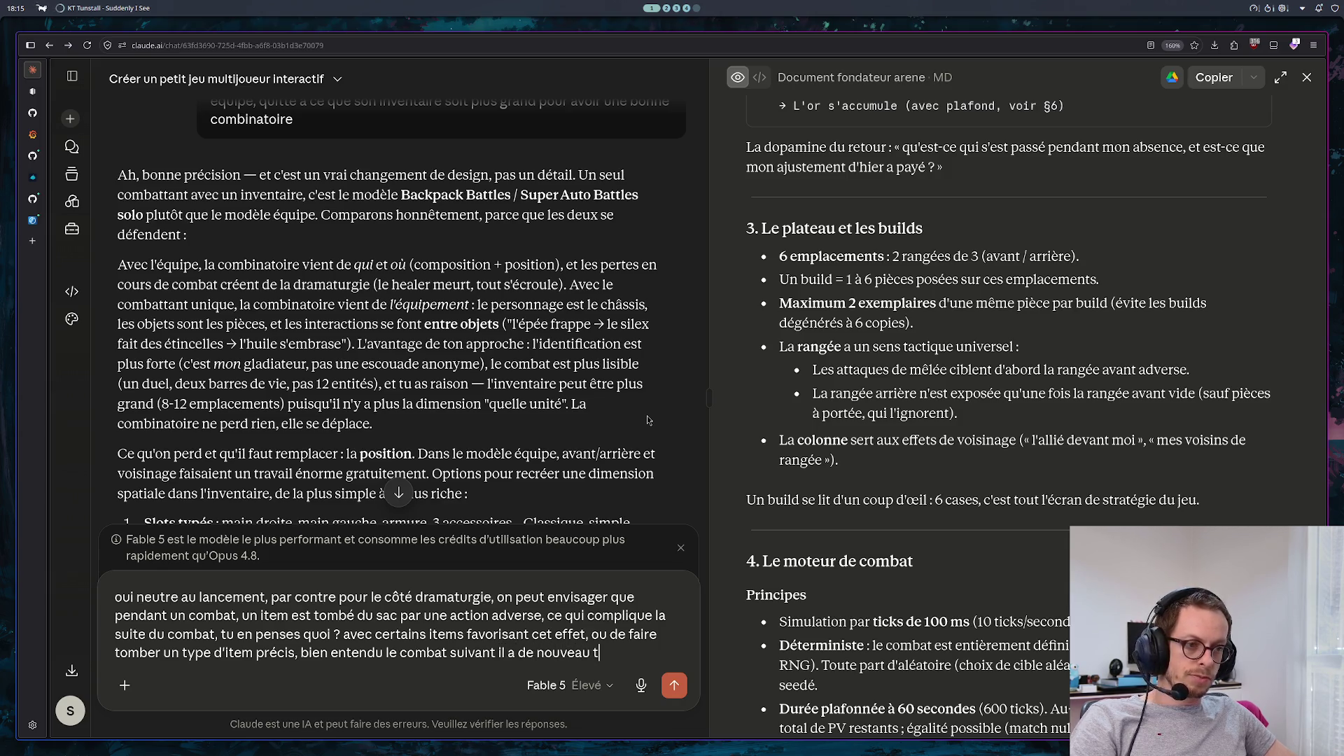
type("out ses items")
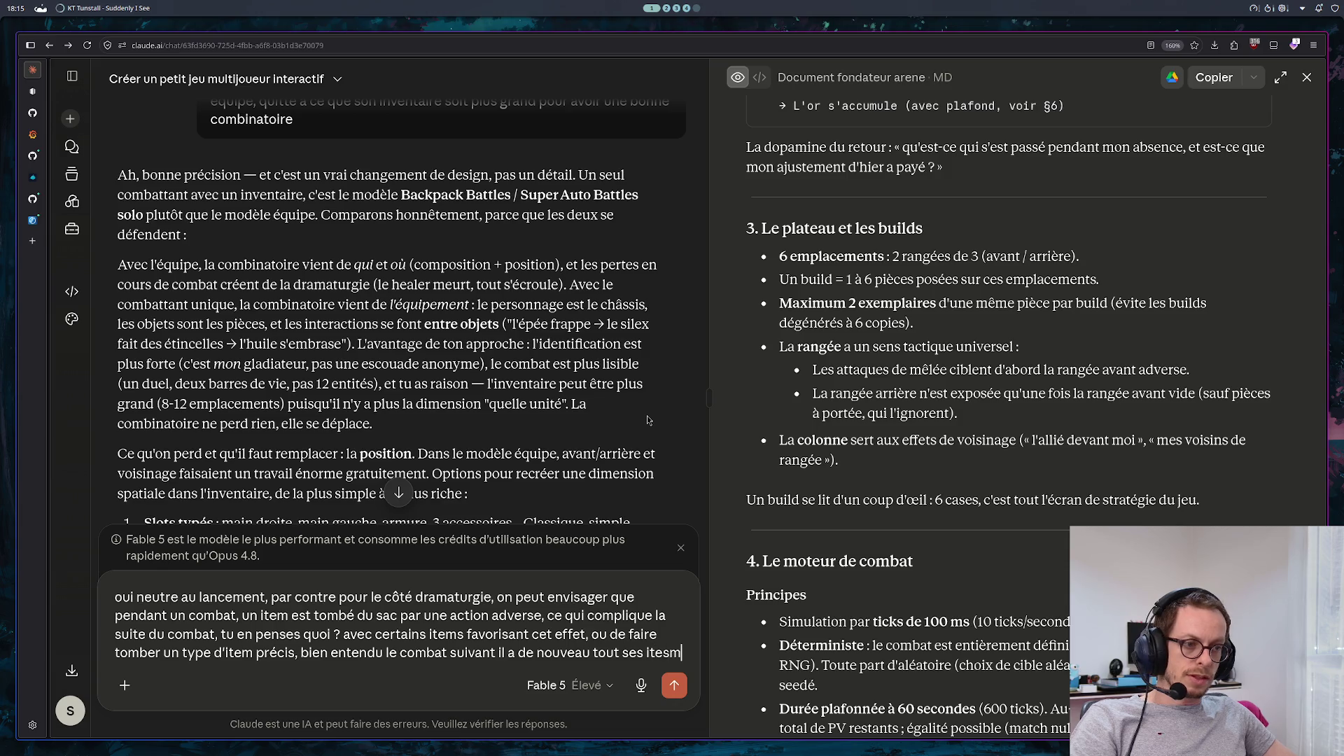
type(", c")
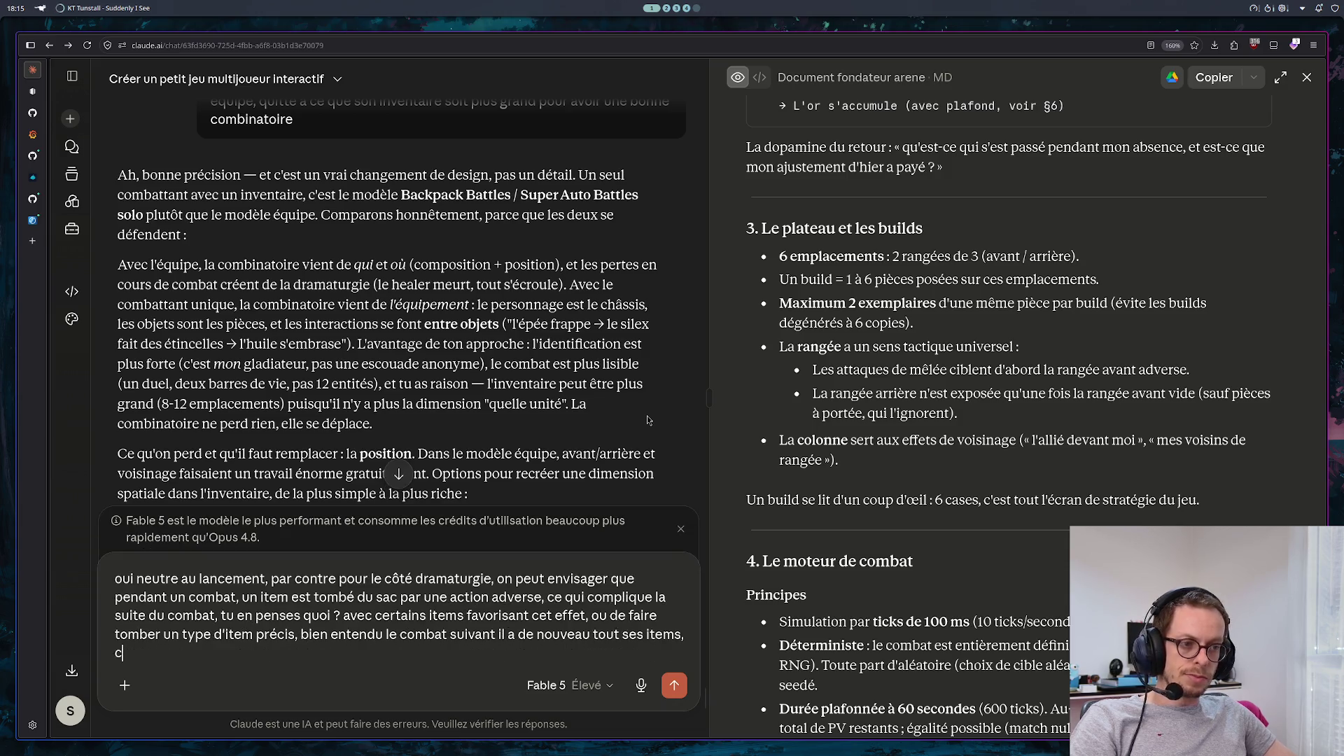
type("'est bien ou r")
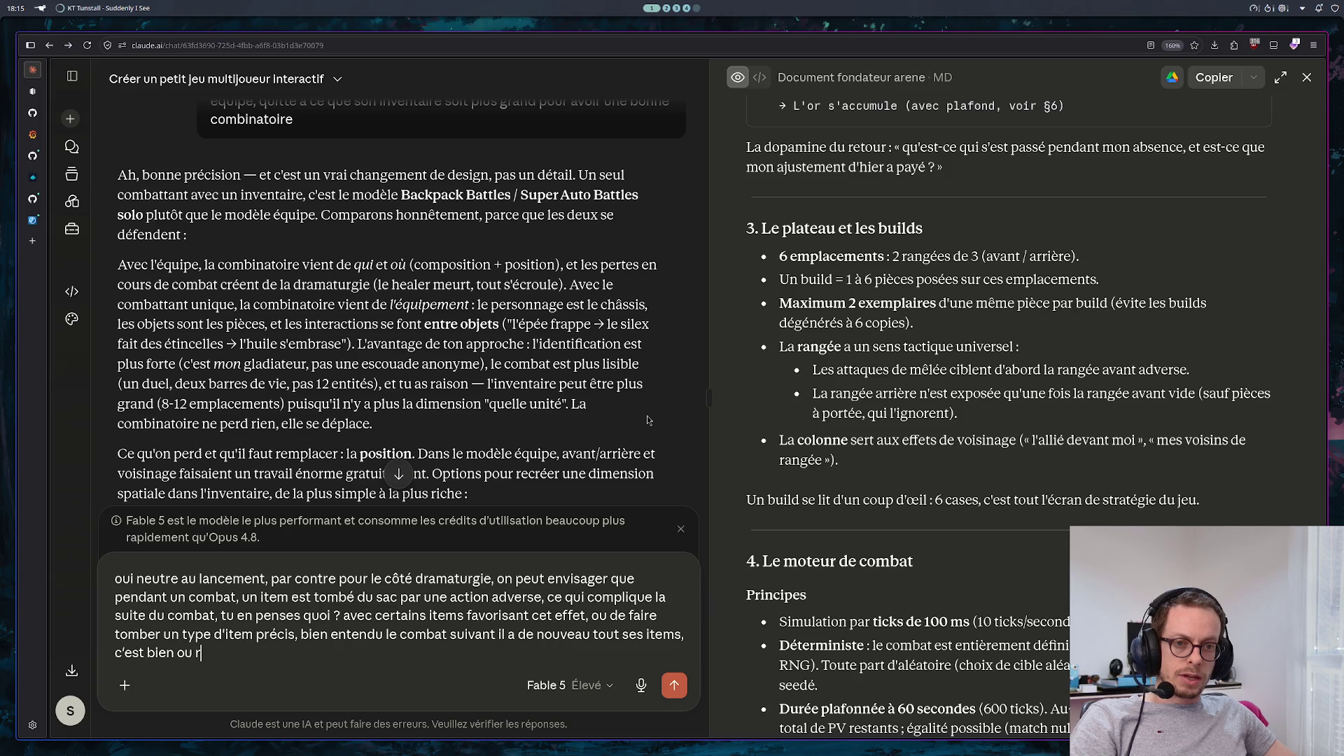
type("isque trop d'ajouter de ")
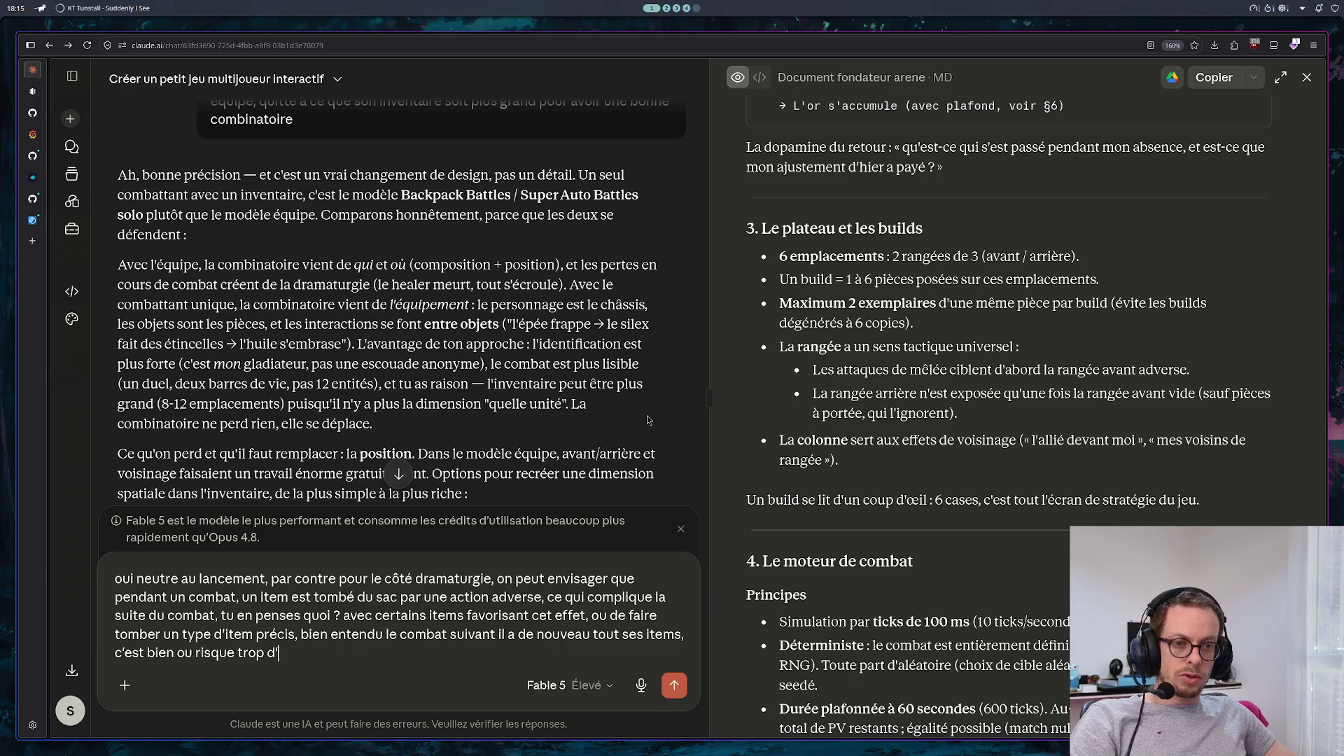
type("aléatioire ?")
key("Return")
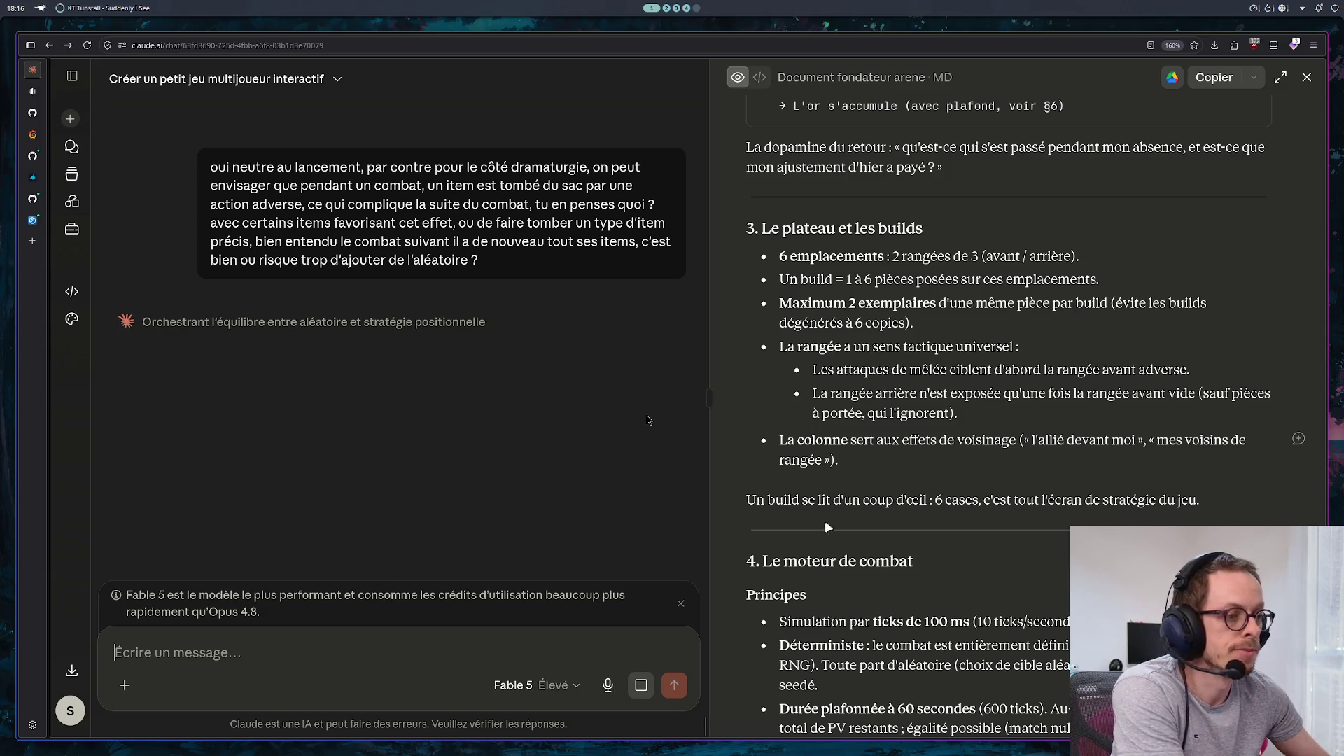
Scroll the document panel to the combat engine section while Claude's reply on deterministic item drops streams in
scroll(1009, 319, "down", 1)
scroll(1006, 324, "down", 3)
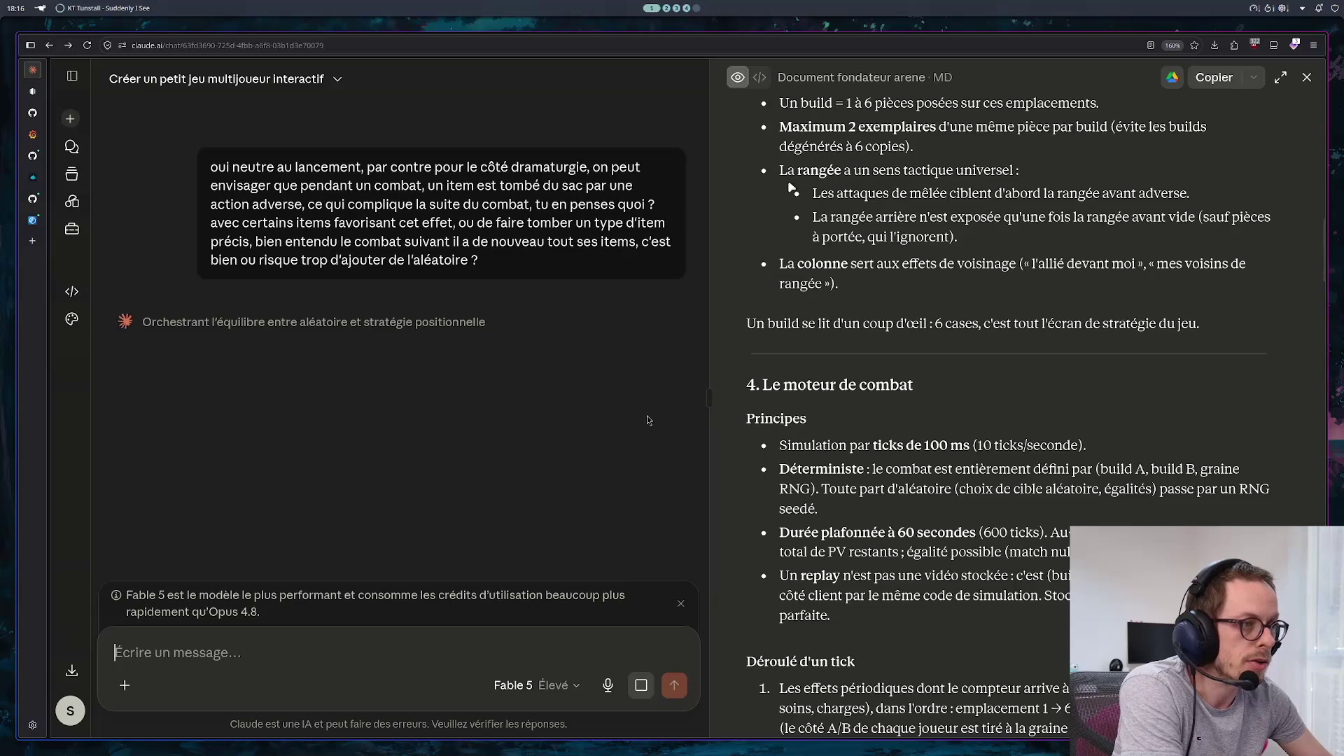
scroll(780, 245, "down", 1)
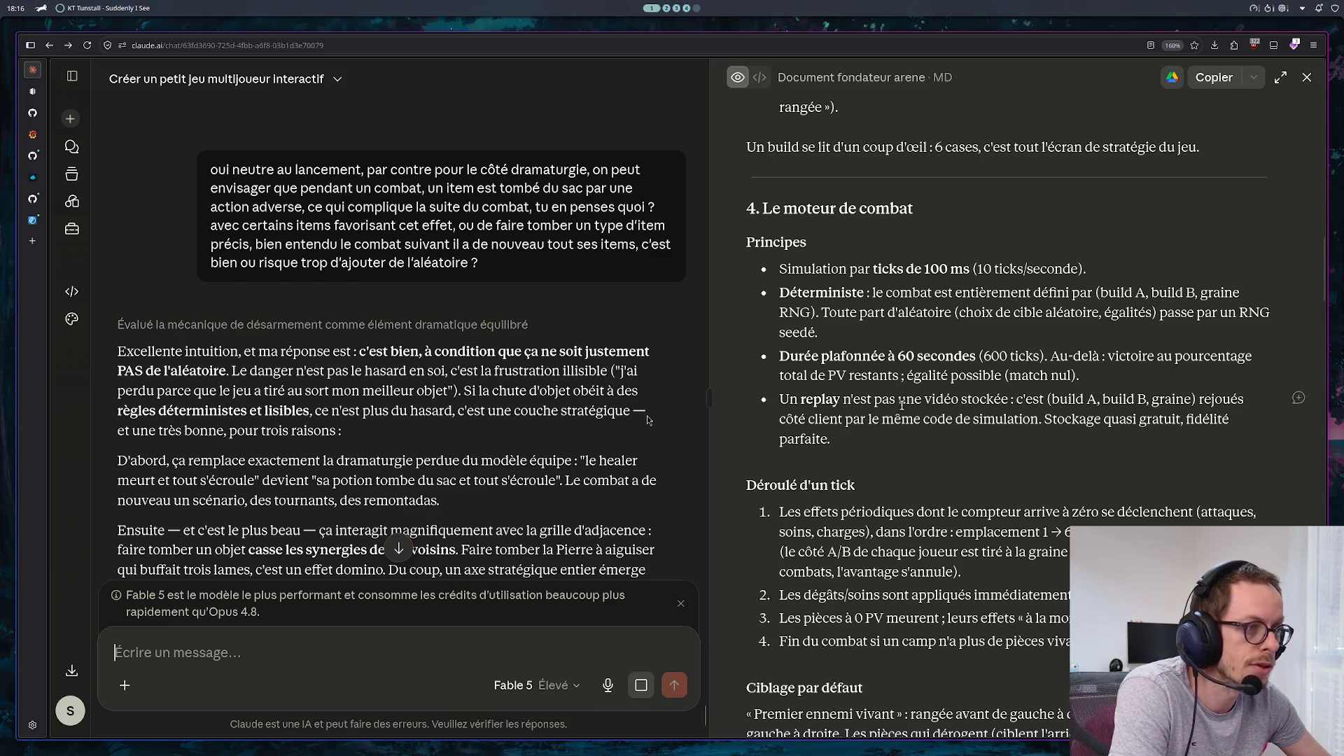
scroll(964, 392, "down", 3)
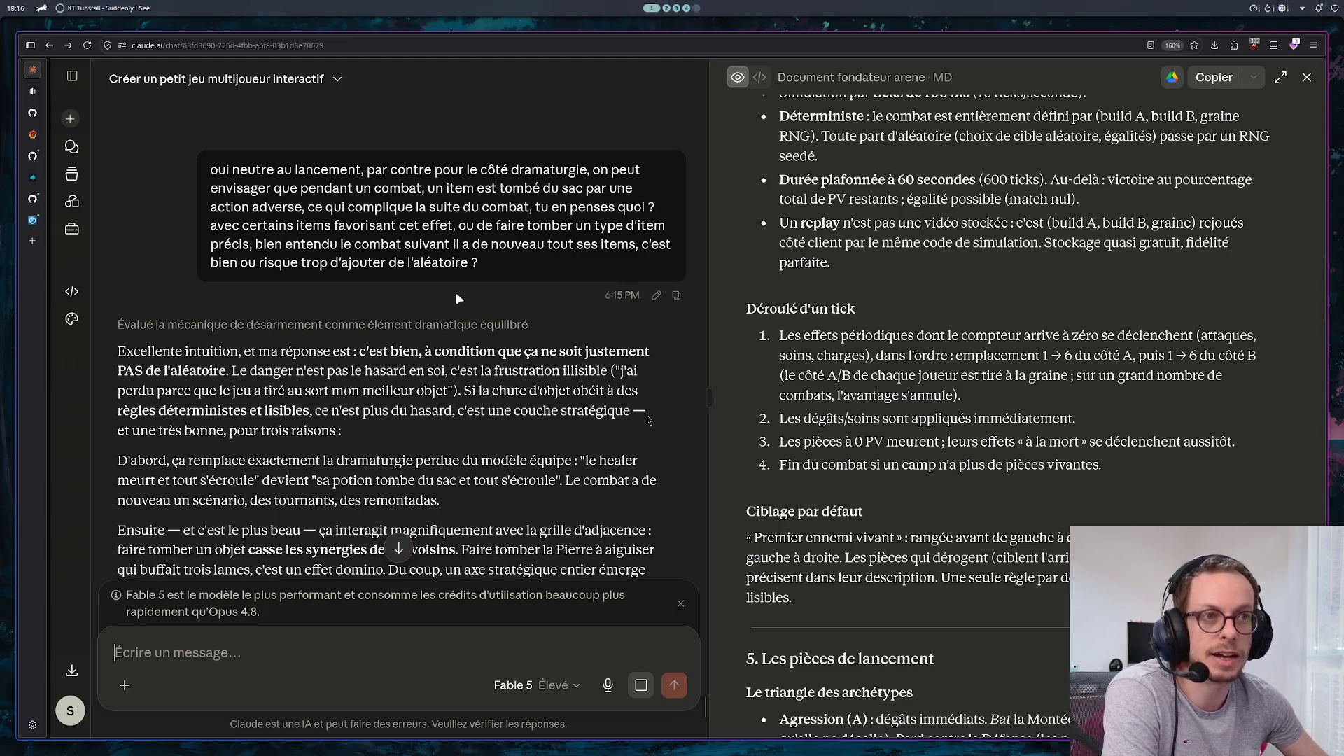
left_click_drag(466, 261, 194, 196)
Read through Claude's guardrails for item drops until the v2 founding document loads in the artifact panel
left_click(223, 326)
scroll(240, 388, "down", 2)
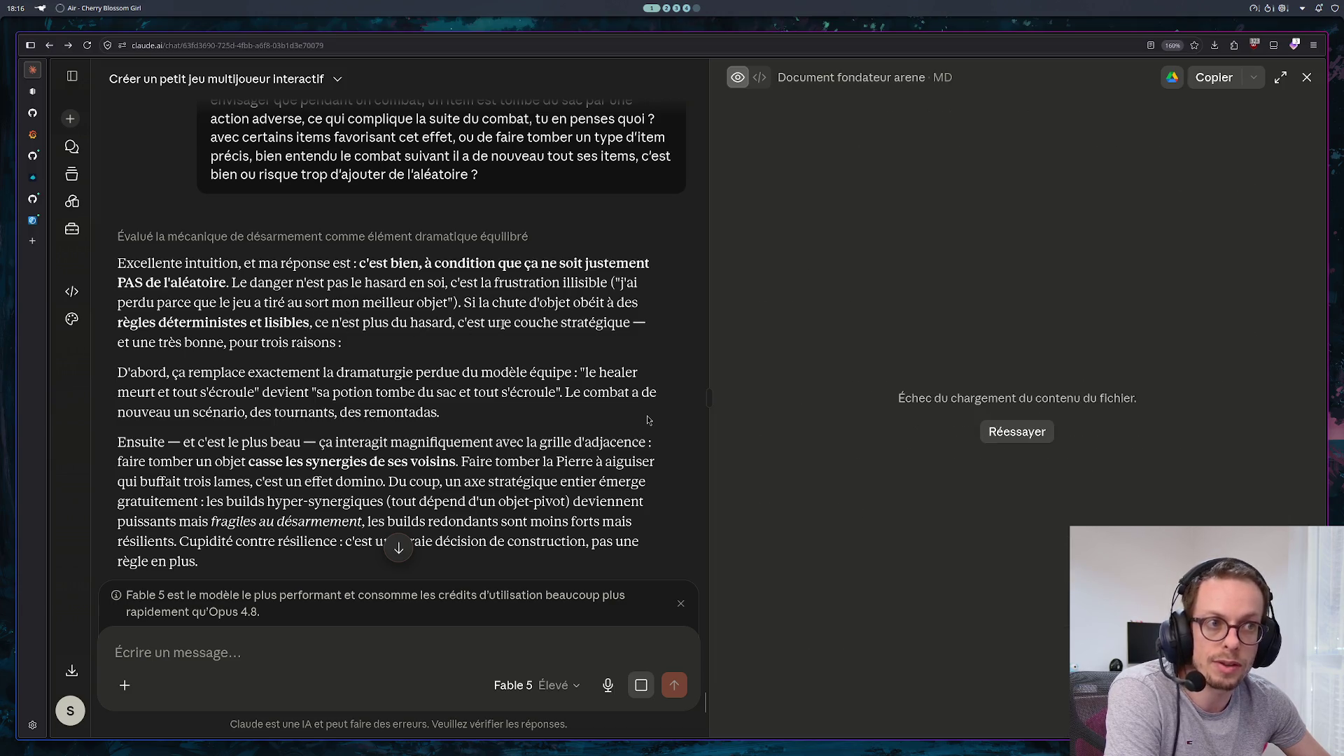
scroll(415, 335, "down", 2)
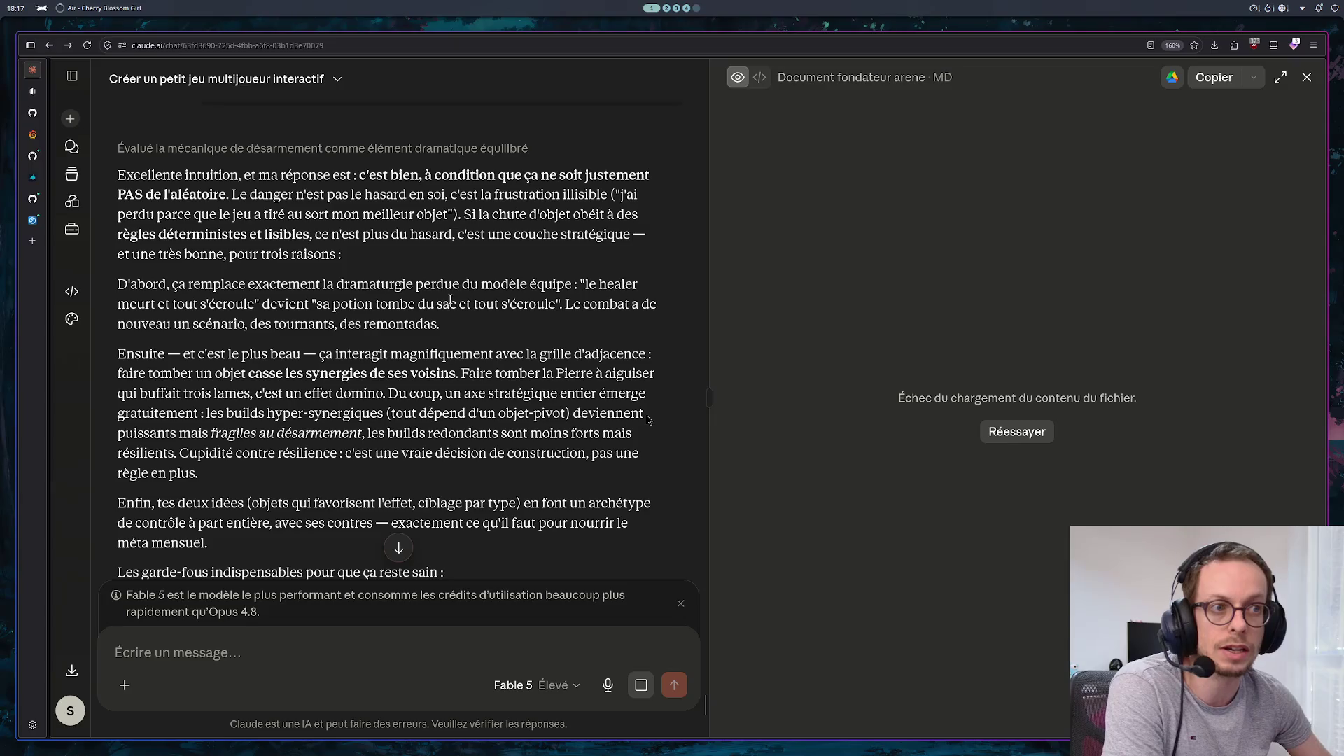
scroll(413, 319, "down", 2)
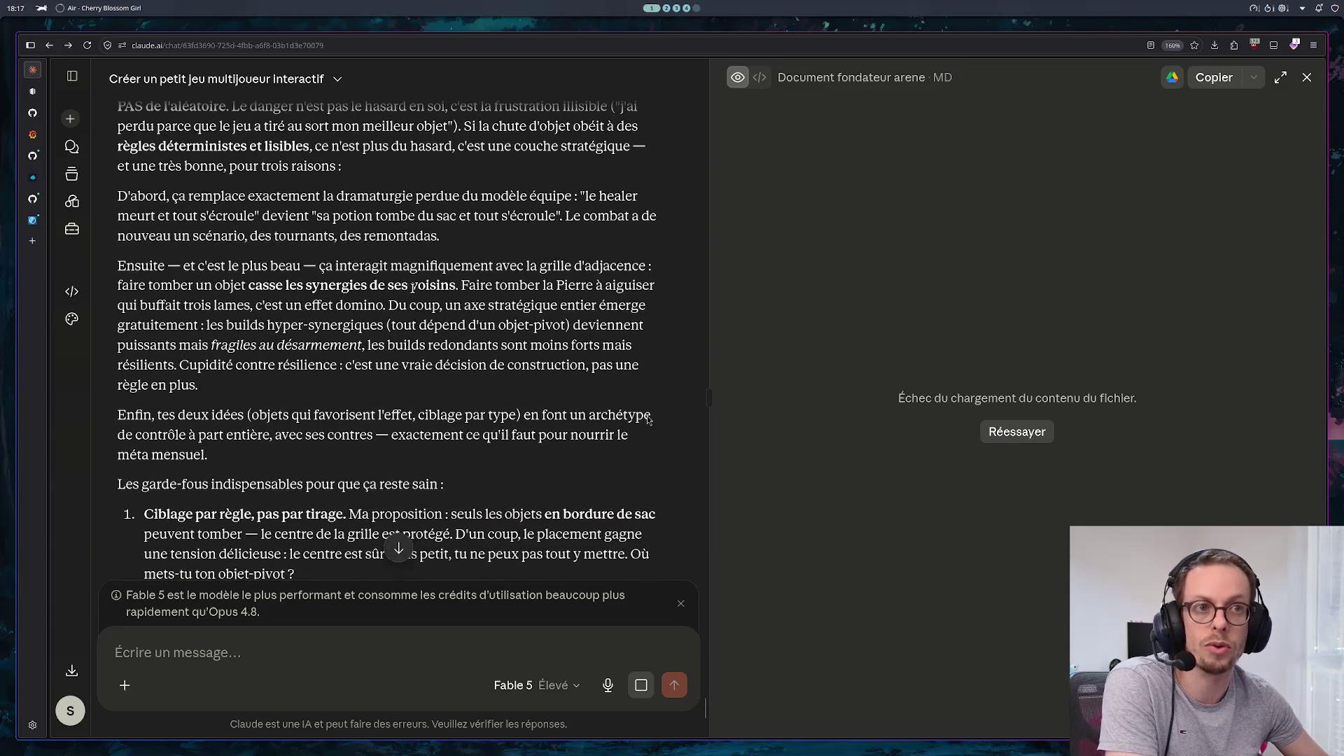
scroll(408, 283, "down", 2)
scroll(293, 266, "up", 2)
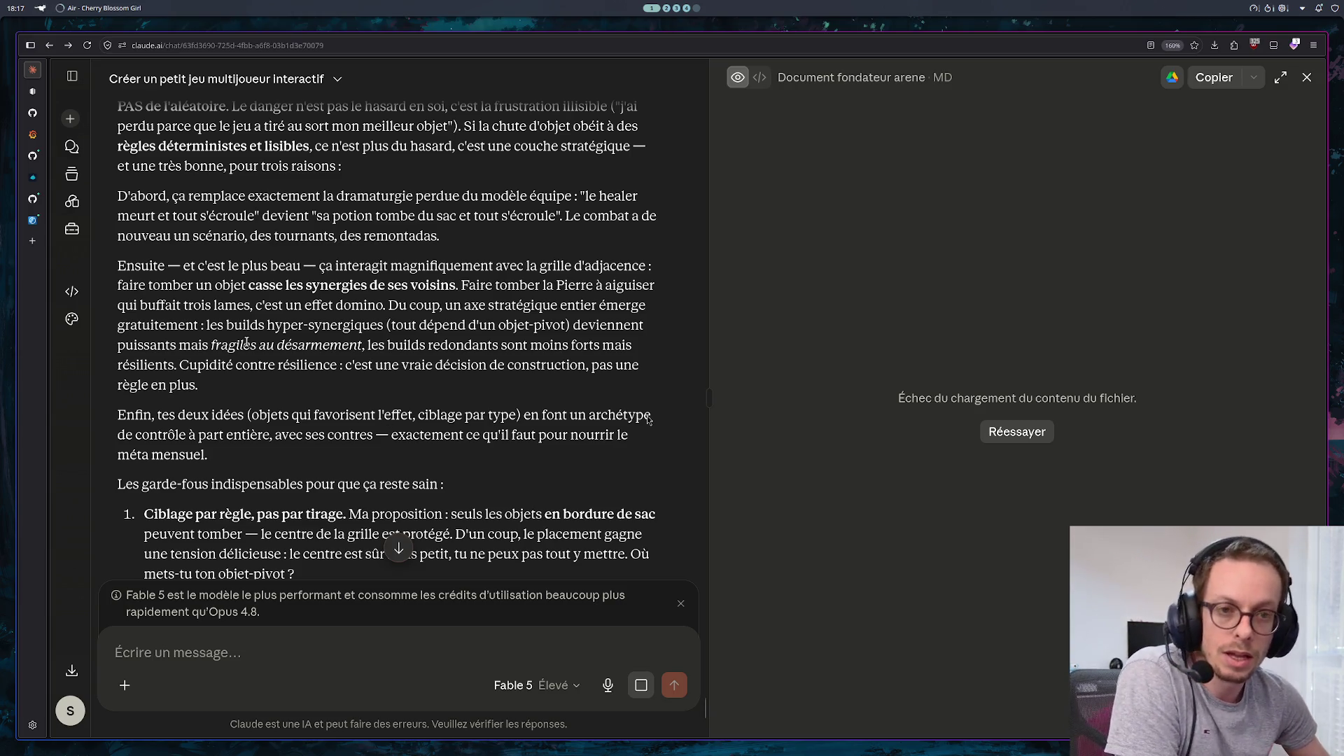
scroll(370, 413, "down", 5)
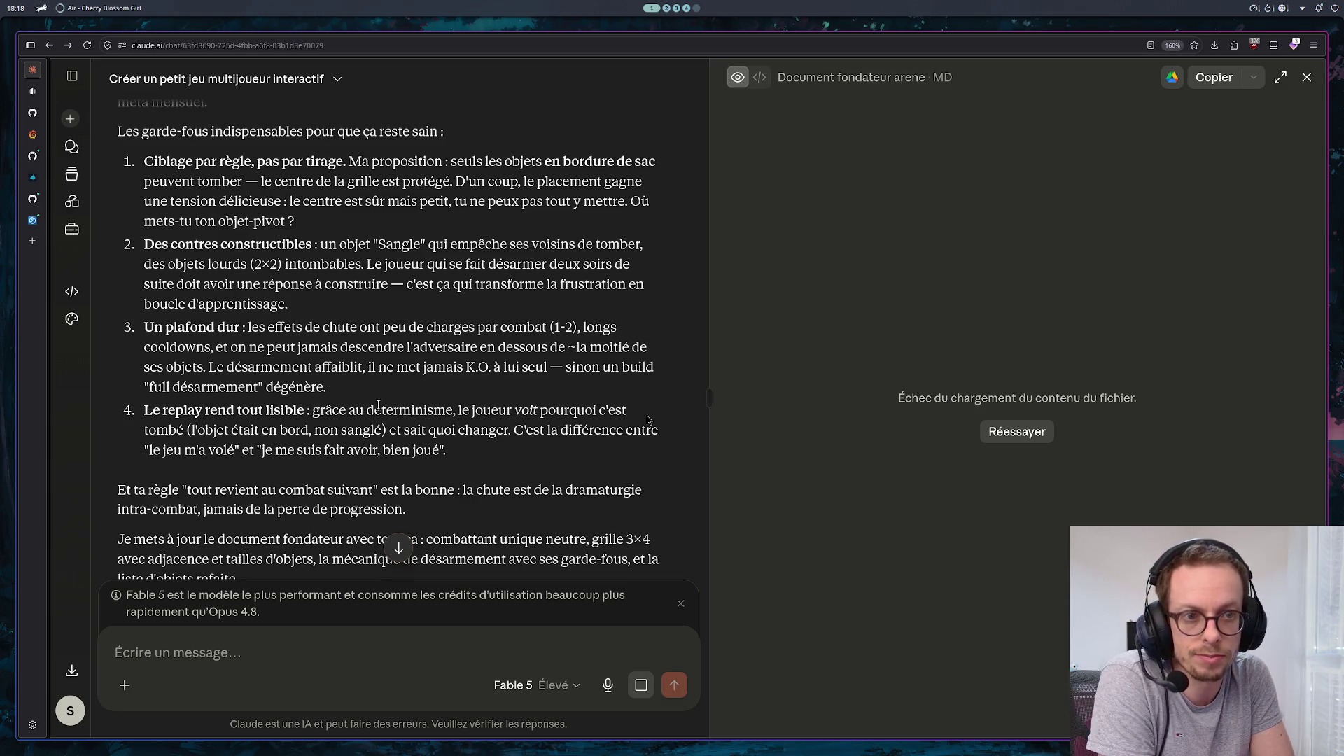
scroll(411, 370, "down", 3)
scroll(411, 370, "down", 3)
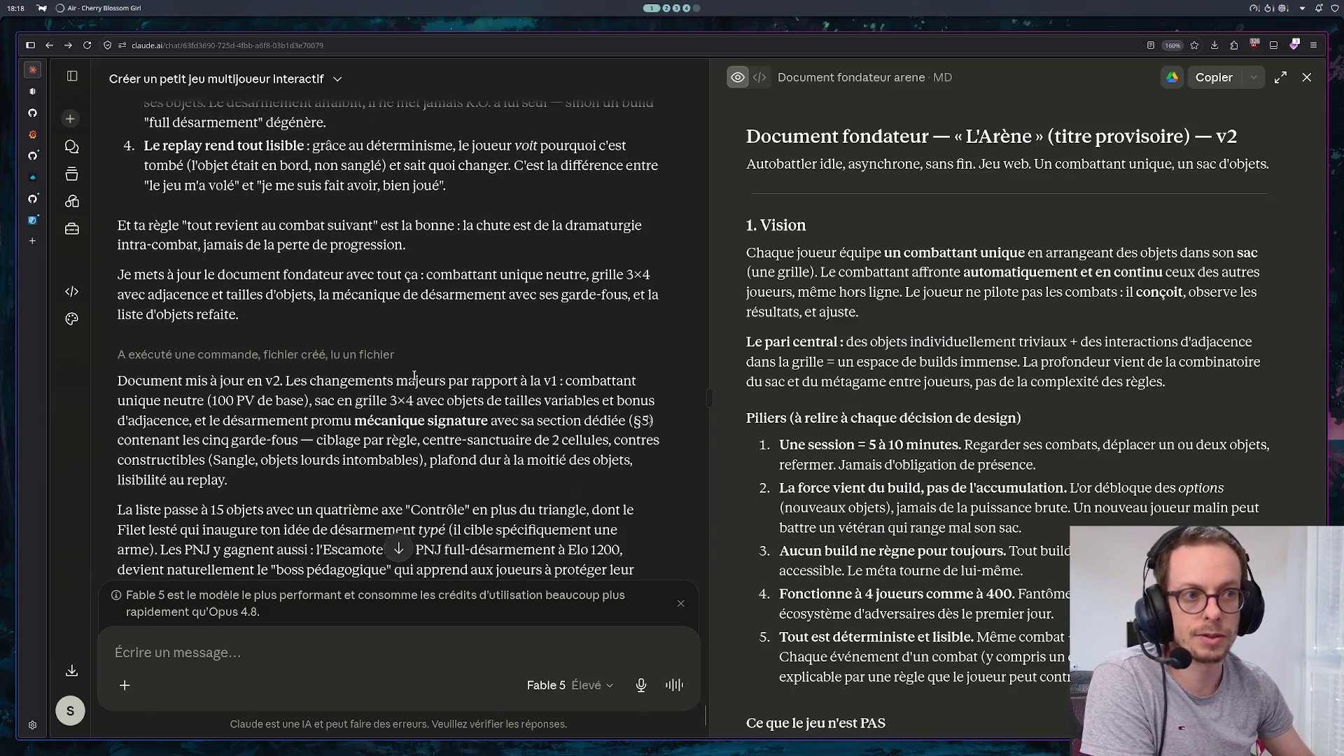
scroll(429, 354, "down", 1)
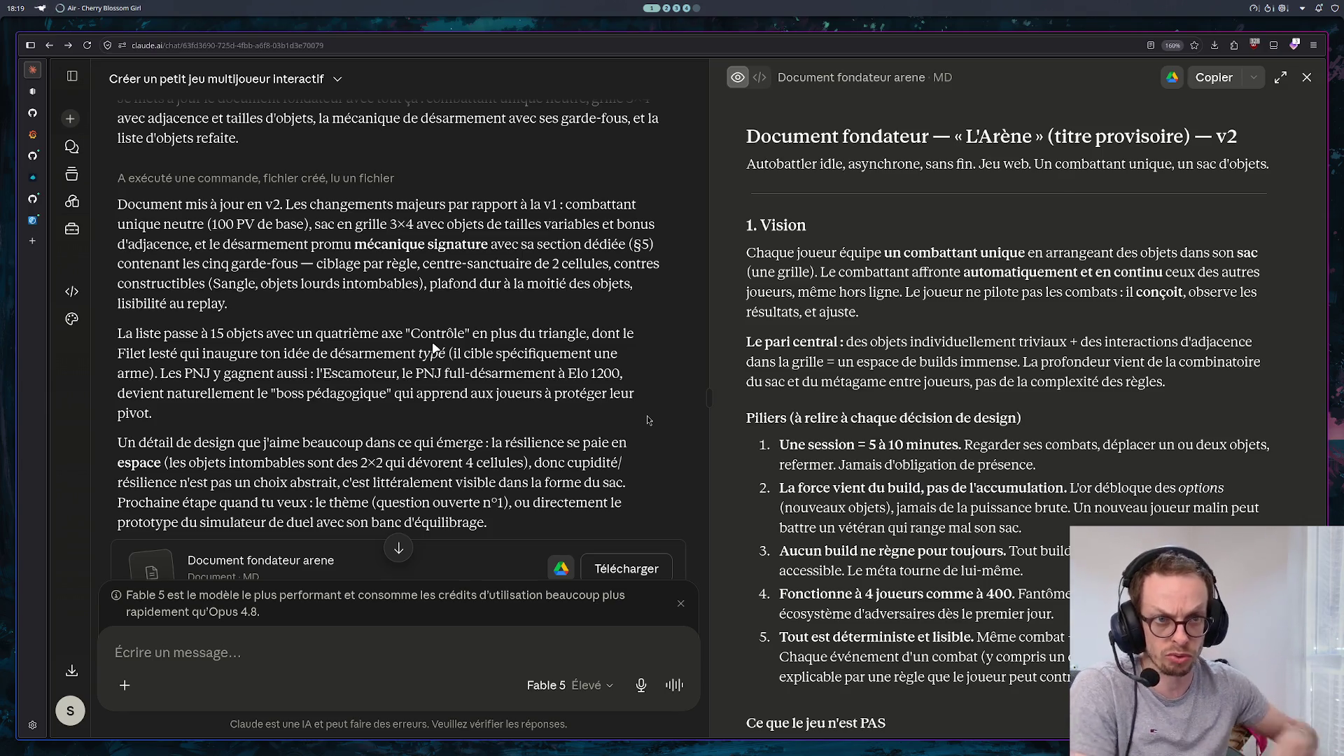
scroll(432, 346, "down", 2)
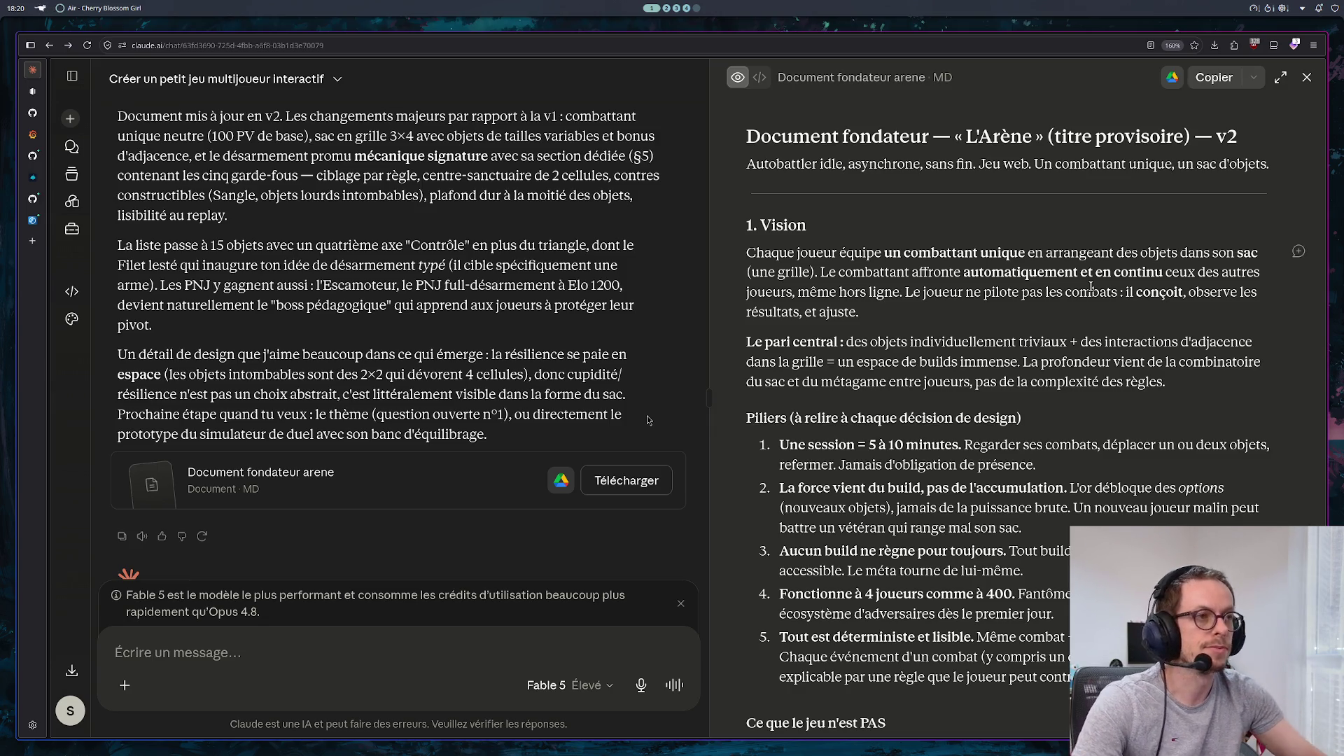
Move the chat/artifact divider left so the v2 founding document takes most of the window width
left_click_drag(709, 397, 441, 397)
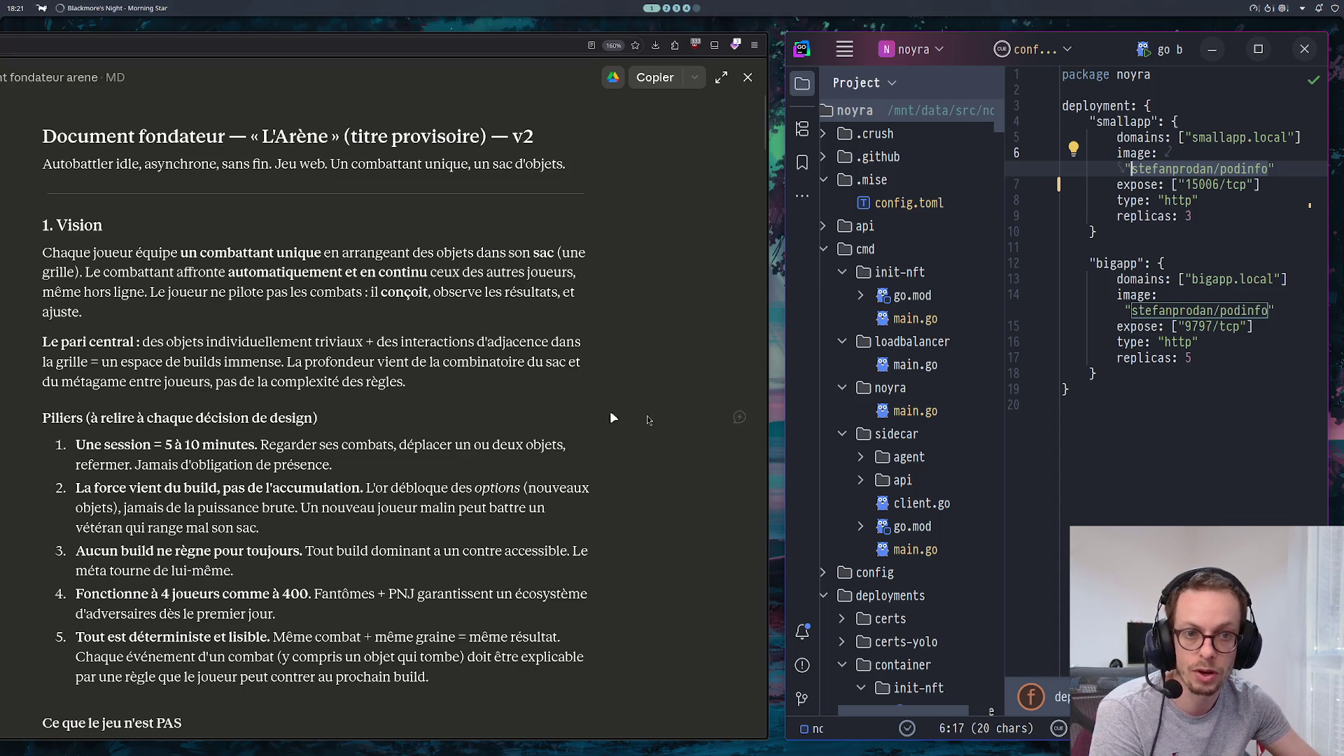
Scroll the v2 document past the vision pillars and player loop to section 3, the 3×4 bag grid
scroll(627, 466, "down", 2)
scroll(627, 471, "down", 2)
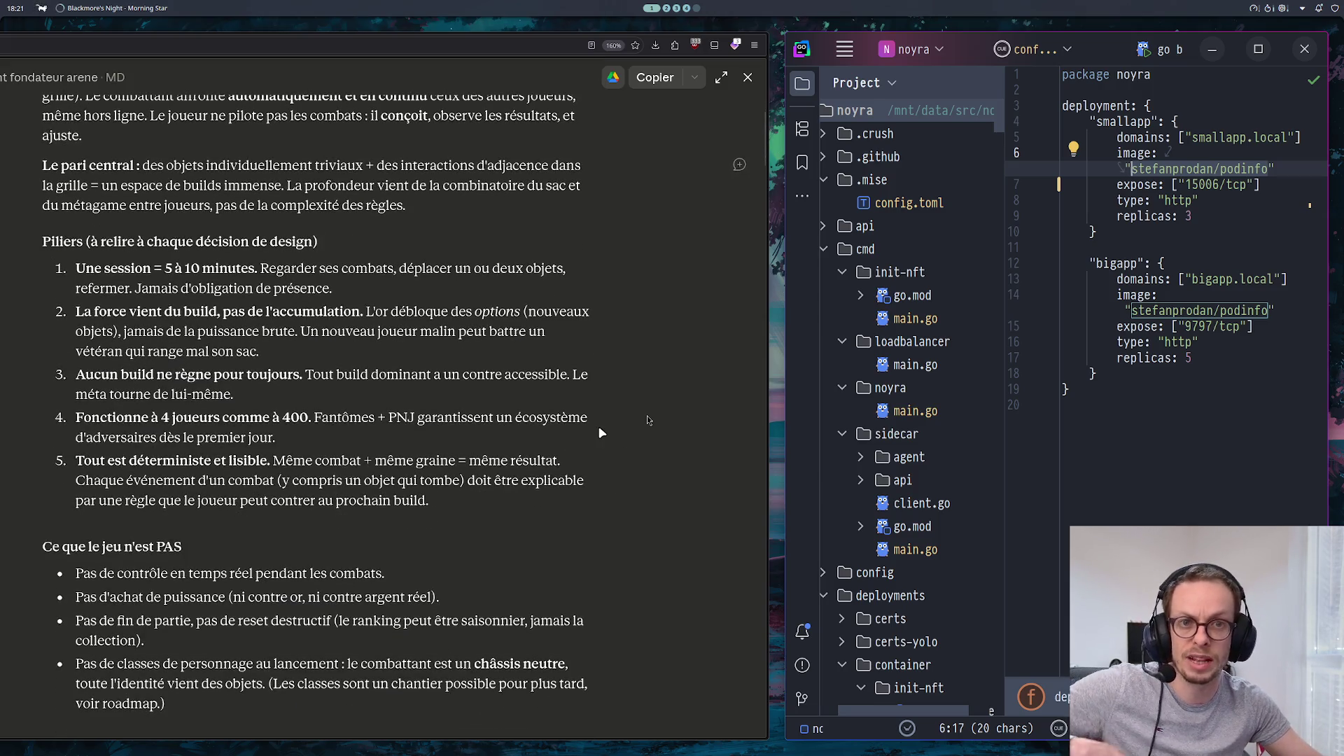
scroll(560, 441, "down", 2)
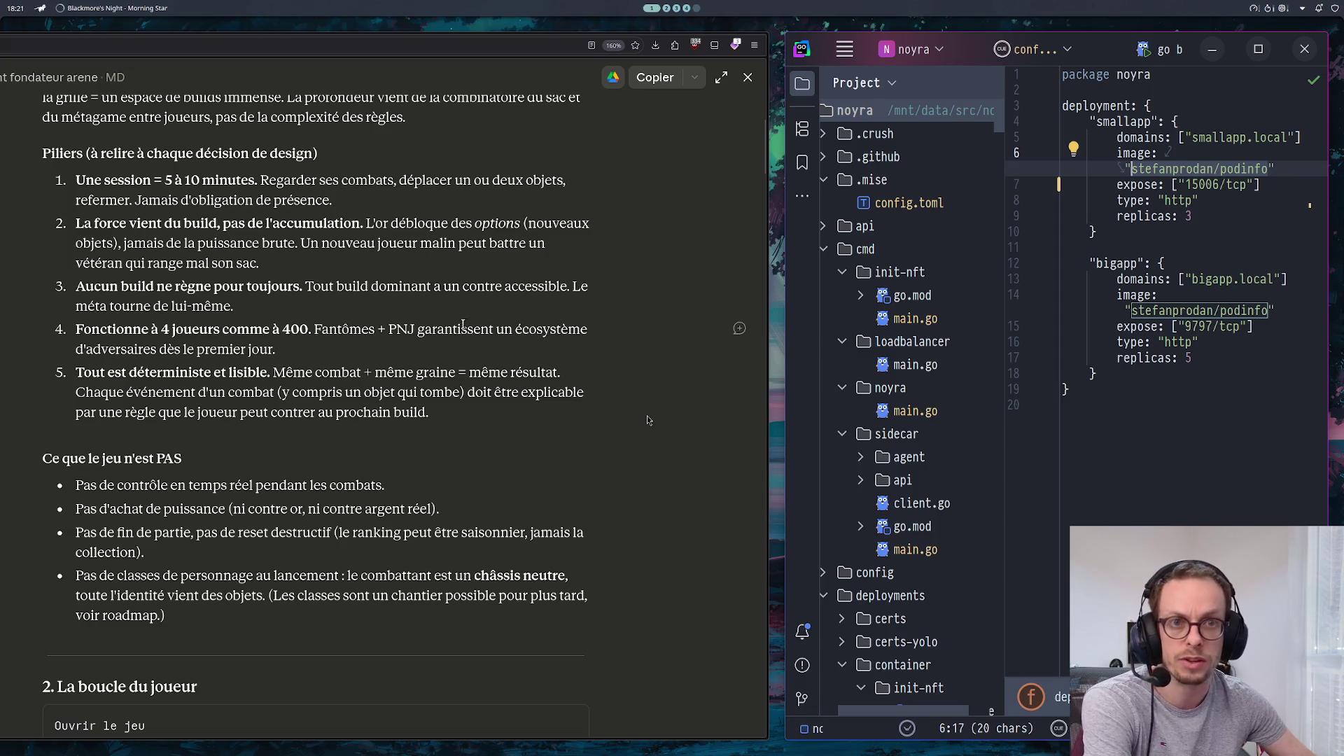
scroll(309, 350, "down", 2)
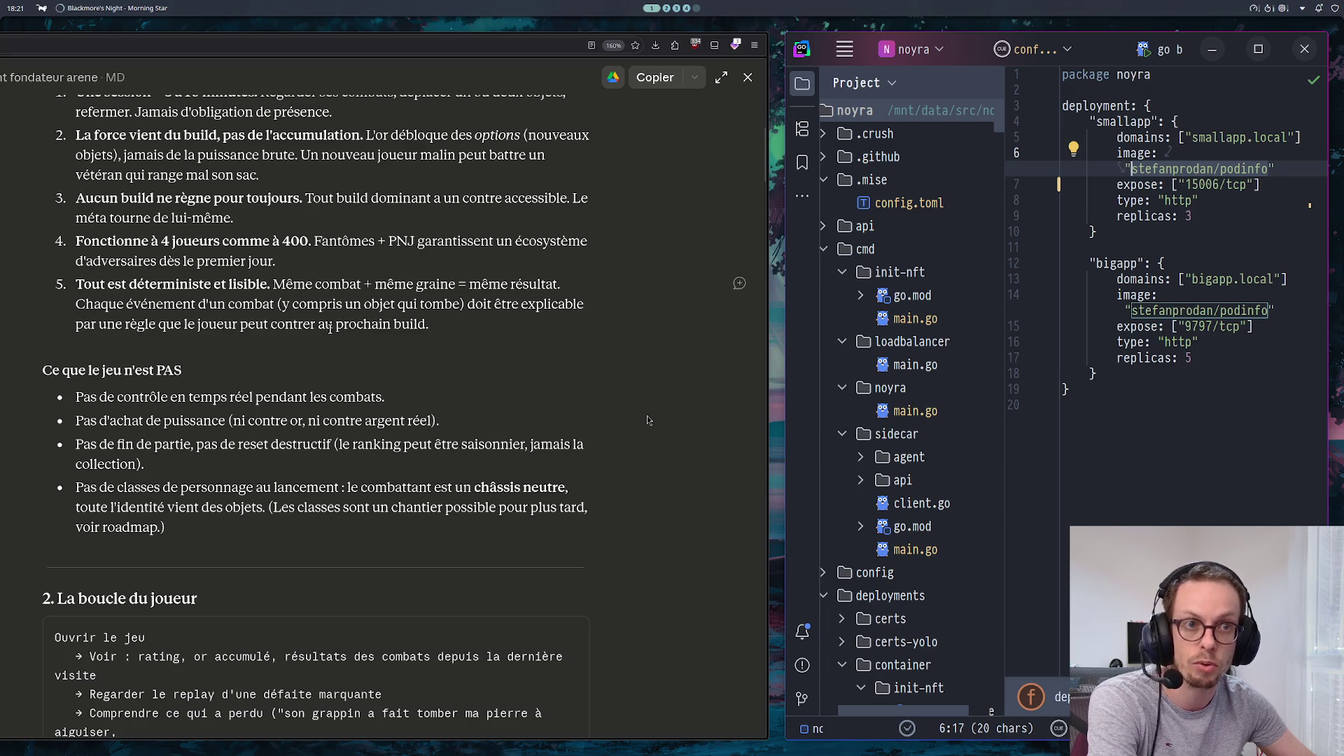
scroll(401, 331, "down", 2)
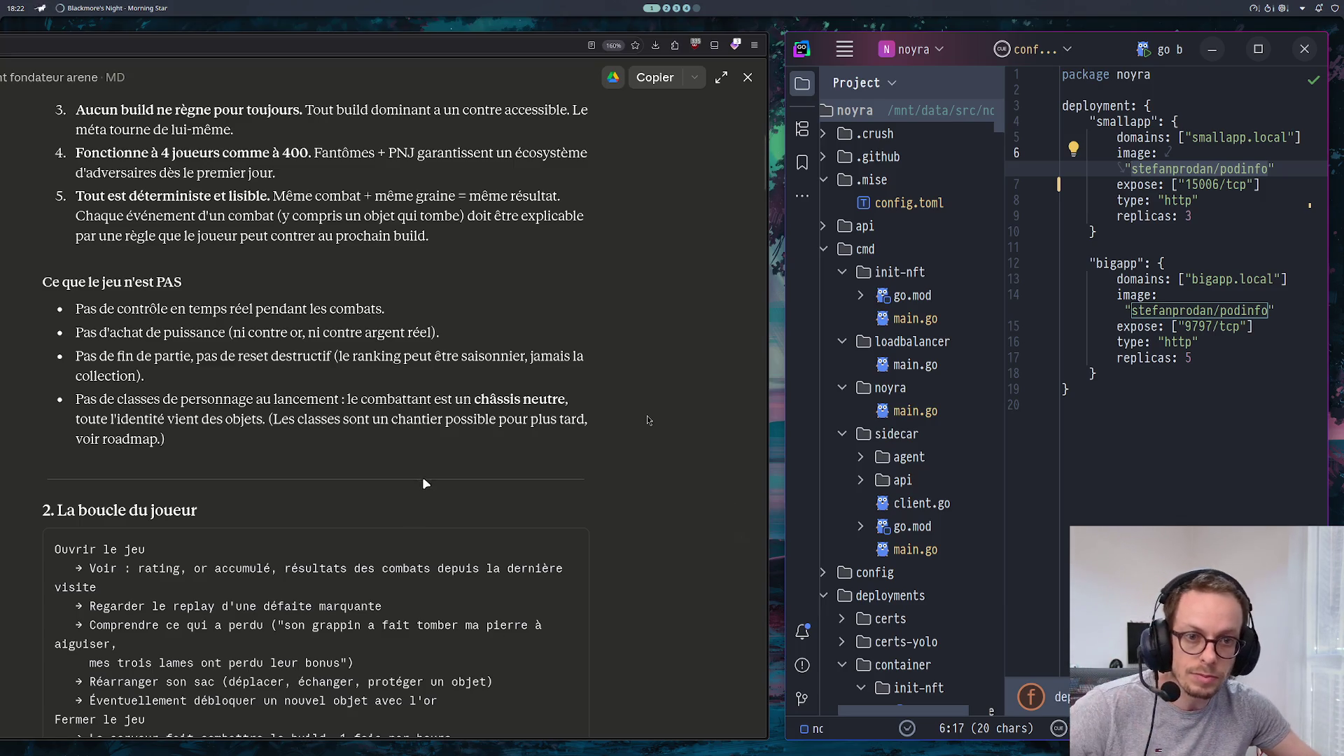
scroll(521, 512, "down", 5)
scroll(647, 420, "down", 4)
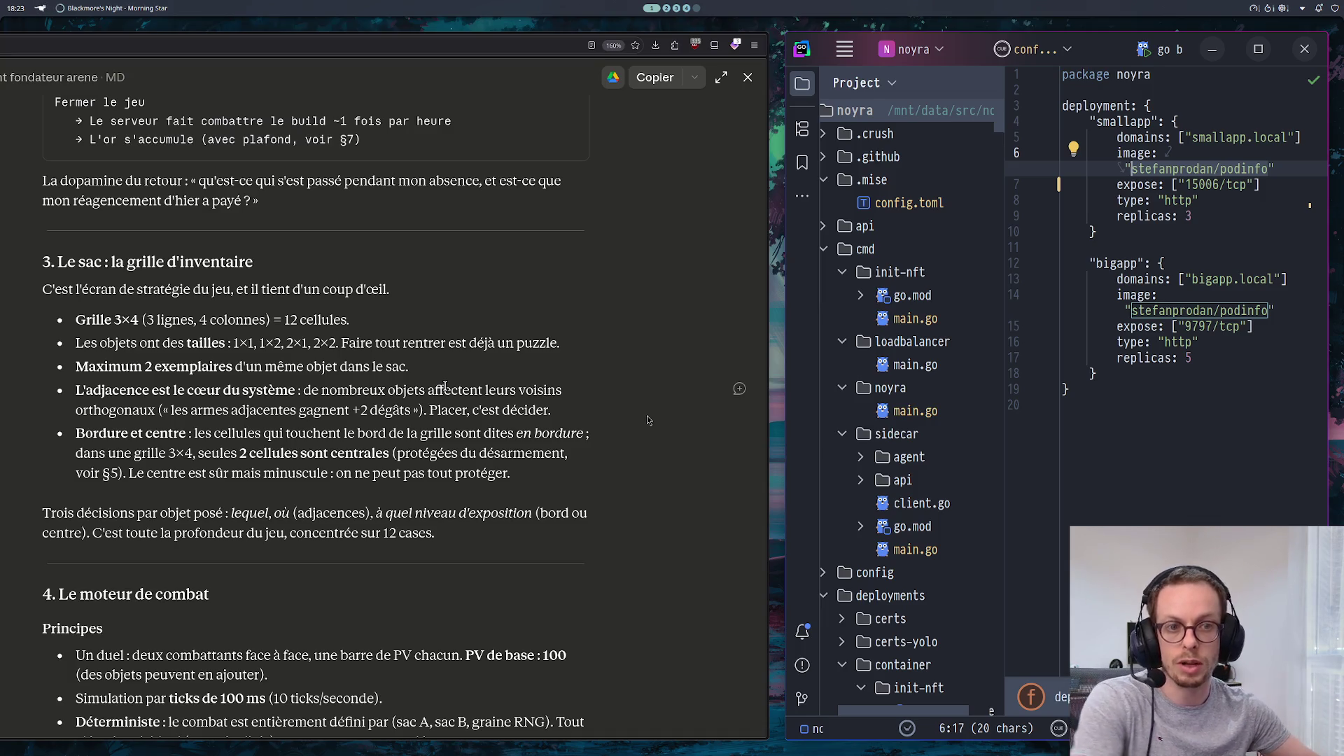
Scroll the founding document down through section 5 on disarming items
scroll(458, 420, "down", 4)
scroll(460, 425, "down", 1)
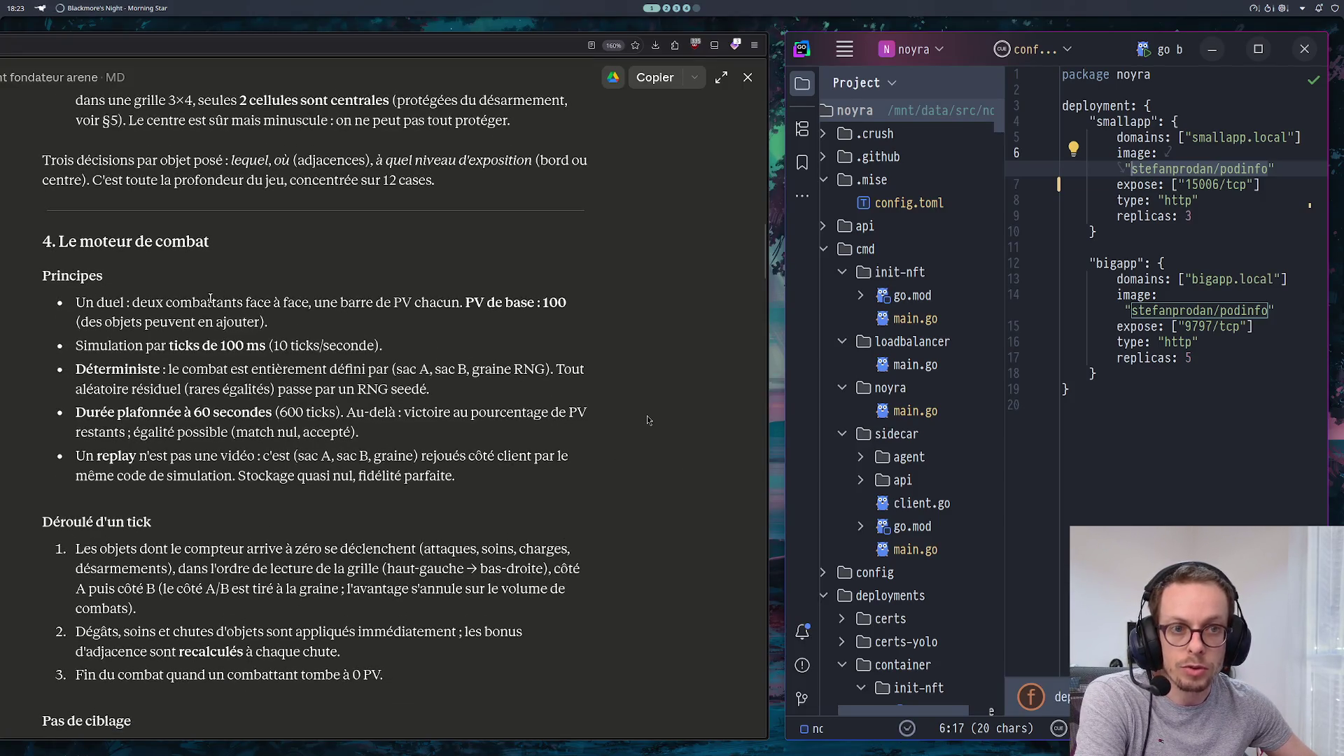
scroll(212, 299, "down", 2)
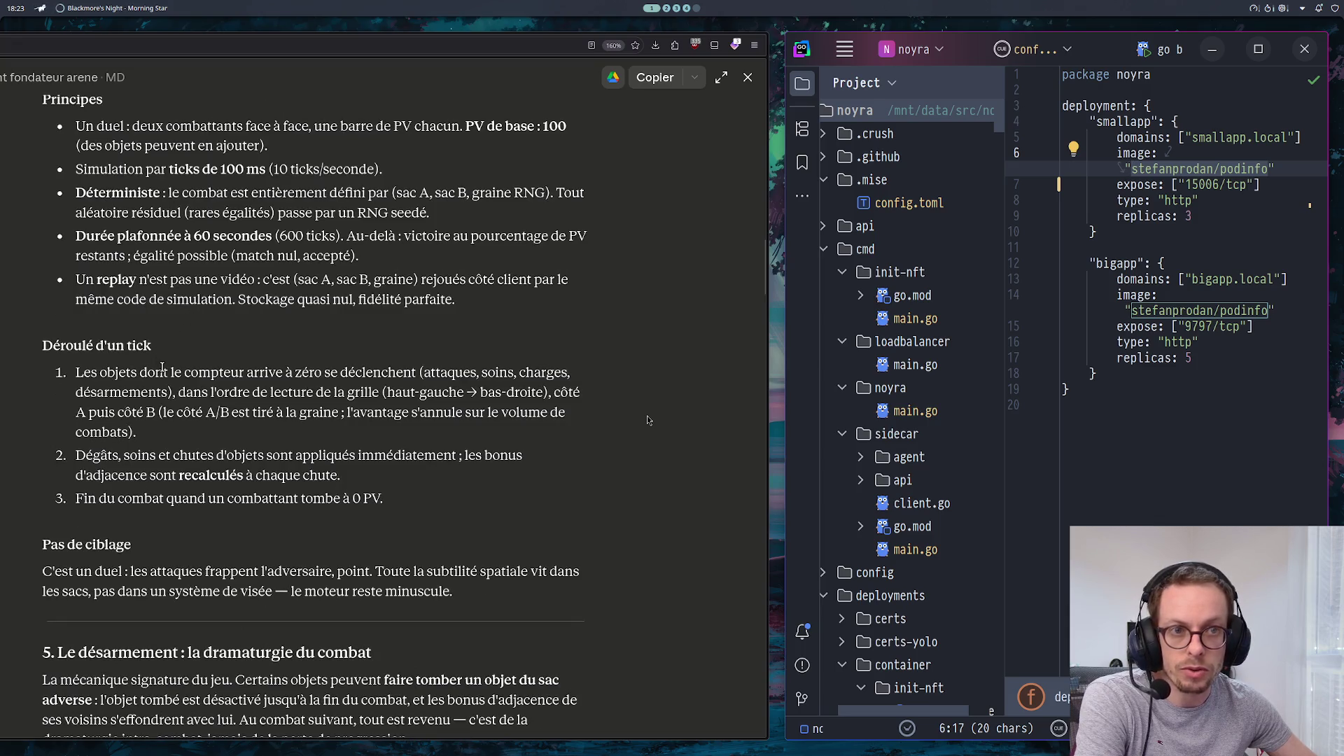
scroll(168, 375, "down", 1)
scroll(167, 374, "down", 3)
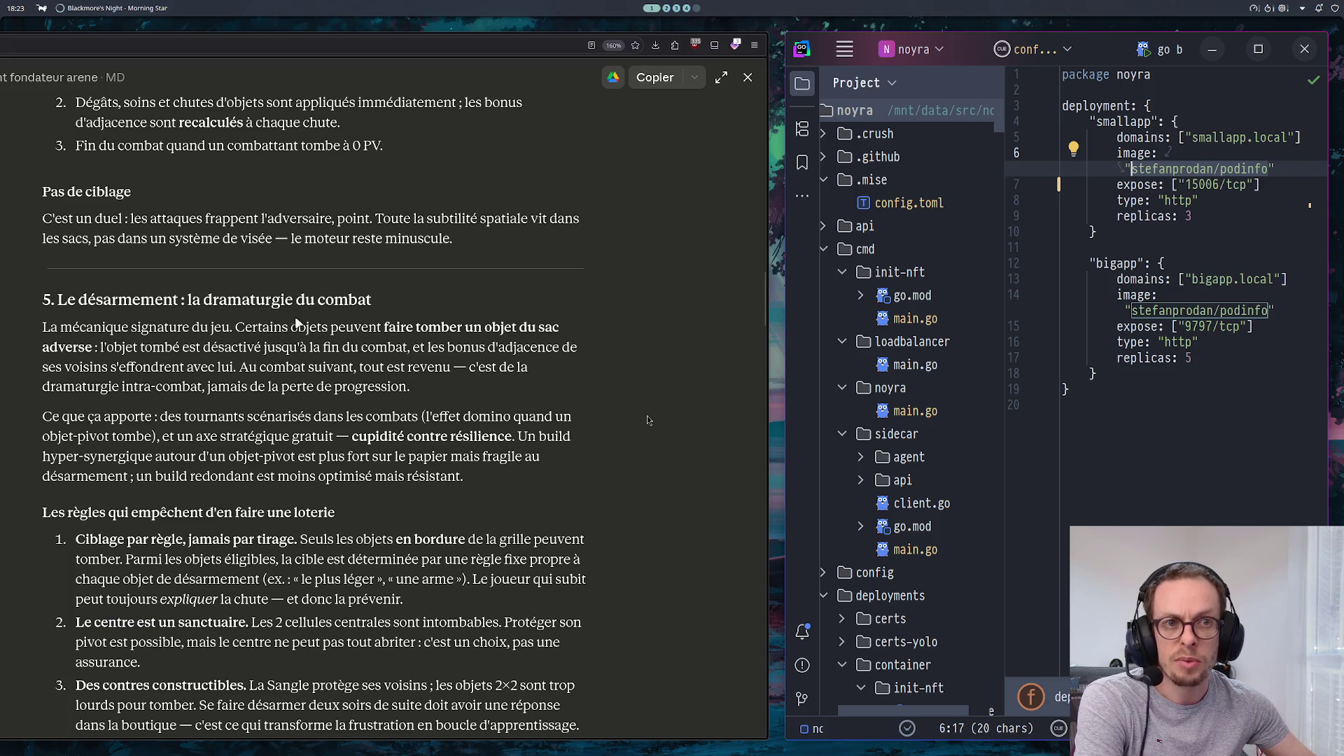
scroll(586, 336, "down", 2)
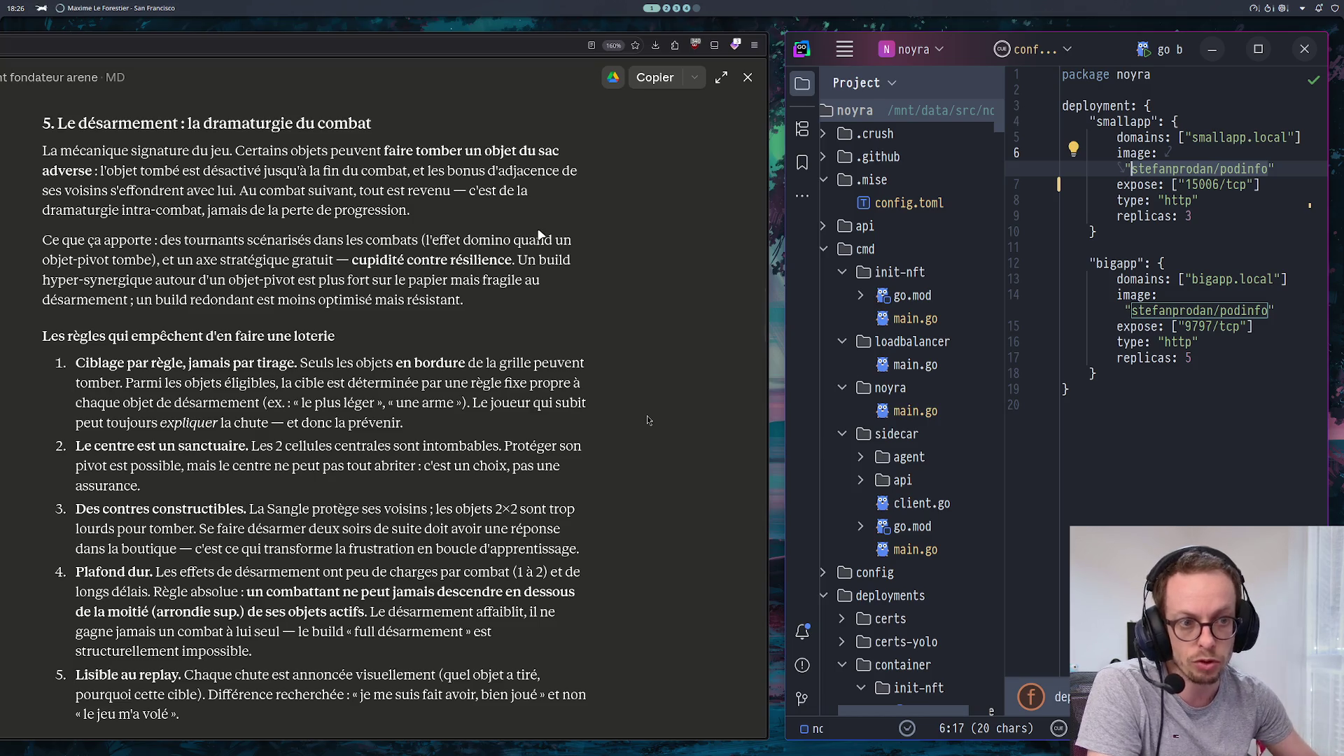
Maximize the browser, snap it back beside GoLand, and continue toward section 6 on launch objects
key("super+Up")
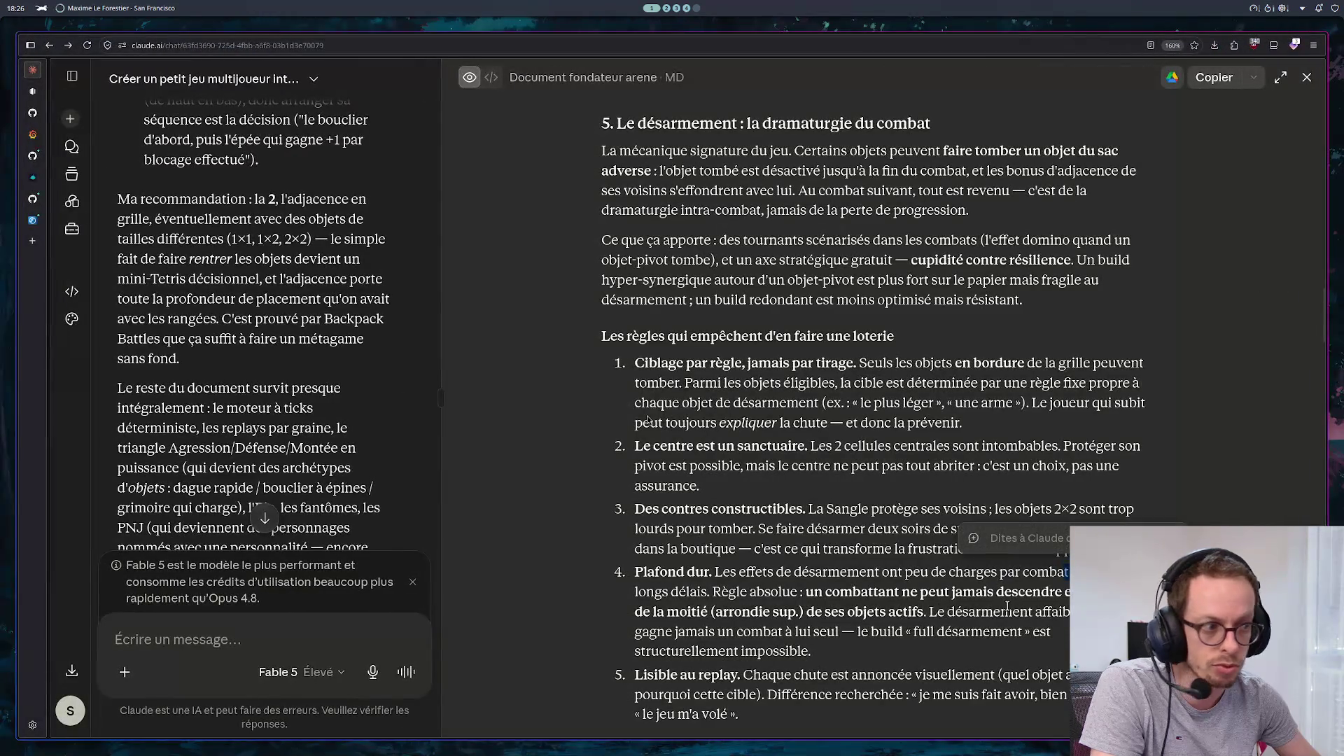
key("super+Right")
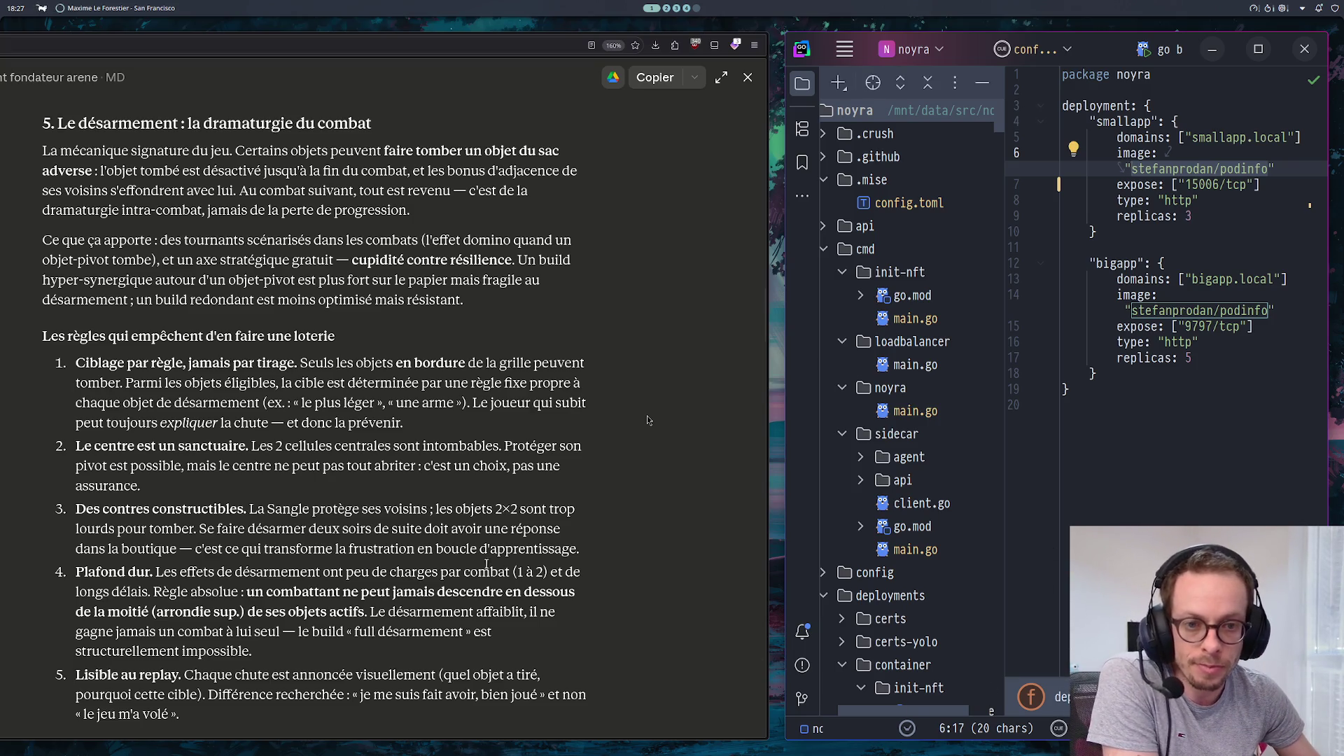
scroll(648, 420, "down", 3)
scroll(648, 420, "down", 4)
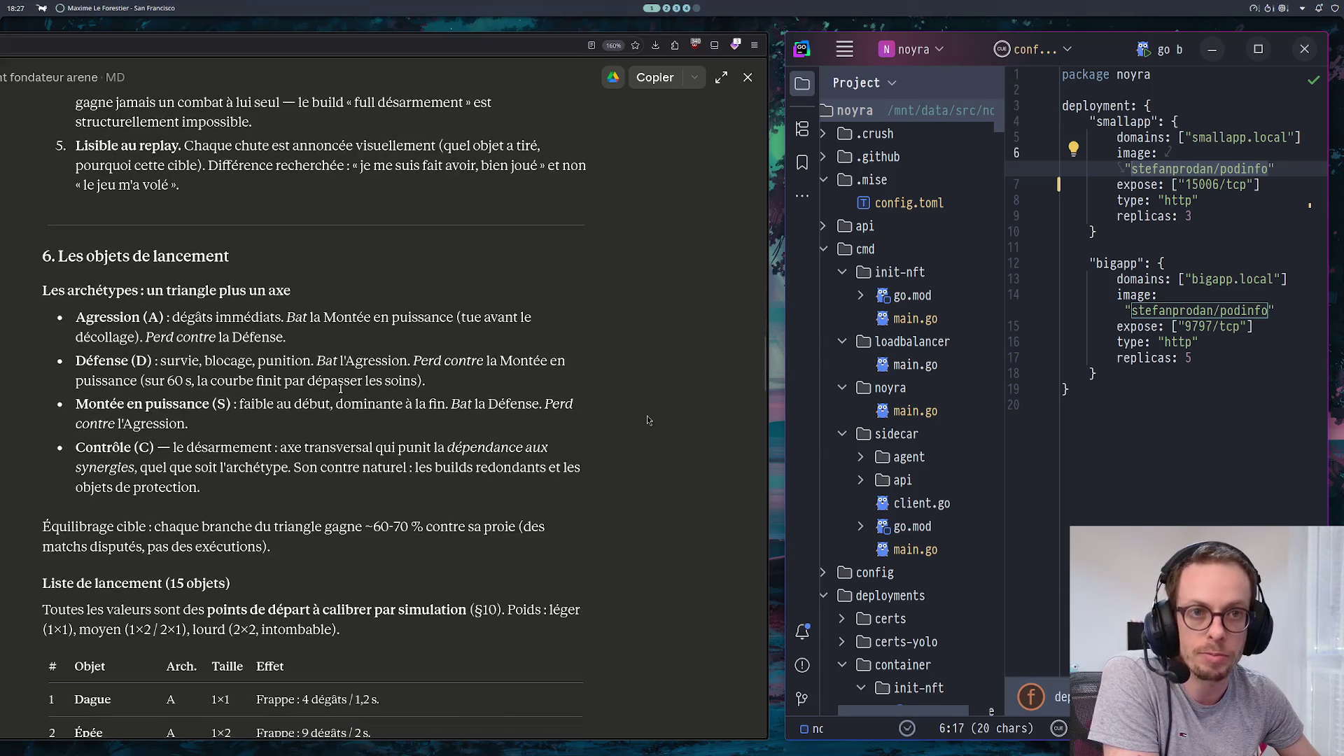
Toggle the browser maximized and back beside the editor, then reach the 15-item launch table starting with Dague
scroll(648, 420, "down", 1)
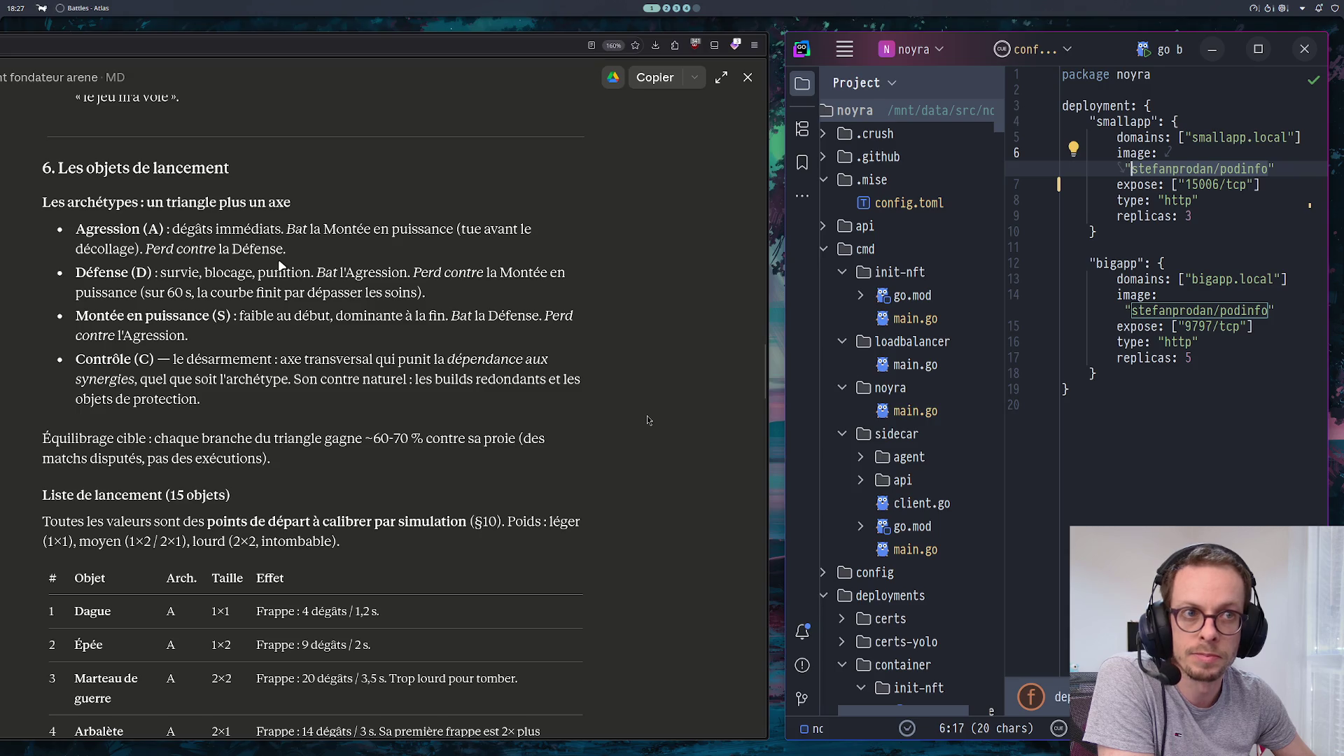
key("super+Up")
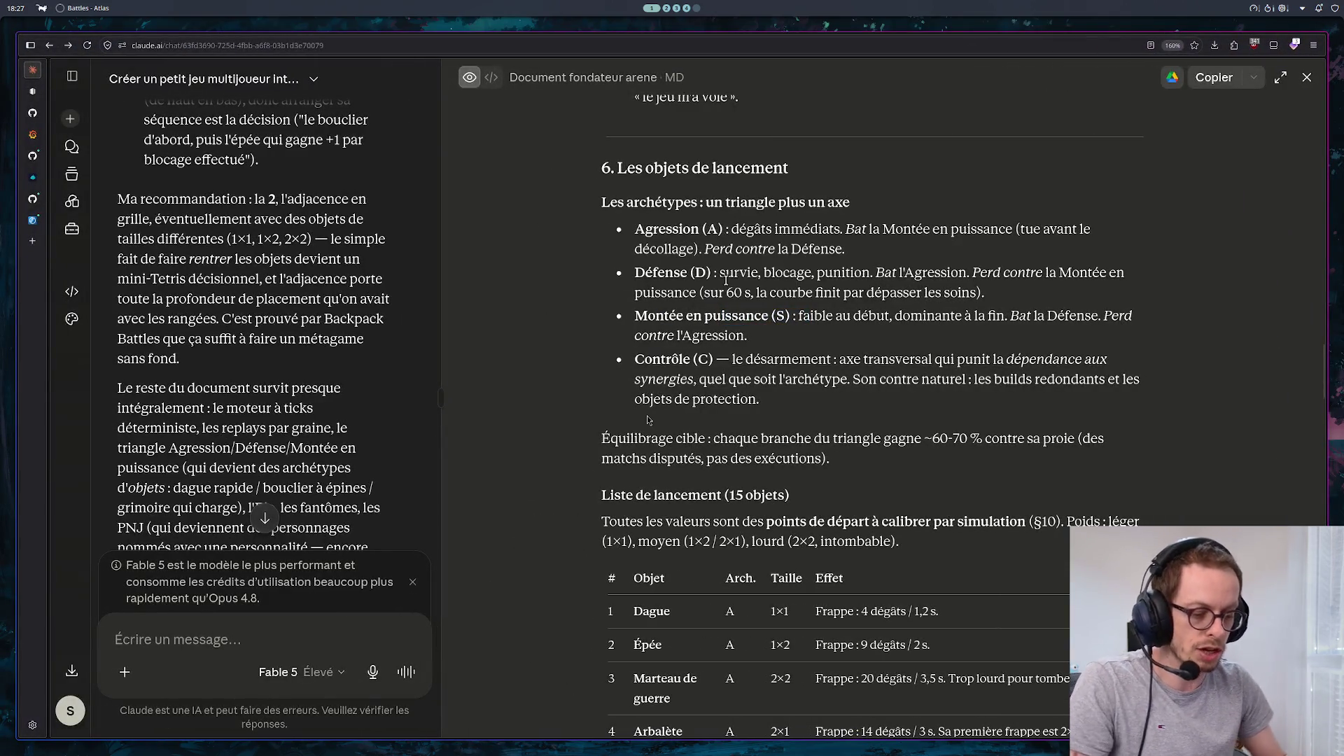
key("super+Down")
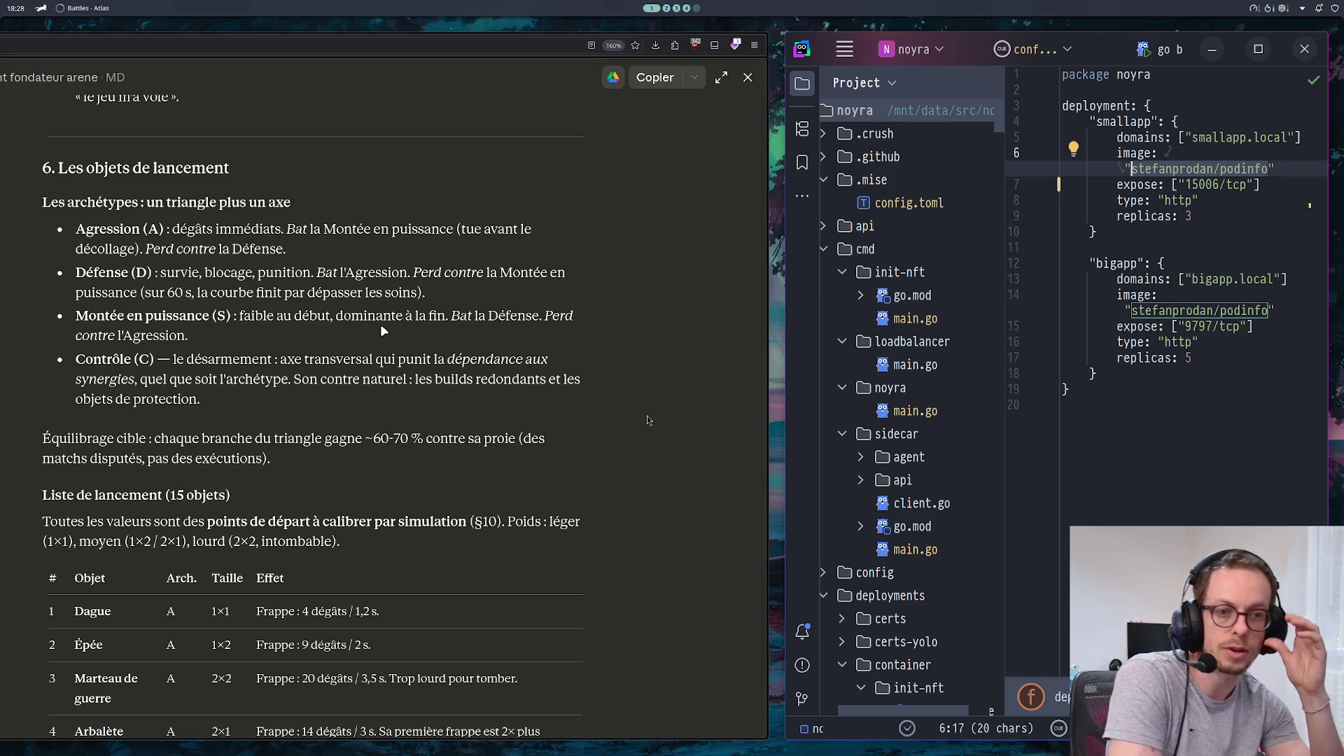
scroll(438, 438, "down", 5)
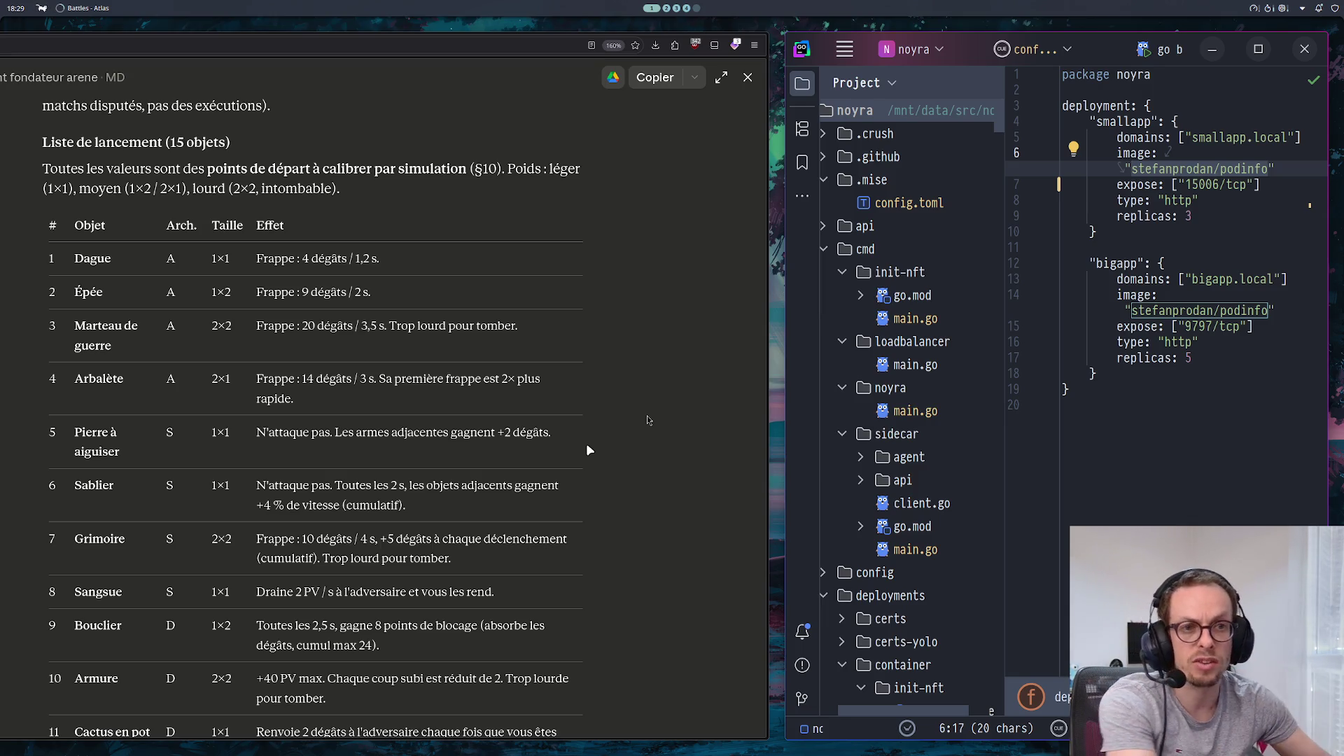
scroll(518, 435, "up", 5)
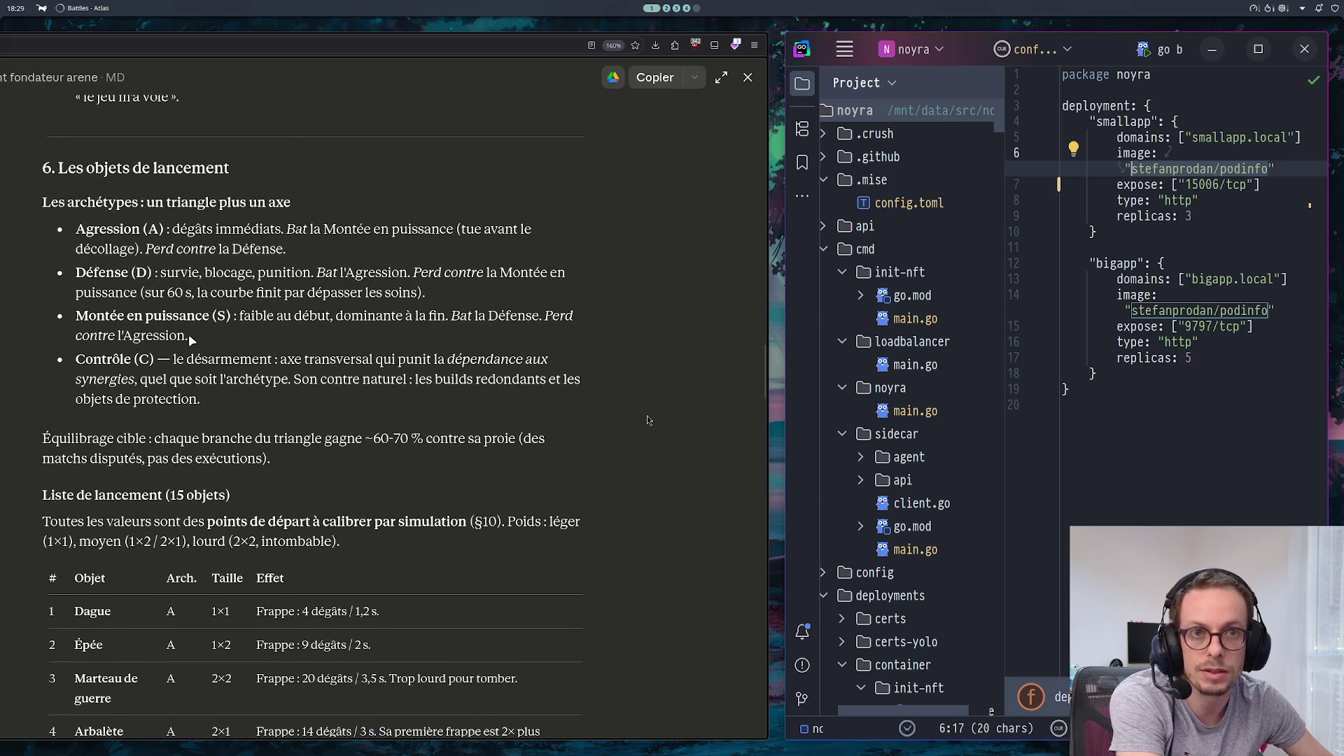
Scroll the launch table down through rows 4–15, ending with Sangle
scroll(231, 314, "down", 6)
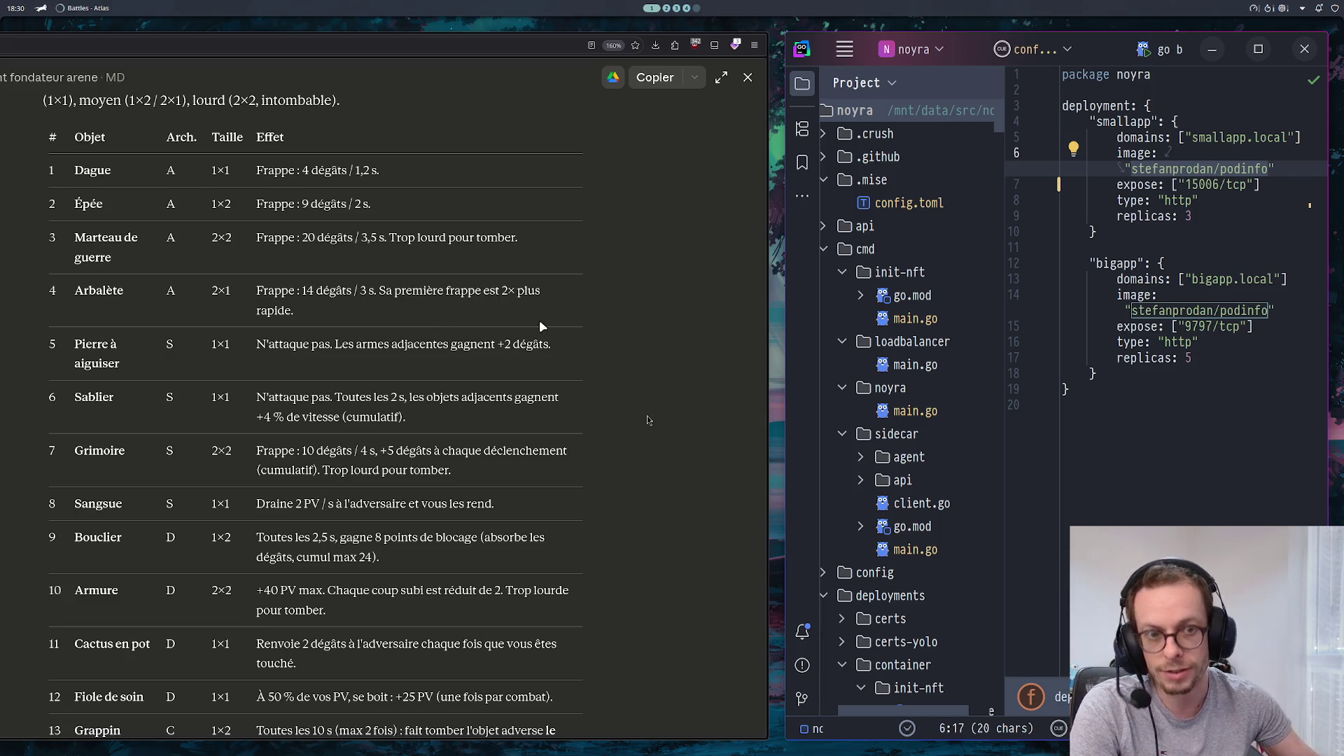
scroll(557, 345, "down", 3)
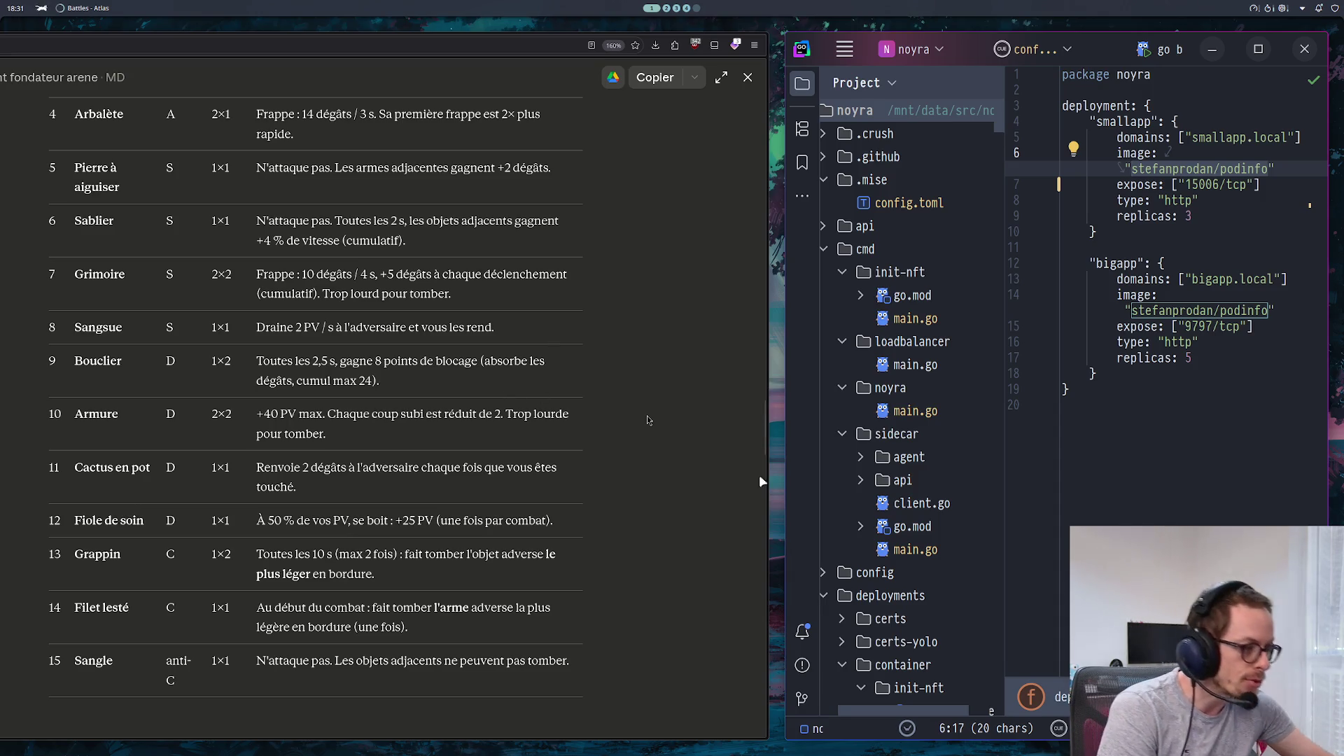
key("ctrl+End")
left_click(1118, 358)
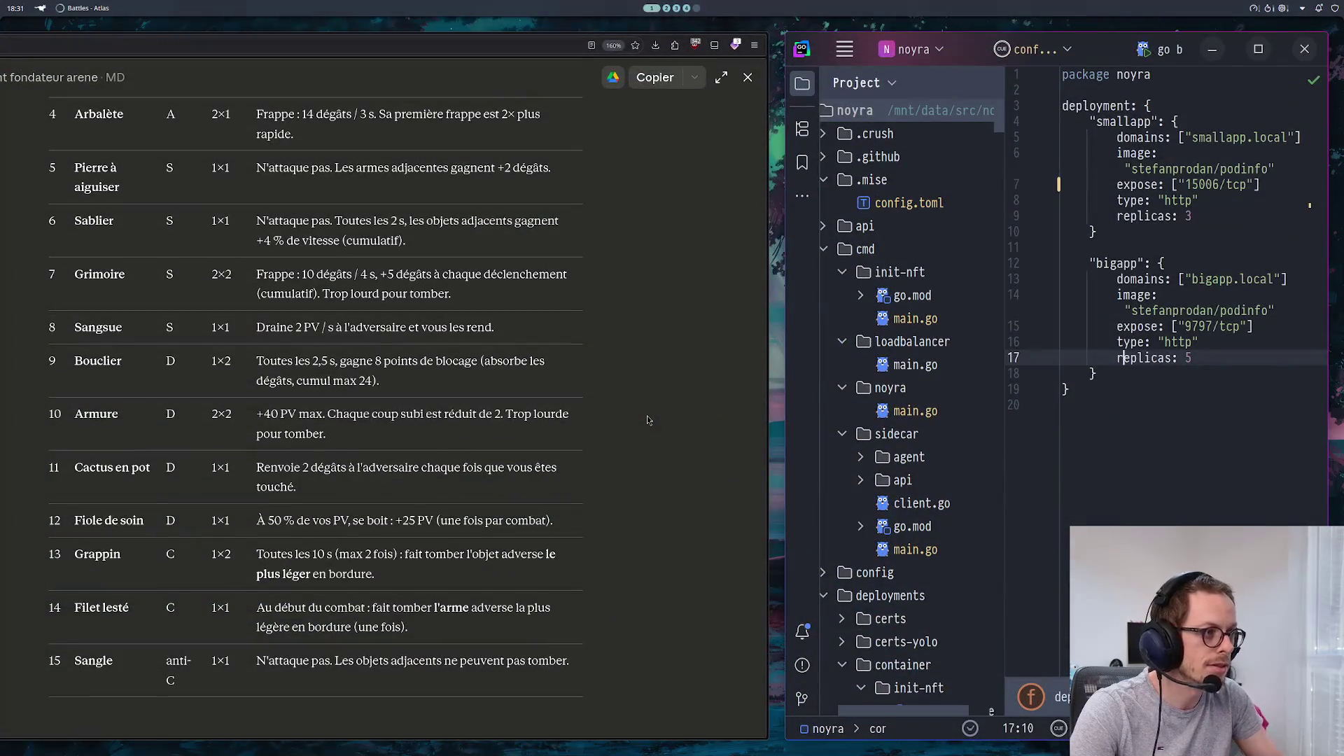
key("alt+Up")
key("alt+Up")
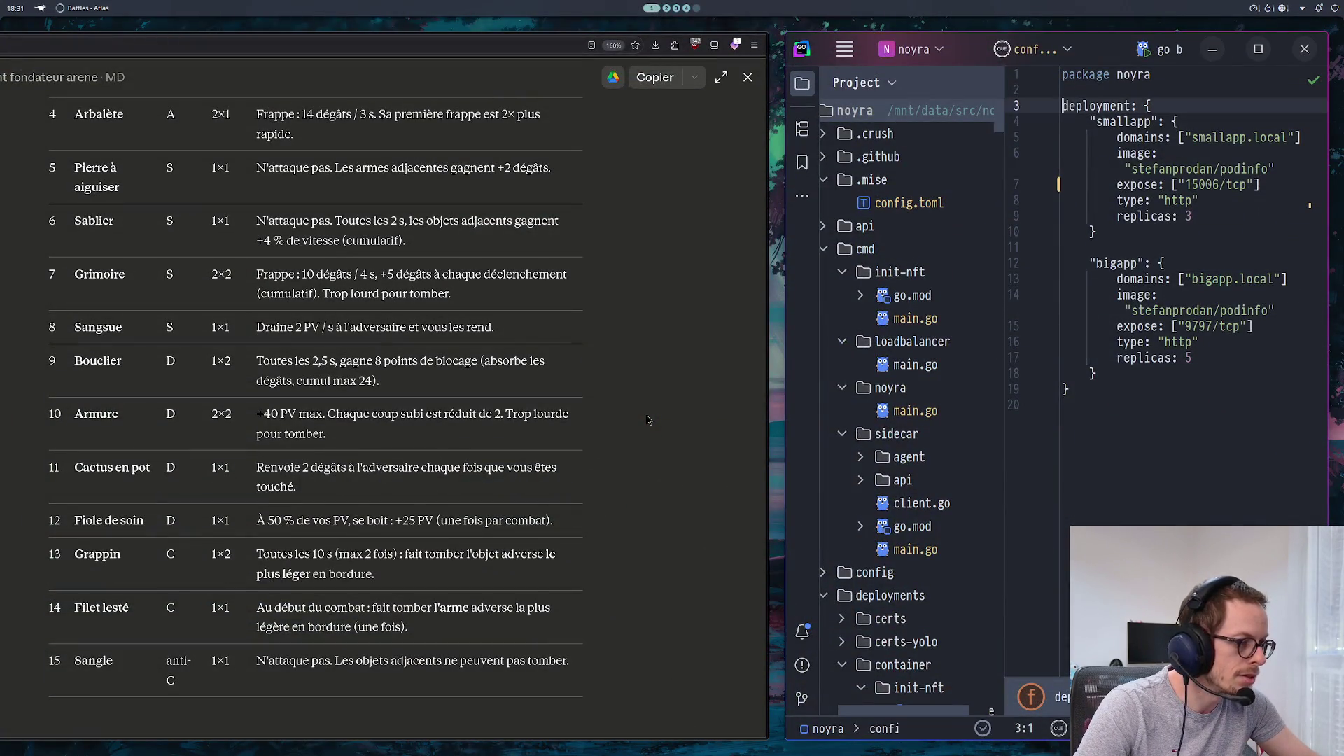
key("alt+Down")
key("alt+Down")
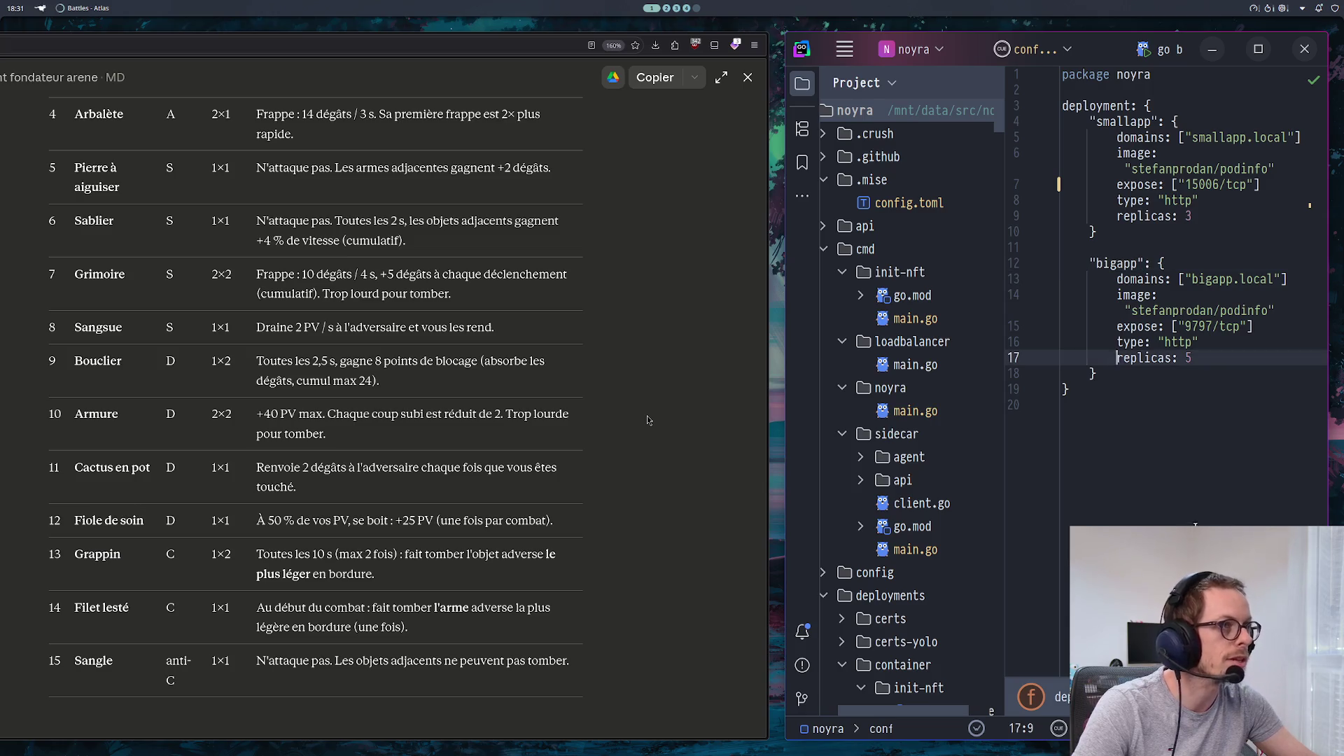
key("alt+Down")
key("alt+Tab")
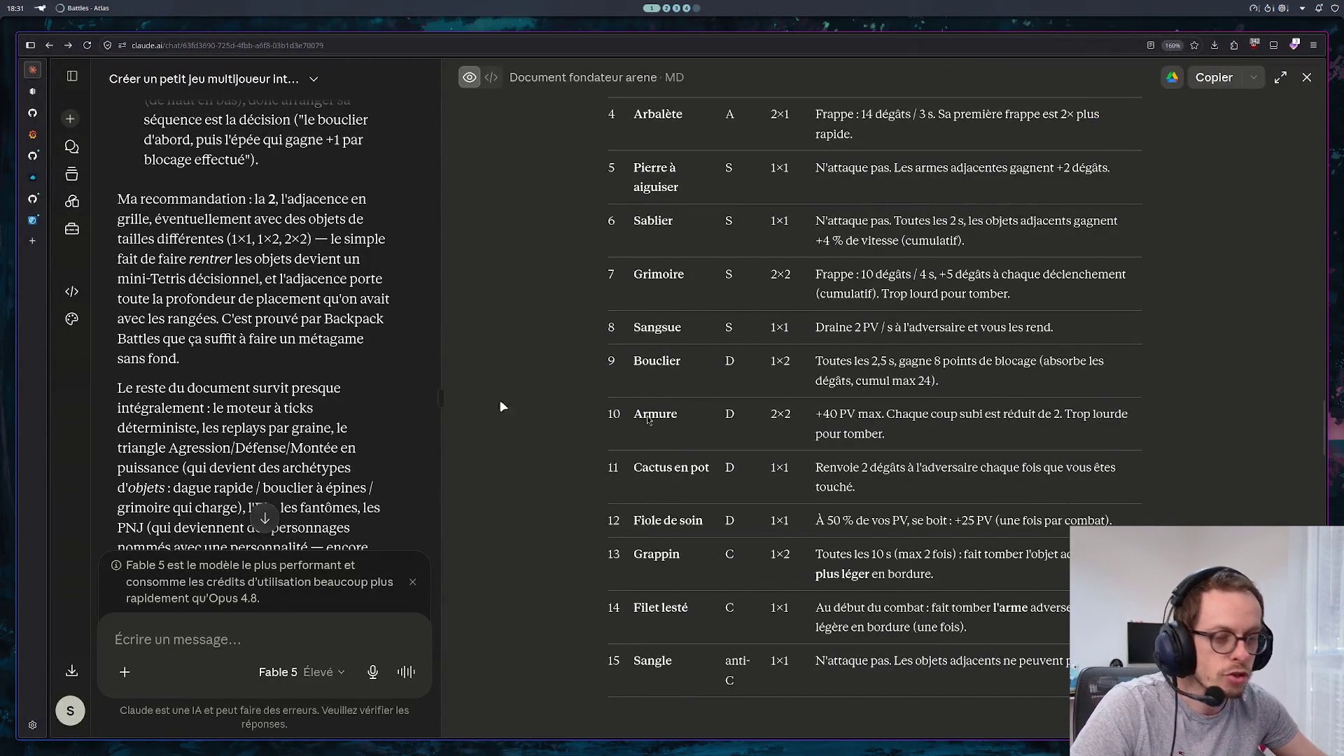
key("super+Right")
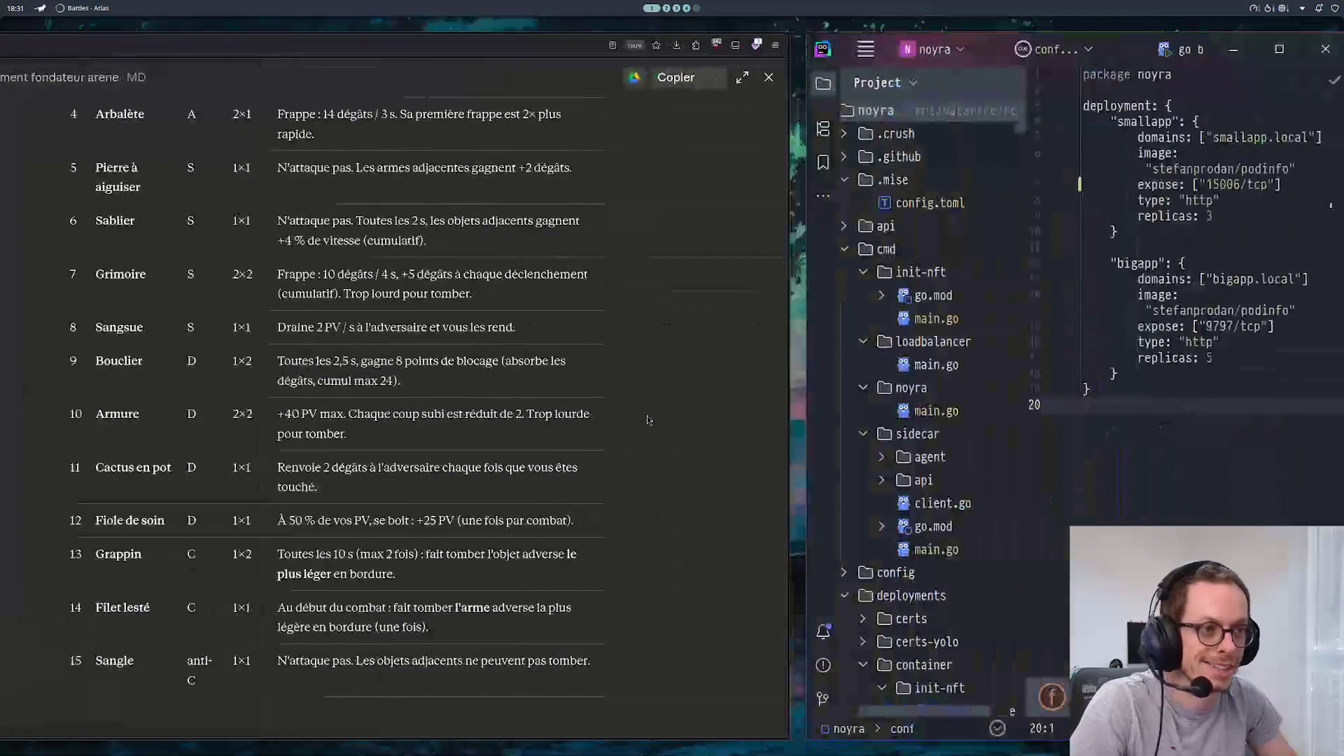
scroll(648, 420, "down", 8)
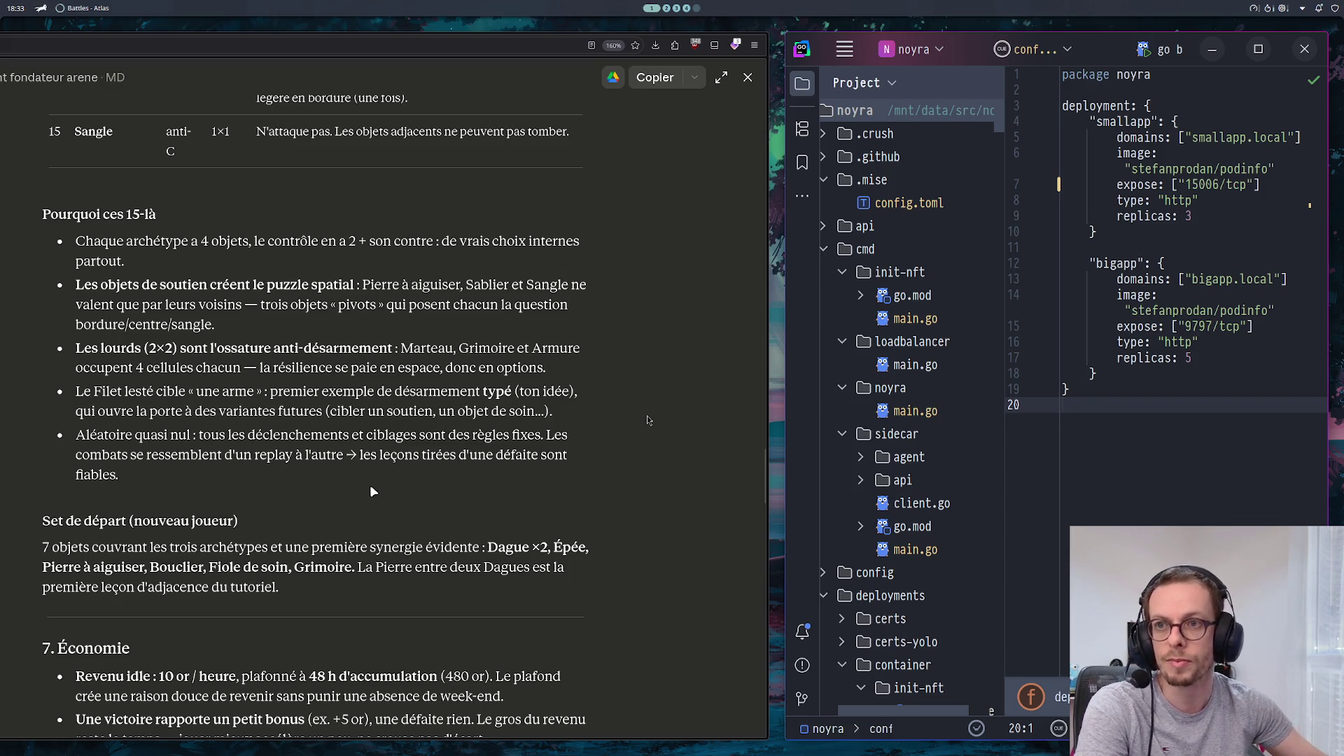
scroll(378, 483, "up", 3)
scroll(374, 483, "up", 5)
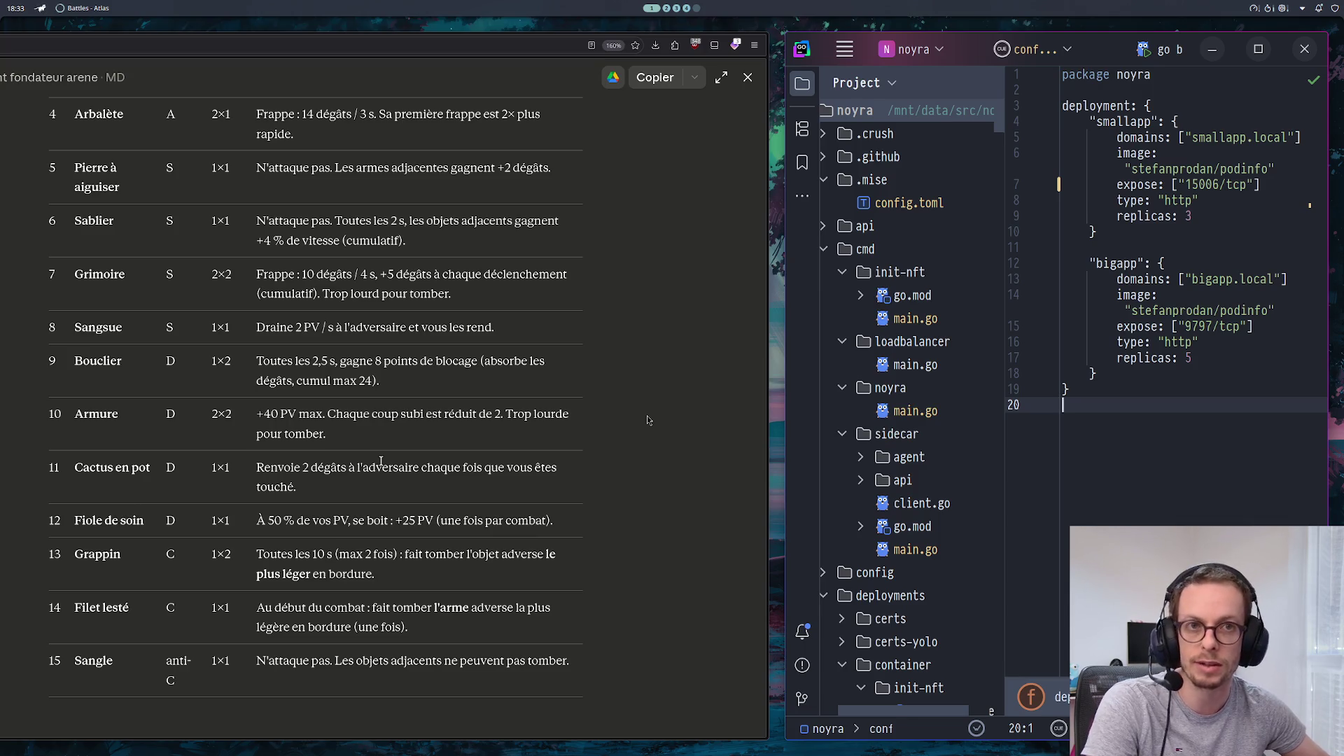
scroll(313, 372, "up", 8)
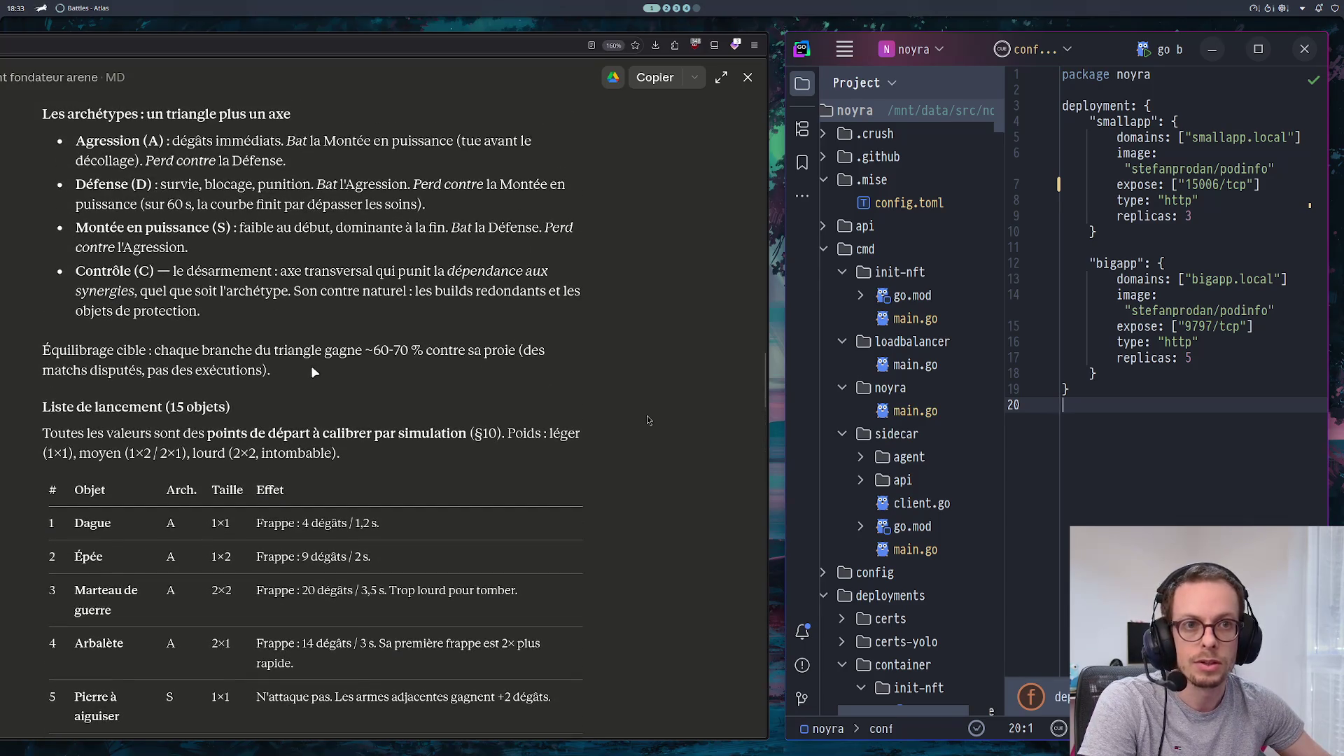
scroll(313, 380, "up", 15)
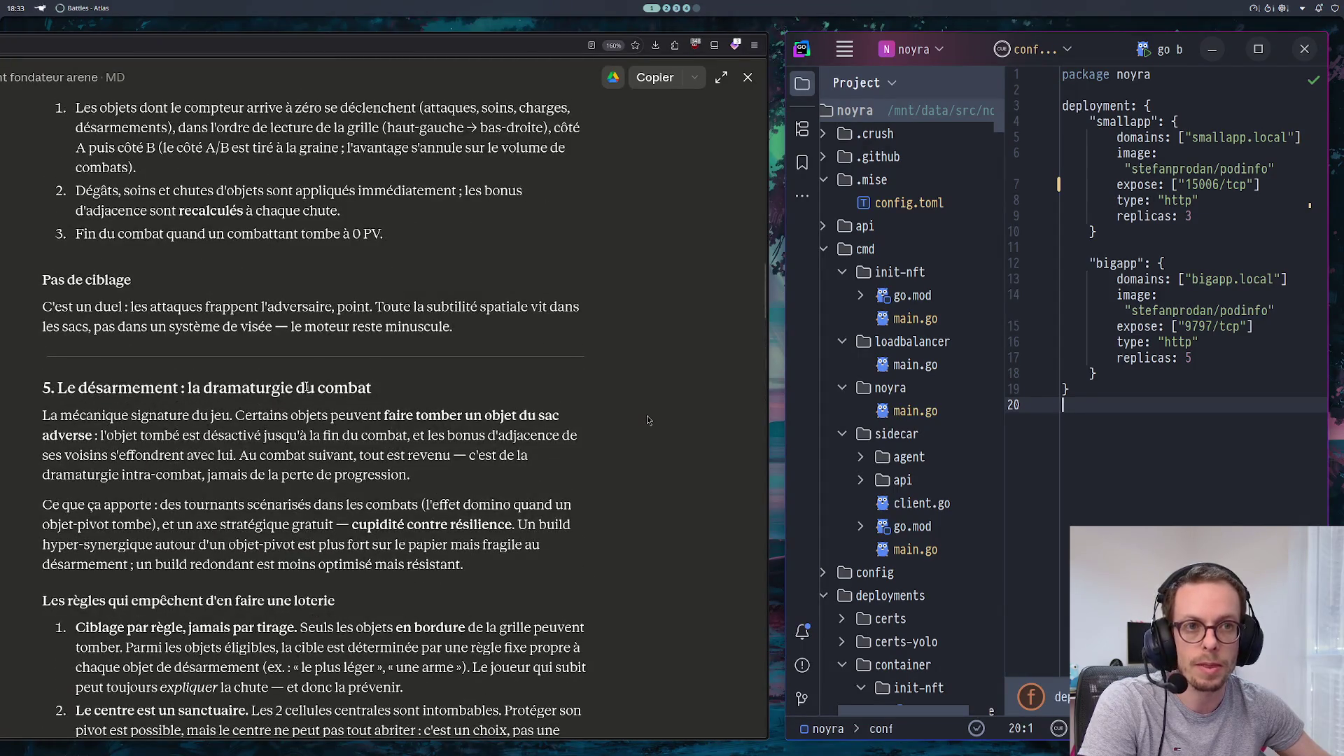
scroll(306, 383, "up", 5)
scroll(306, 384, "down", 20)
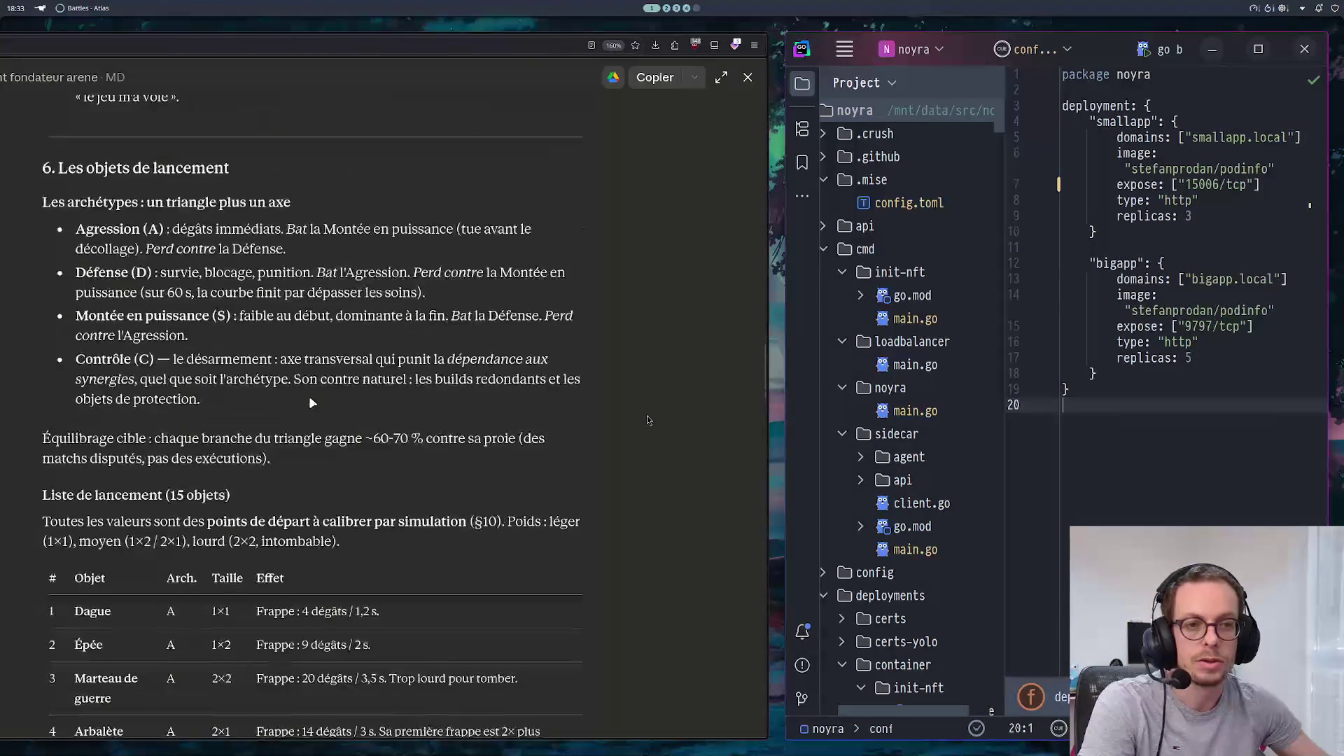
scroll(318, 396, "down", 2)
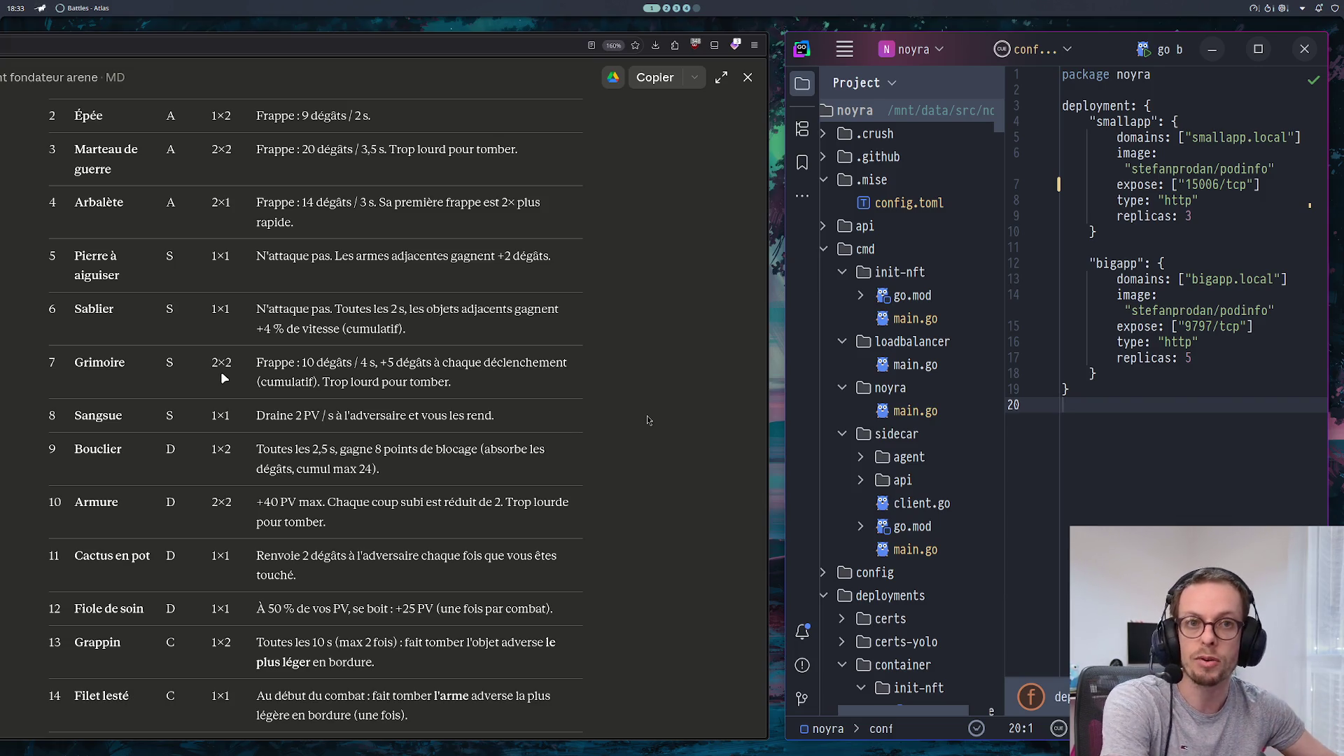
left_click(242, 308)
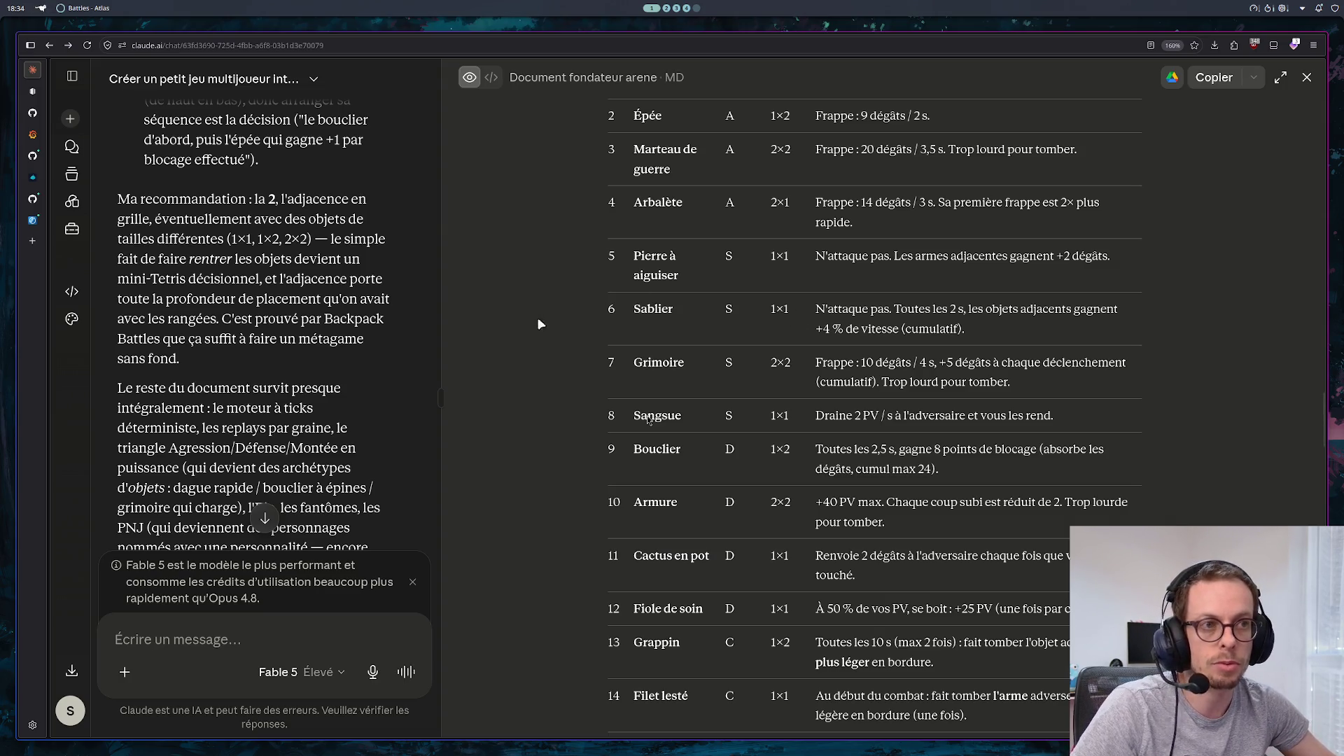
Snap the browser with the item table beside GoLand's noyra deployment config
scroll(527, 321, "down", 1)
scroll(526, 321, "up", 1)
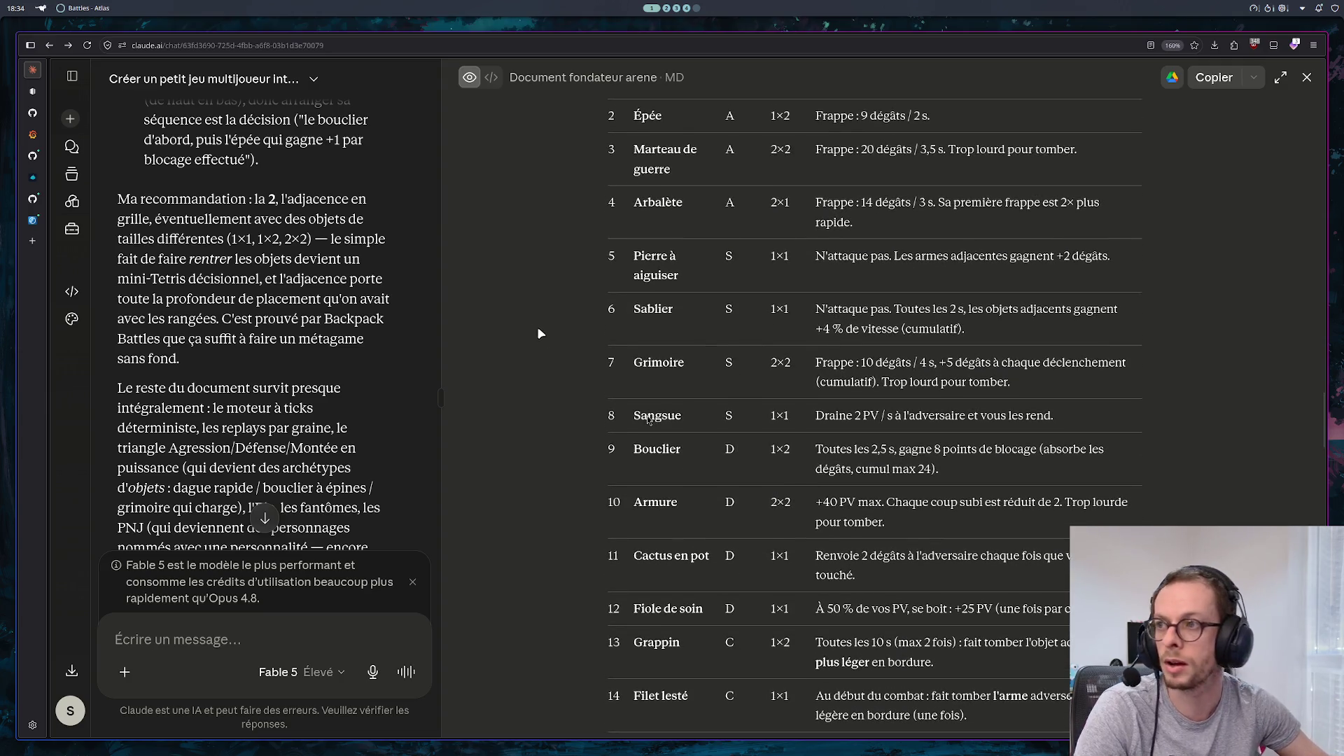
key("super+Right")
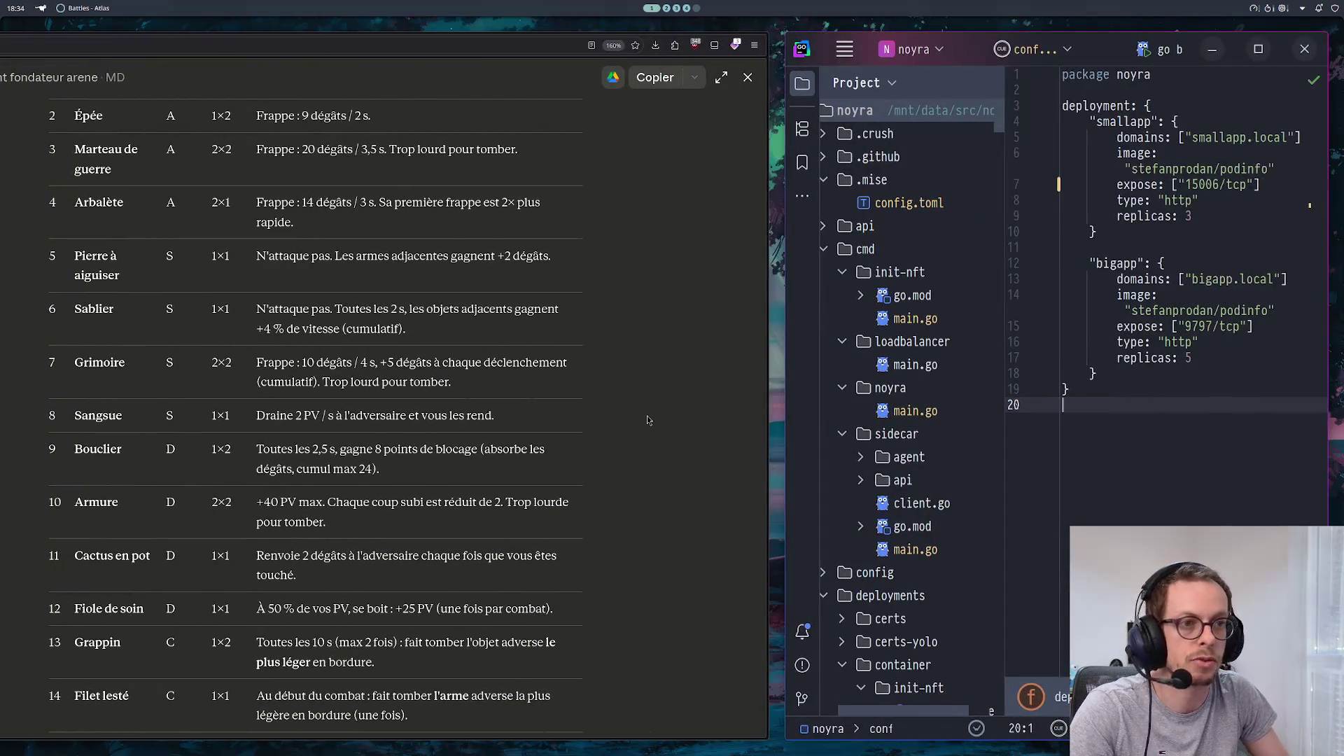
Scroll up to the 'Liste de lancement' table and make the browser fullscreen
scroll(556, 323, "up", 2)
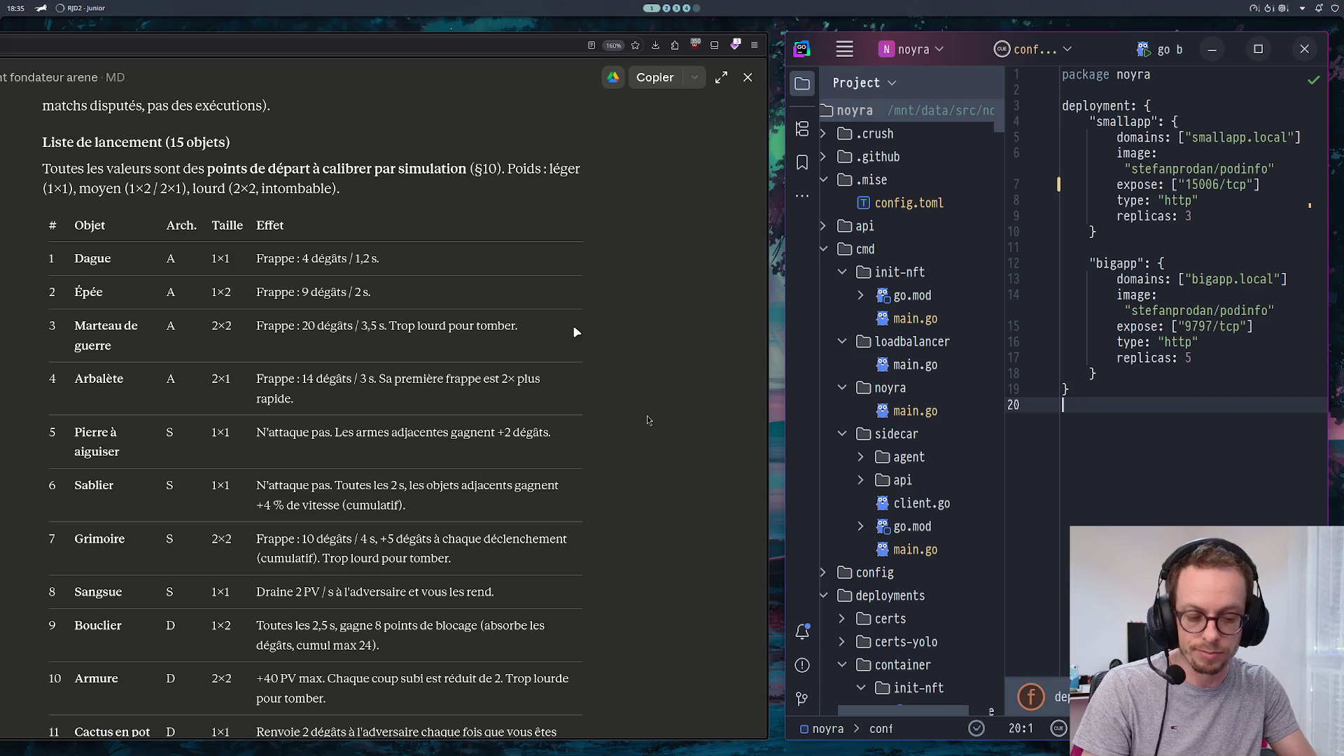
key("super+f")
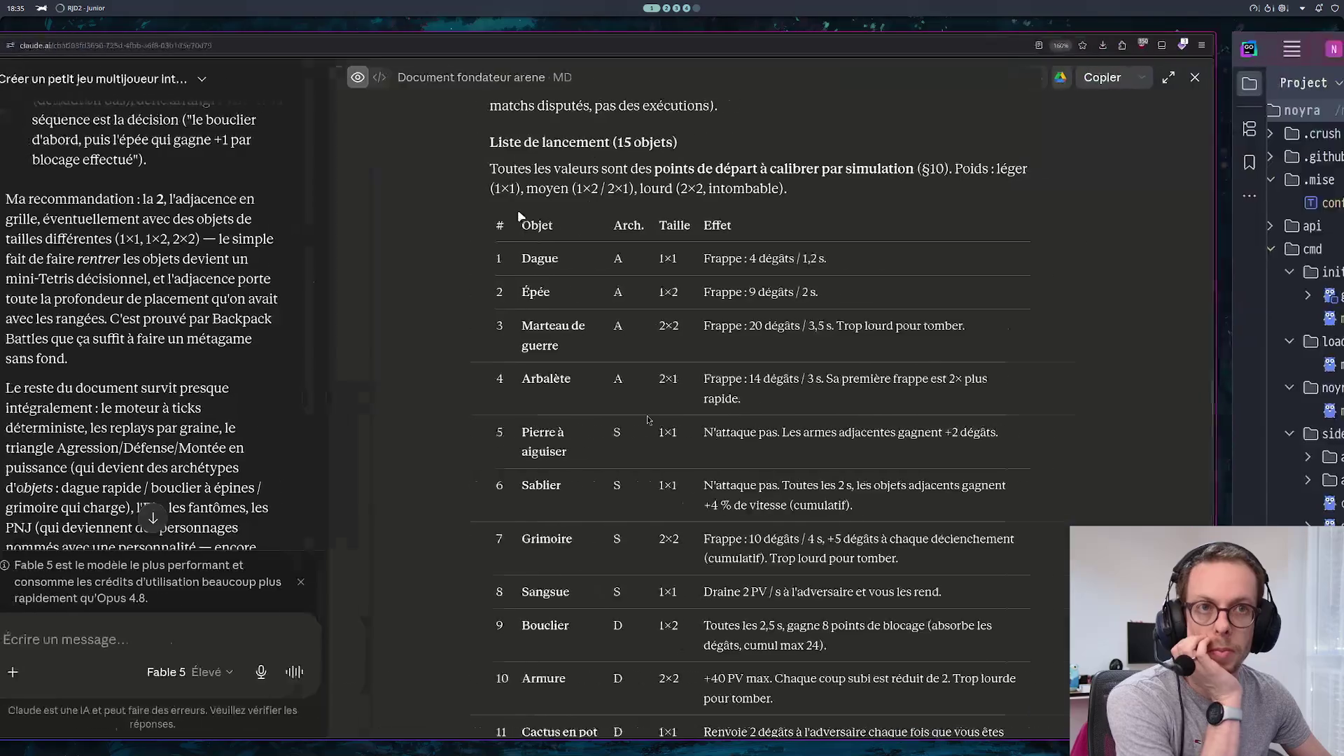
Snap the Claude window back to the left half and scroll to the 7-object starter set and « Économie »
key("super+f")
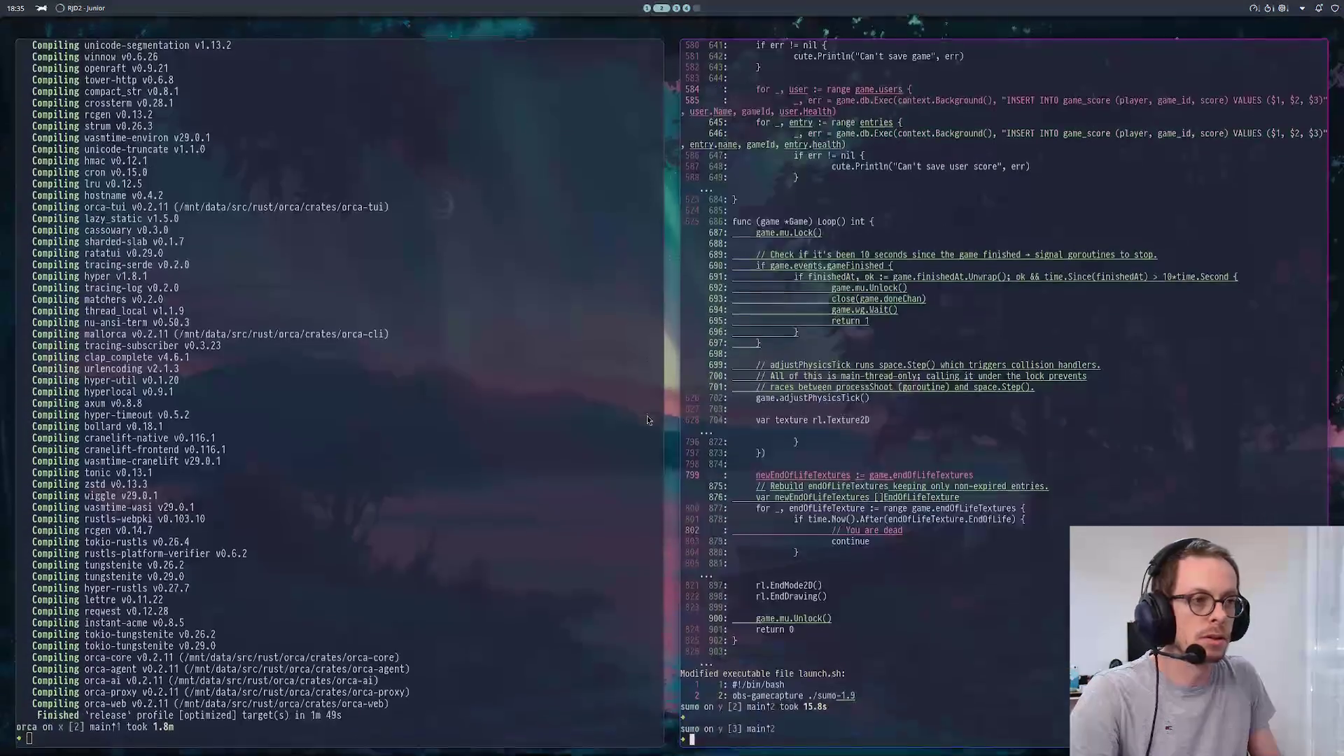
scroll(648, 420, "down", 10)
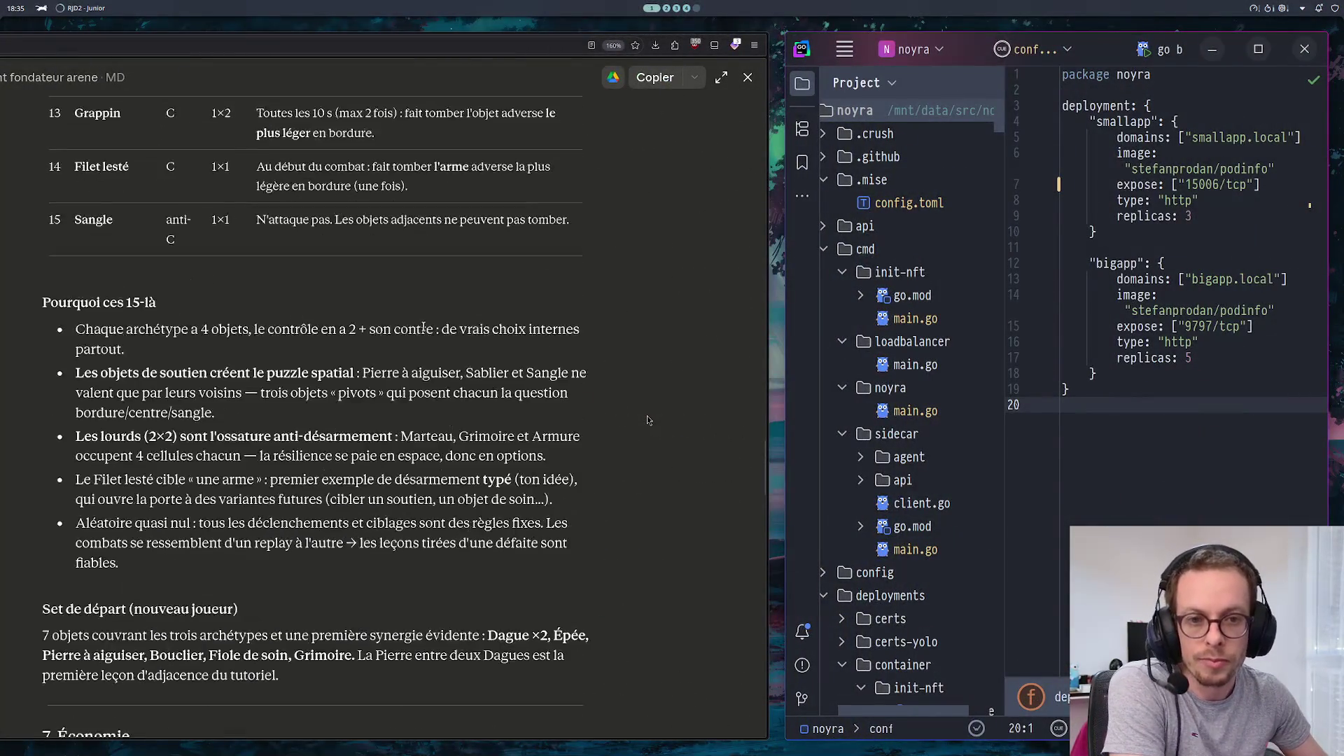
scroll(390, 309, "down", 3)
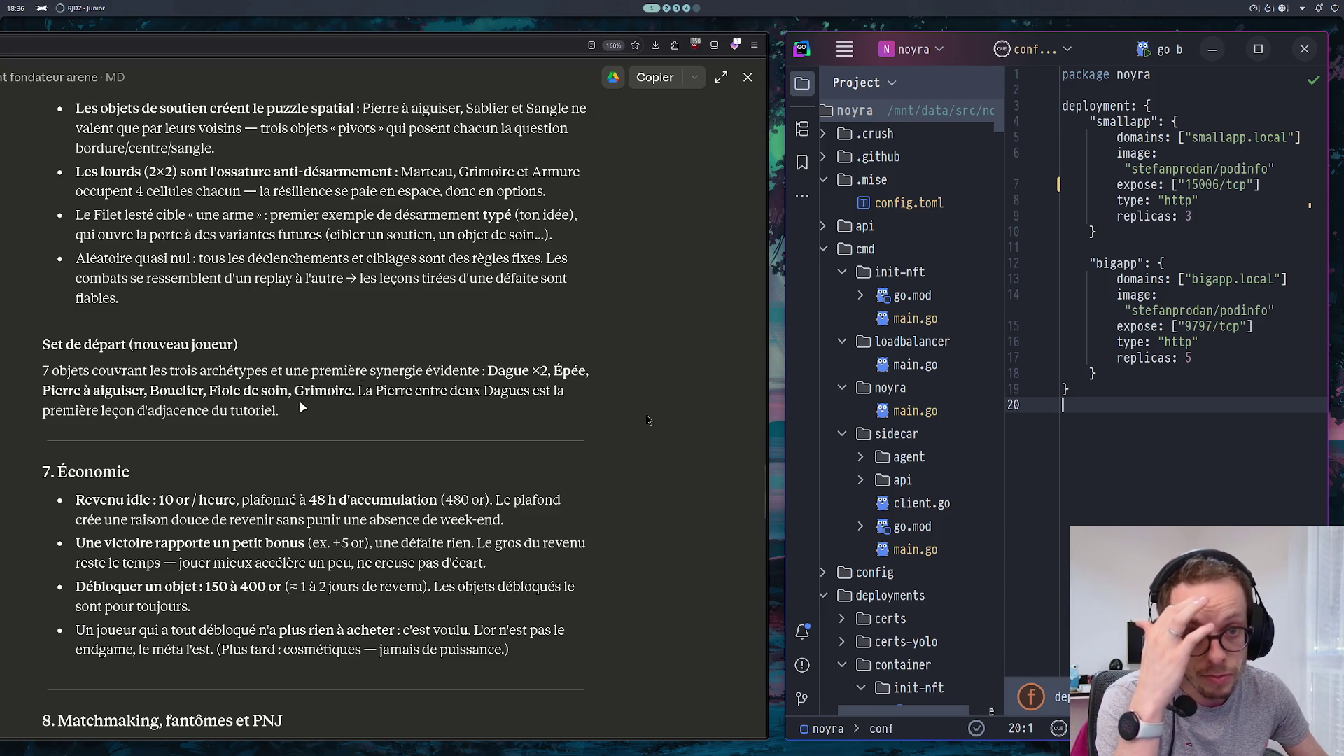
Maximize the Claude window and scroll the founding document down to « 10. Équilibrage : méthode »
scroll(294, 406, "down", 2)
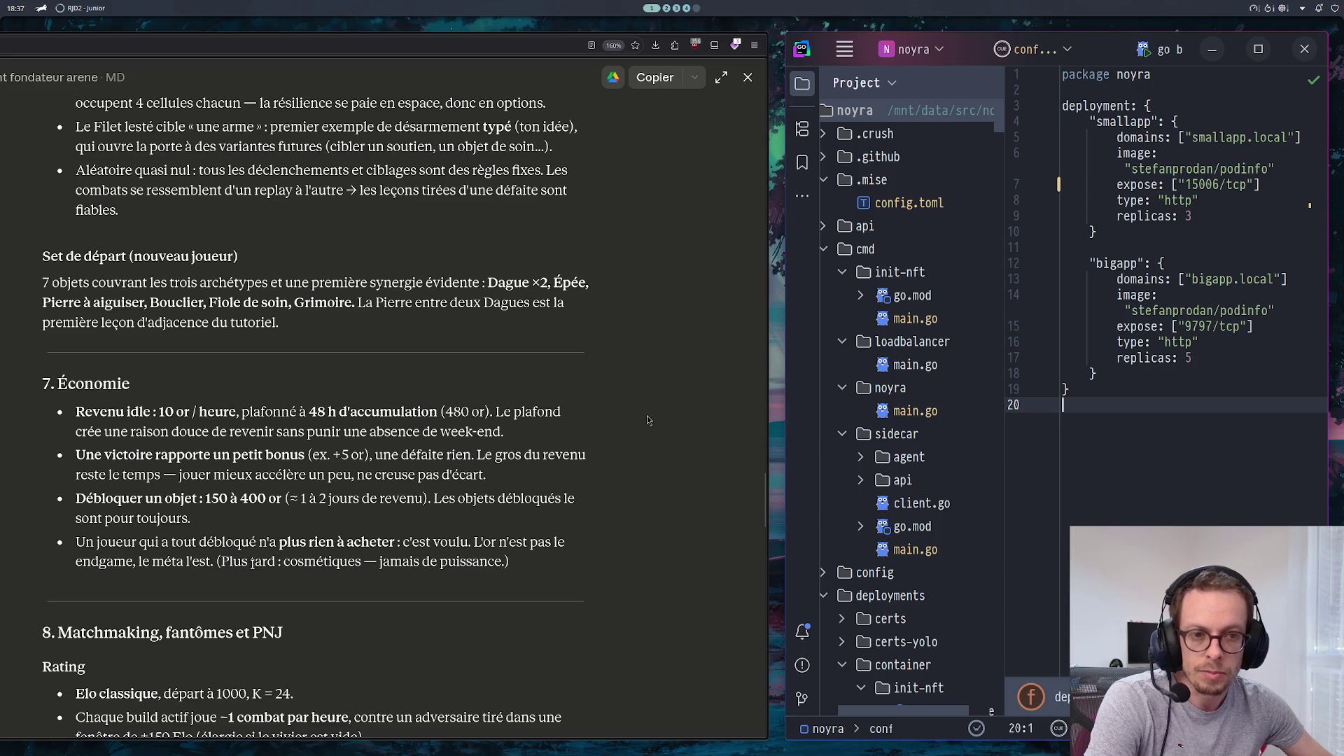
key("super+Up")
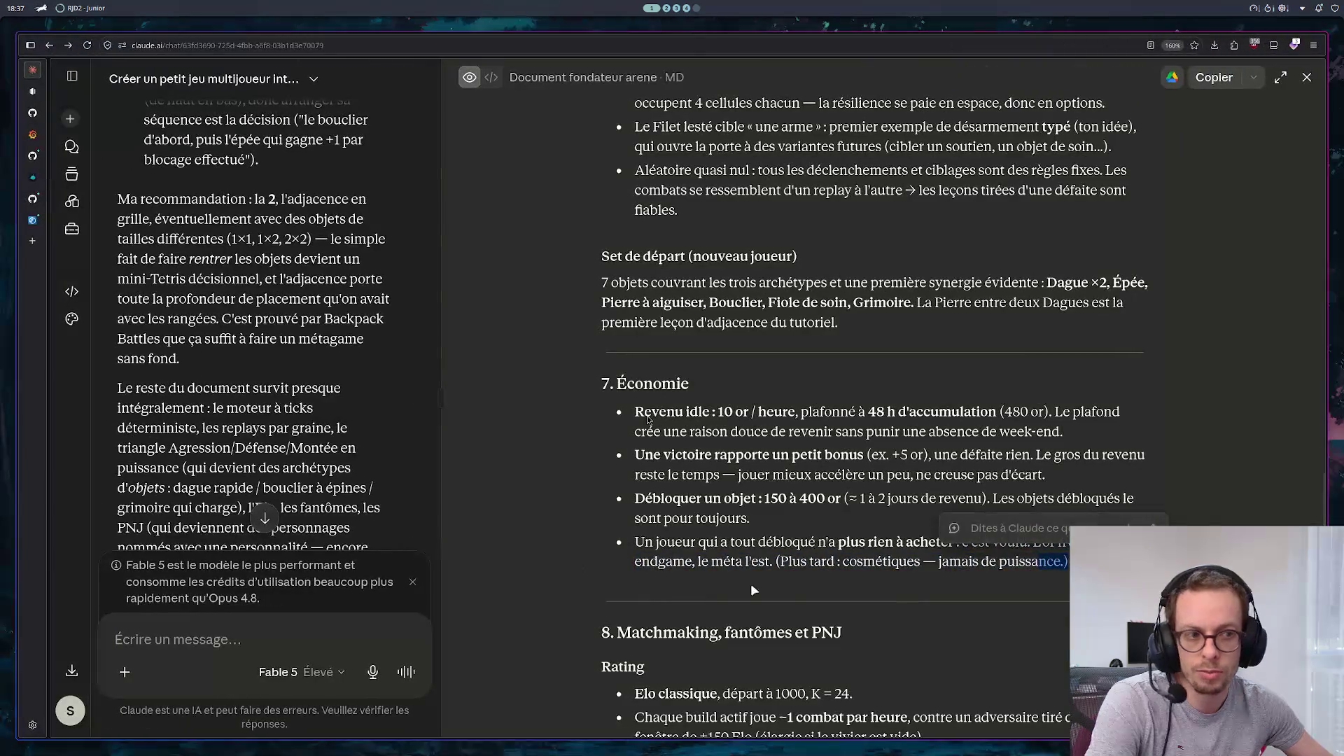
scroll(765, 556, "down", 4)
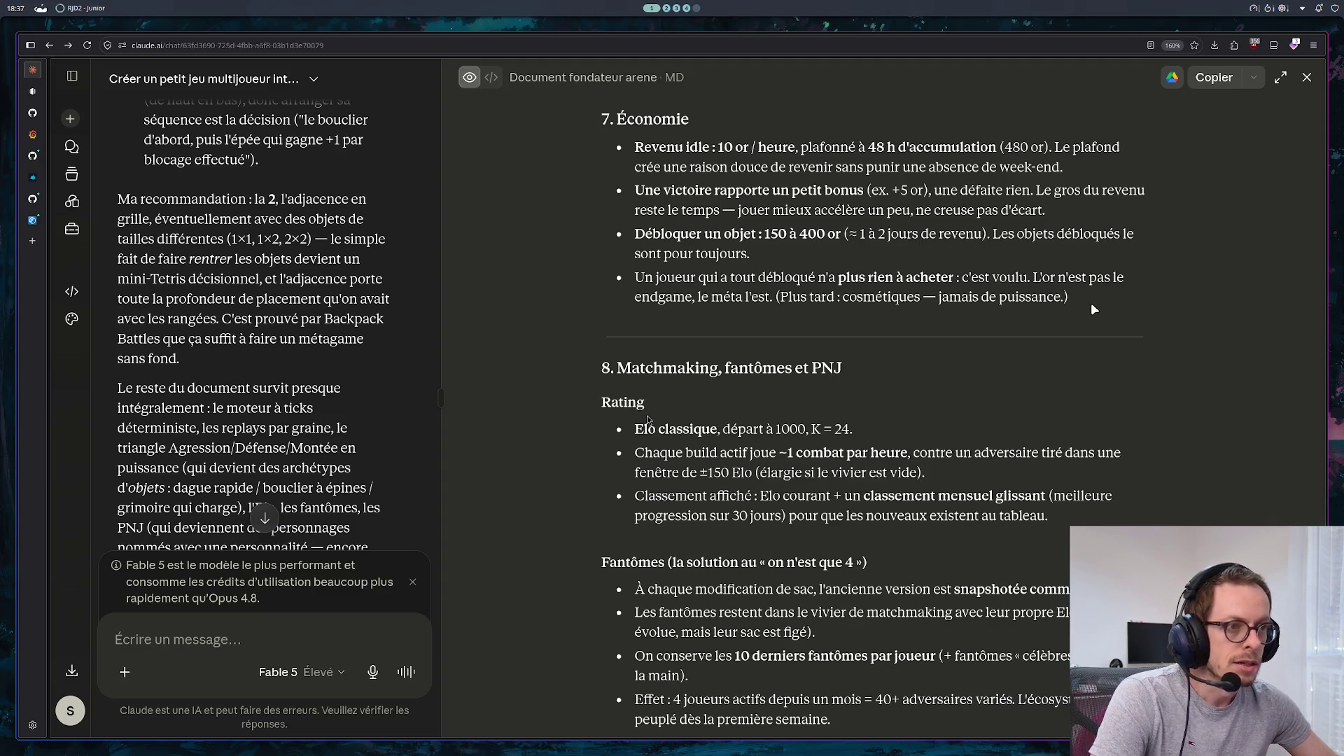
scroll(756, 397, "down", 4)
scroll(721, 331, "down", 2)
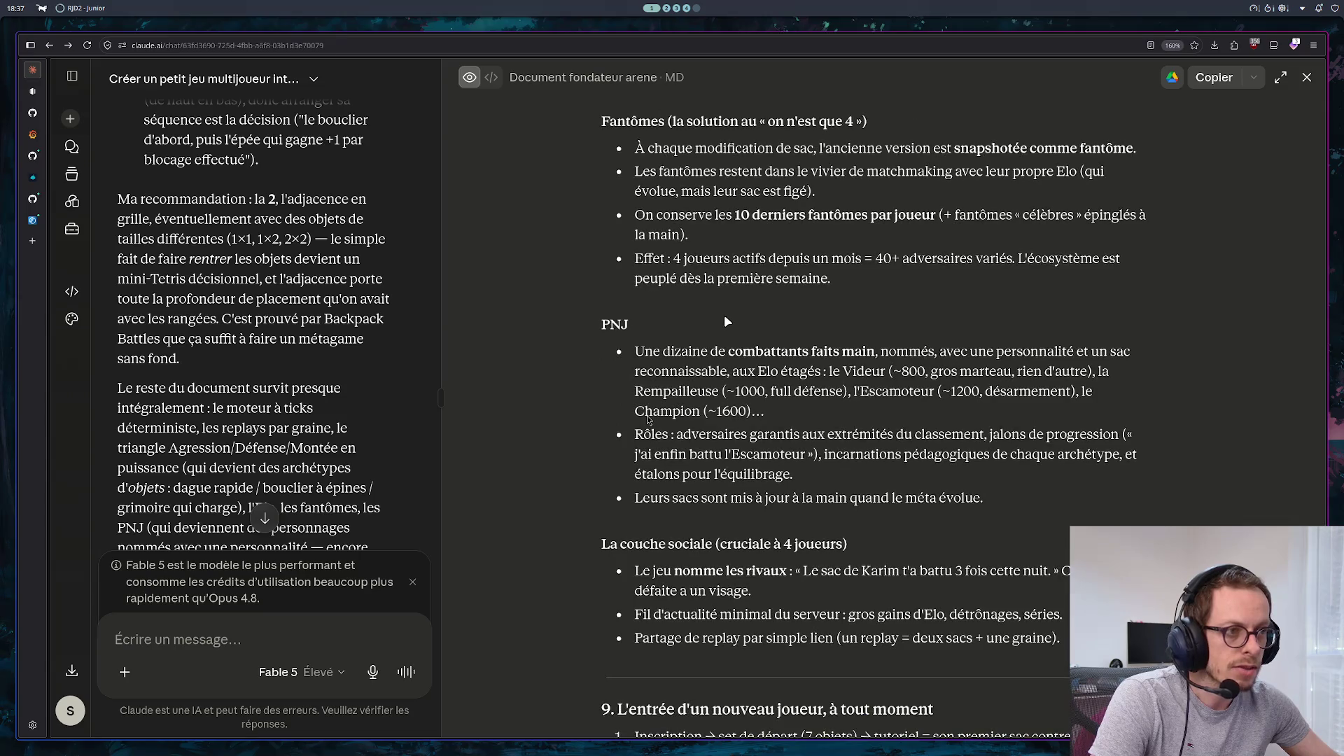
scroll(726, 321, "down", 3)
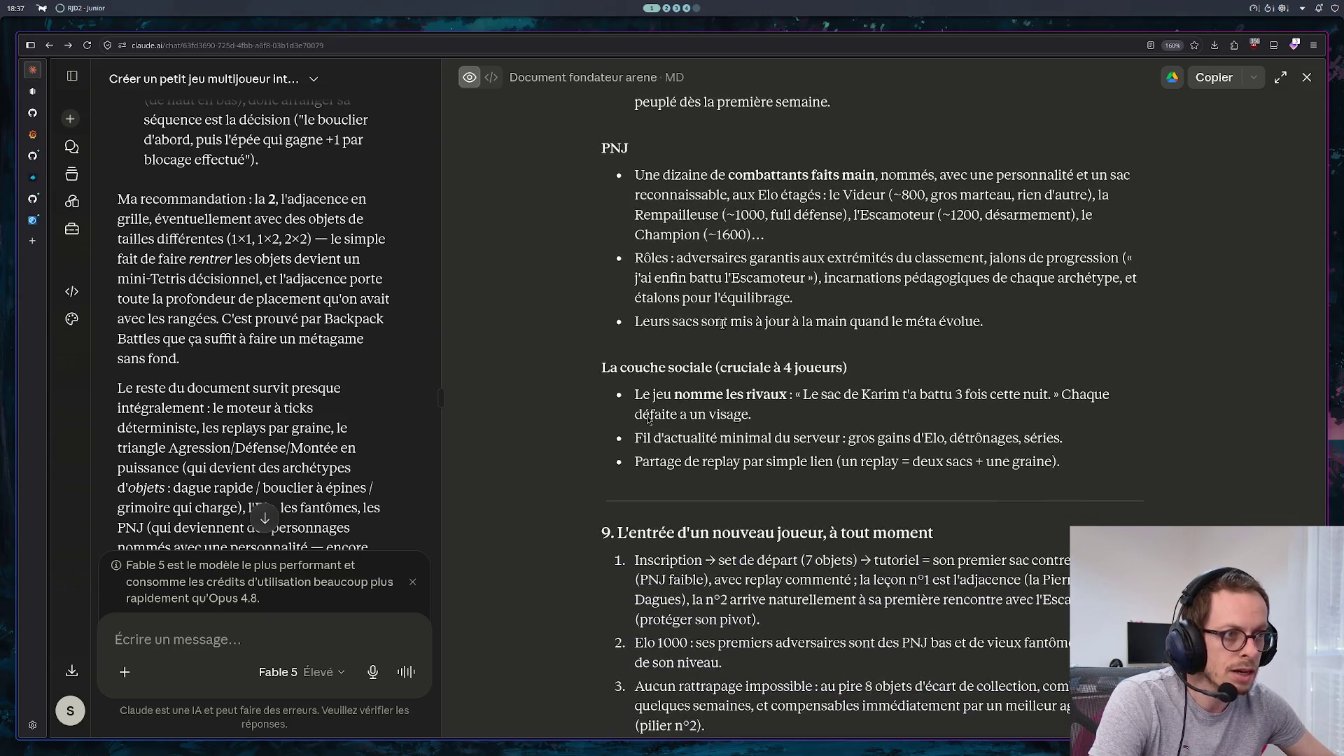
scroll(737, 399, "down", 1)
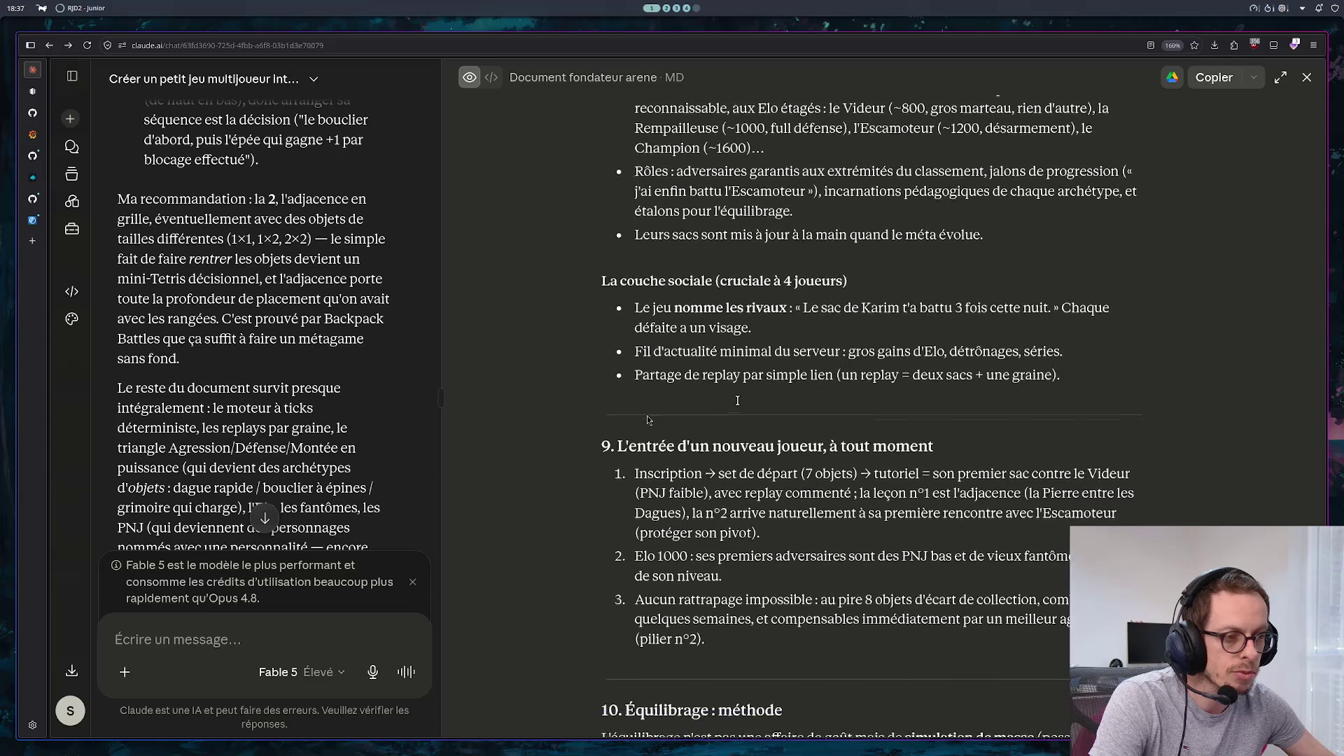
scroll(741, 438, "down", 1)
scroll(758, 380, "down", 3)
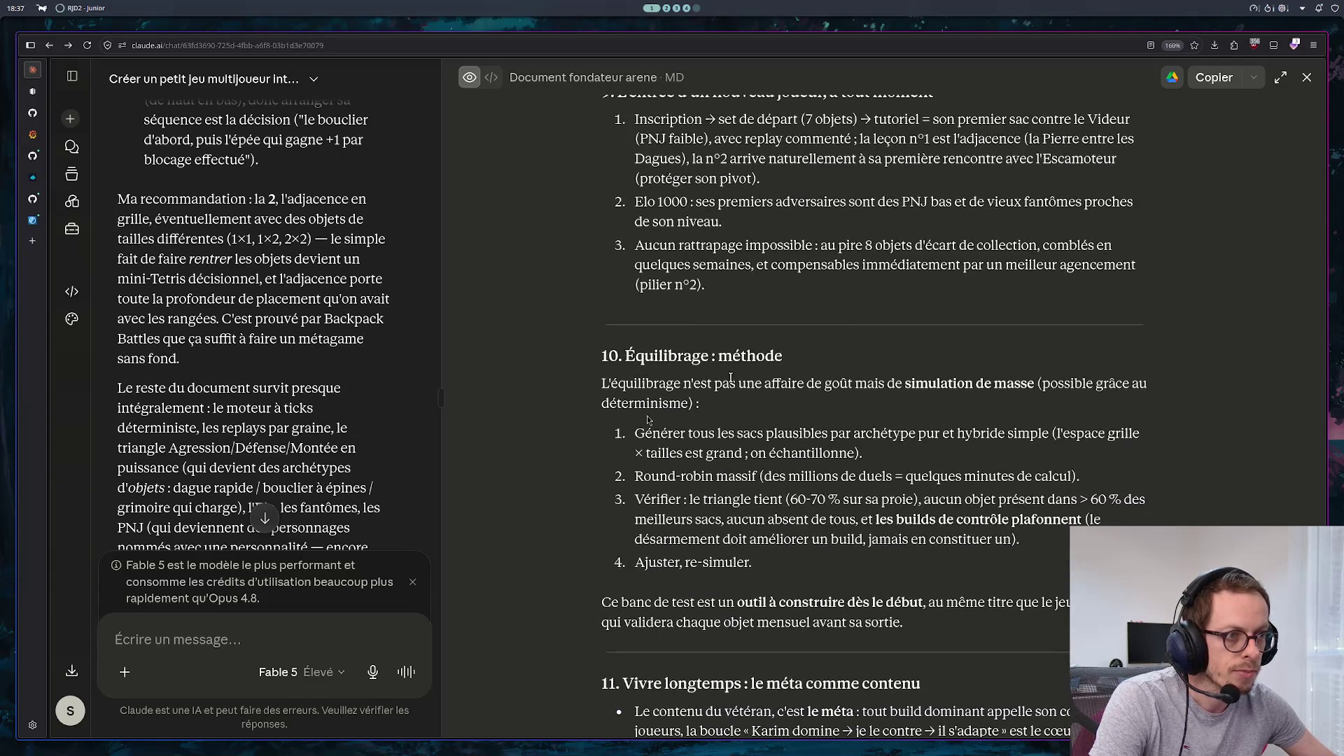
Scroll past the roadmap, snap Claude beside GoLand, and read down to « 13. Questions ouvertes »
scroll(738, 392, "down", 1)
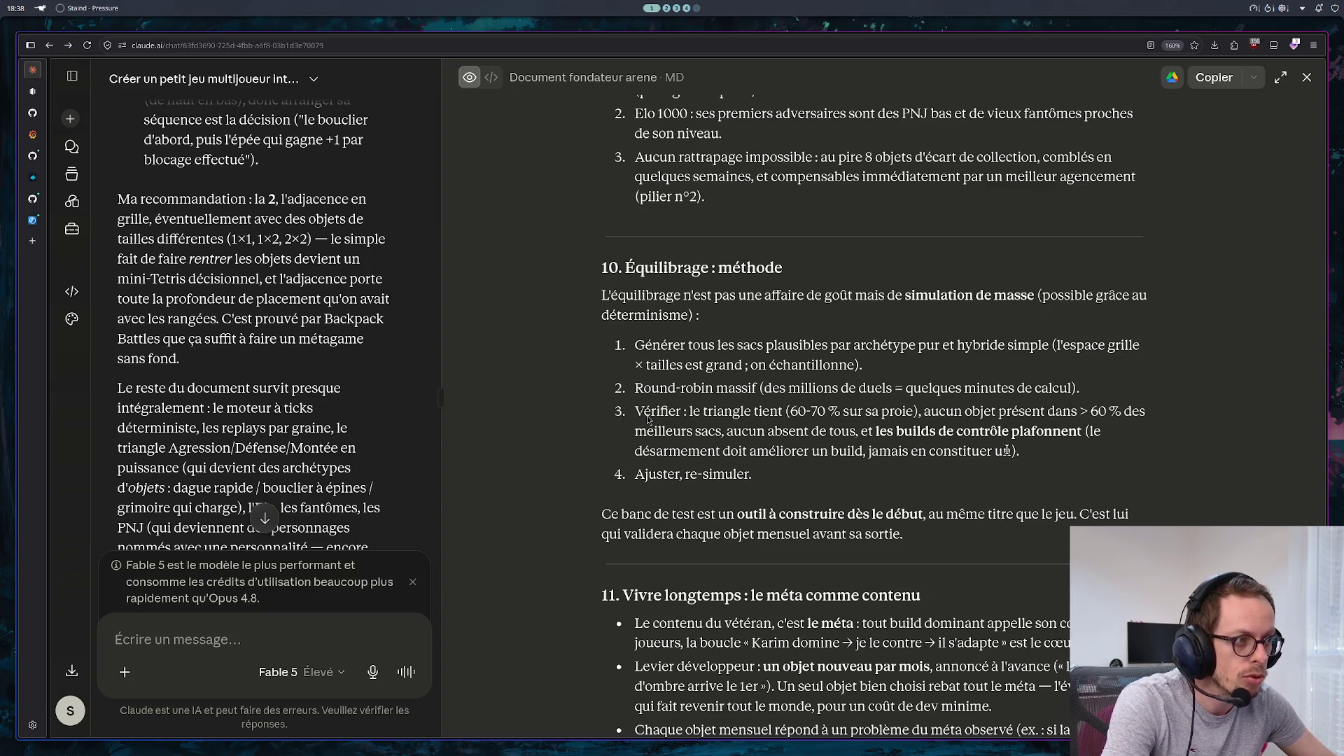
scroll(1001, 451, "down", 1)
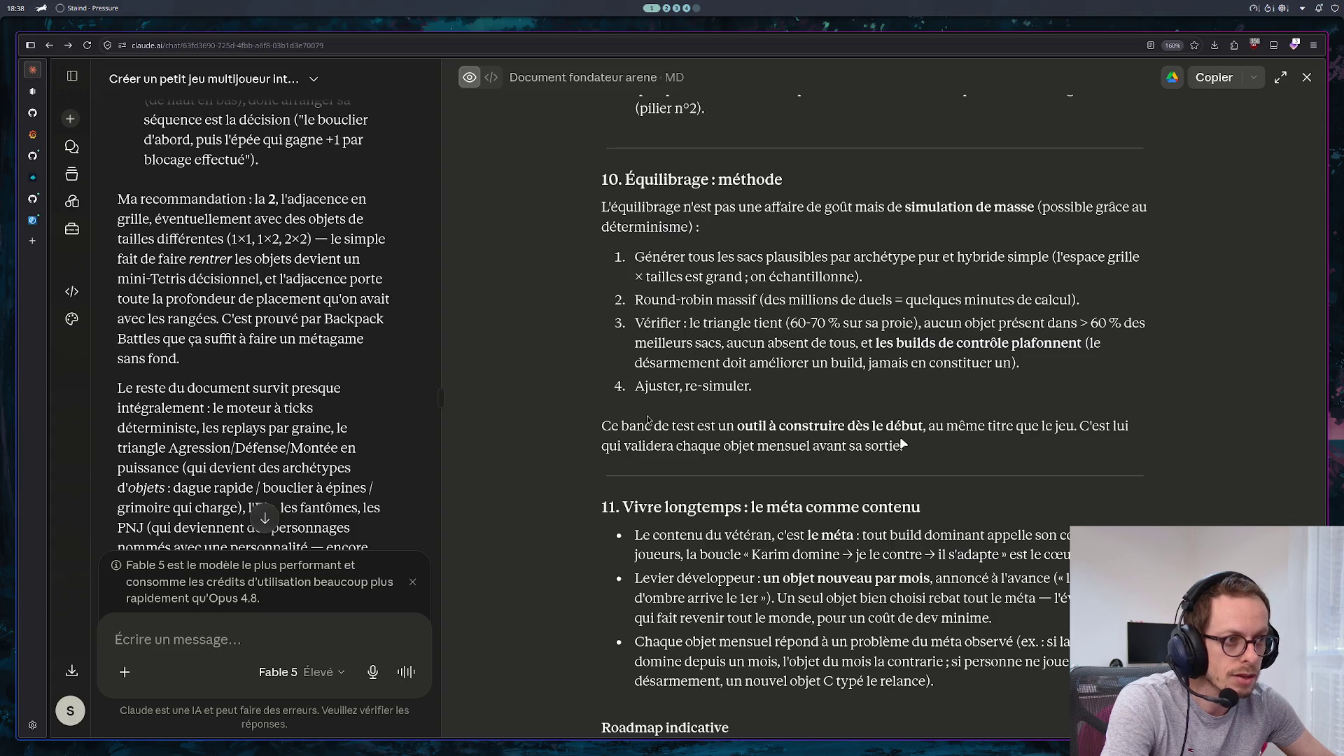
scroll(853, 411, "down", 3)
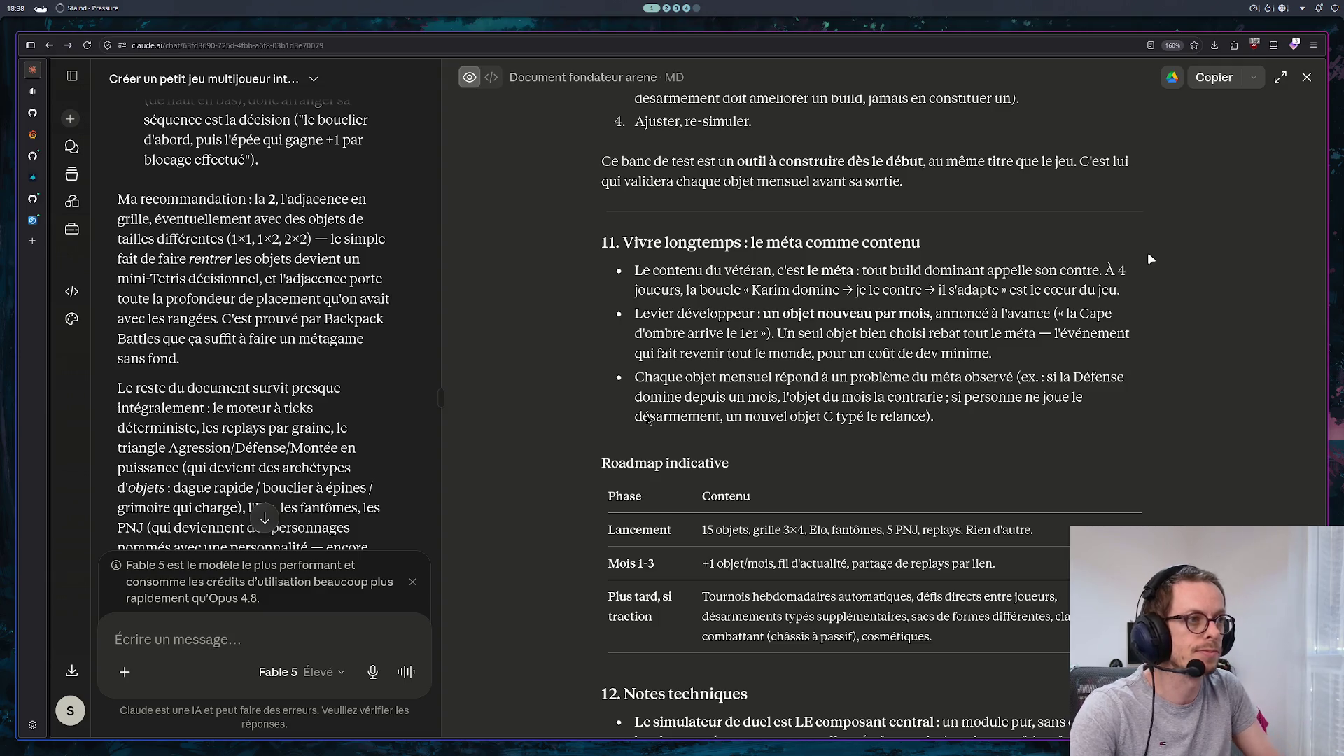
key("super+Right")
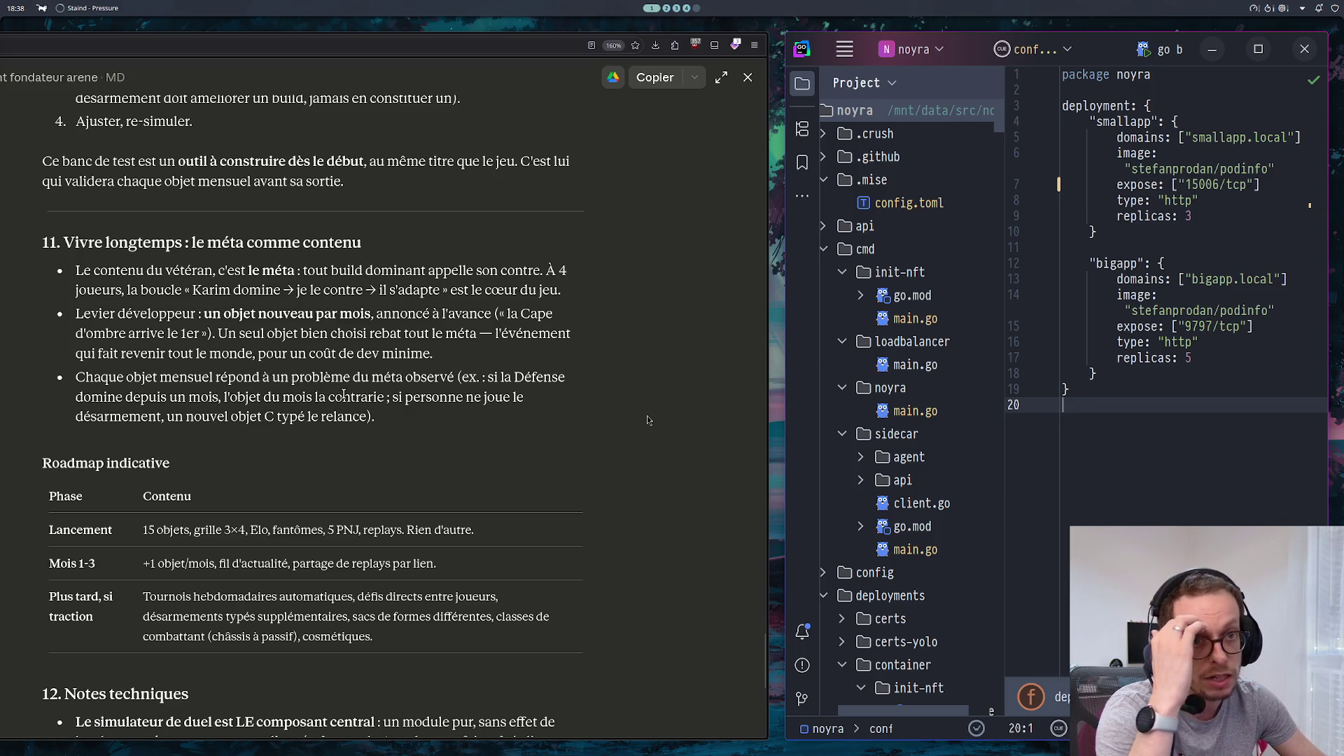
scroll(350, 394, "down", 2)
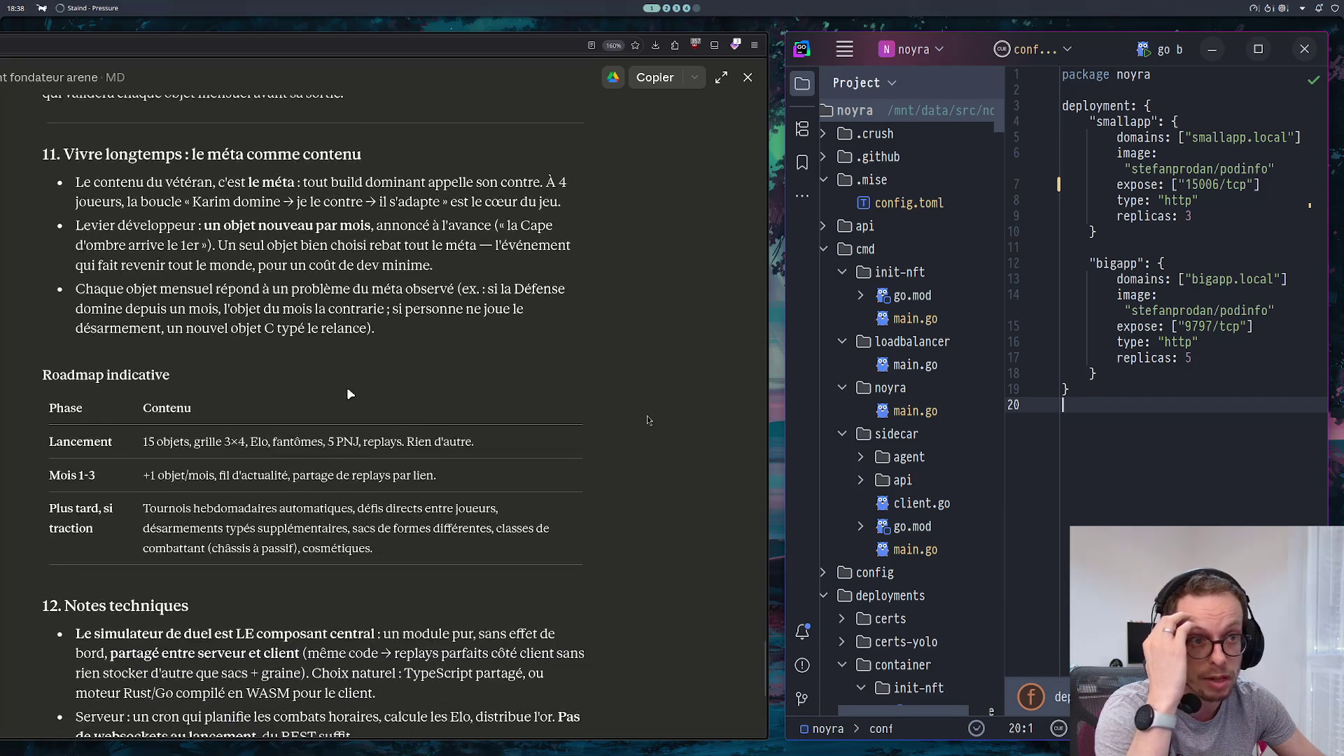
scroll(350, 344, "down", 2)
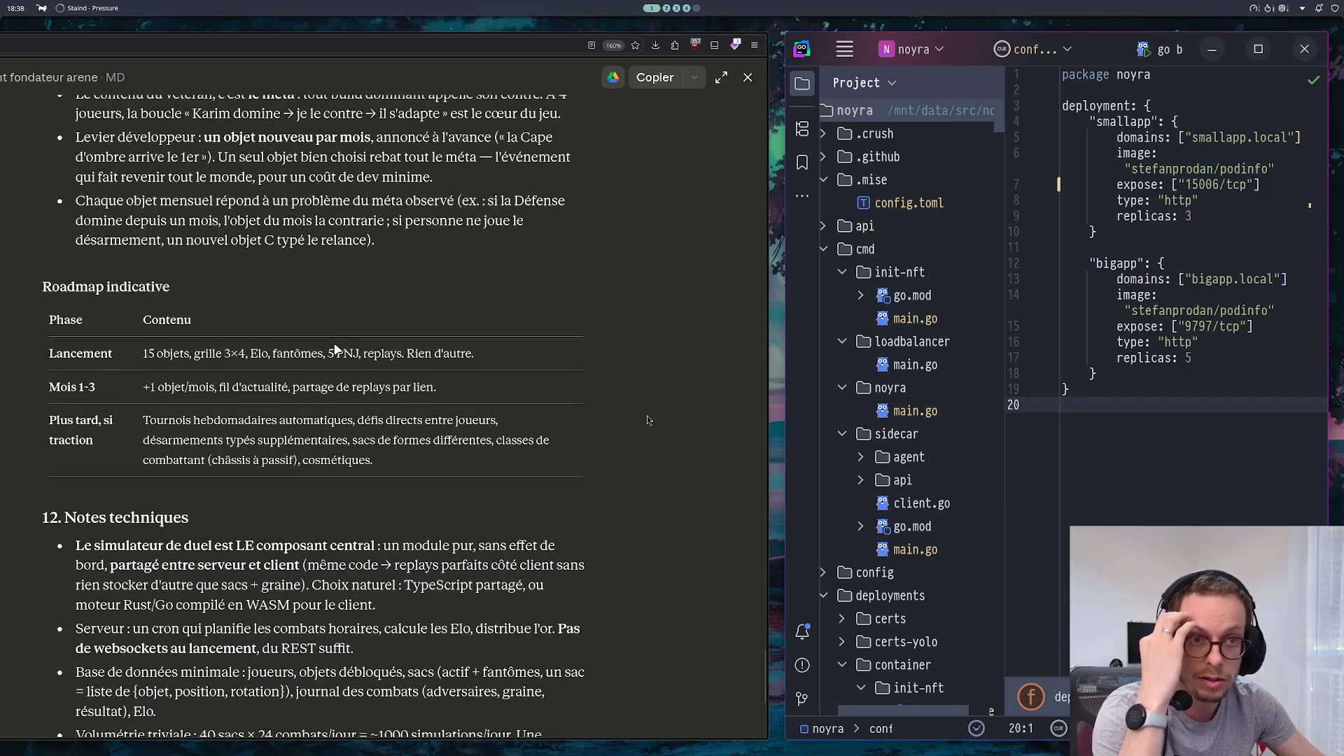
scroll(305, 346, "down", 4)
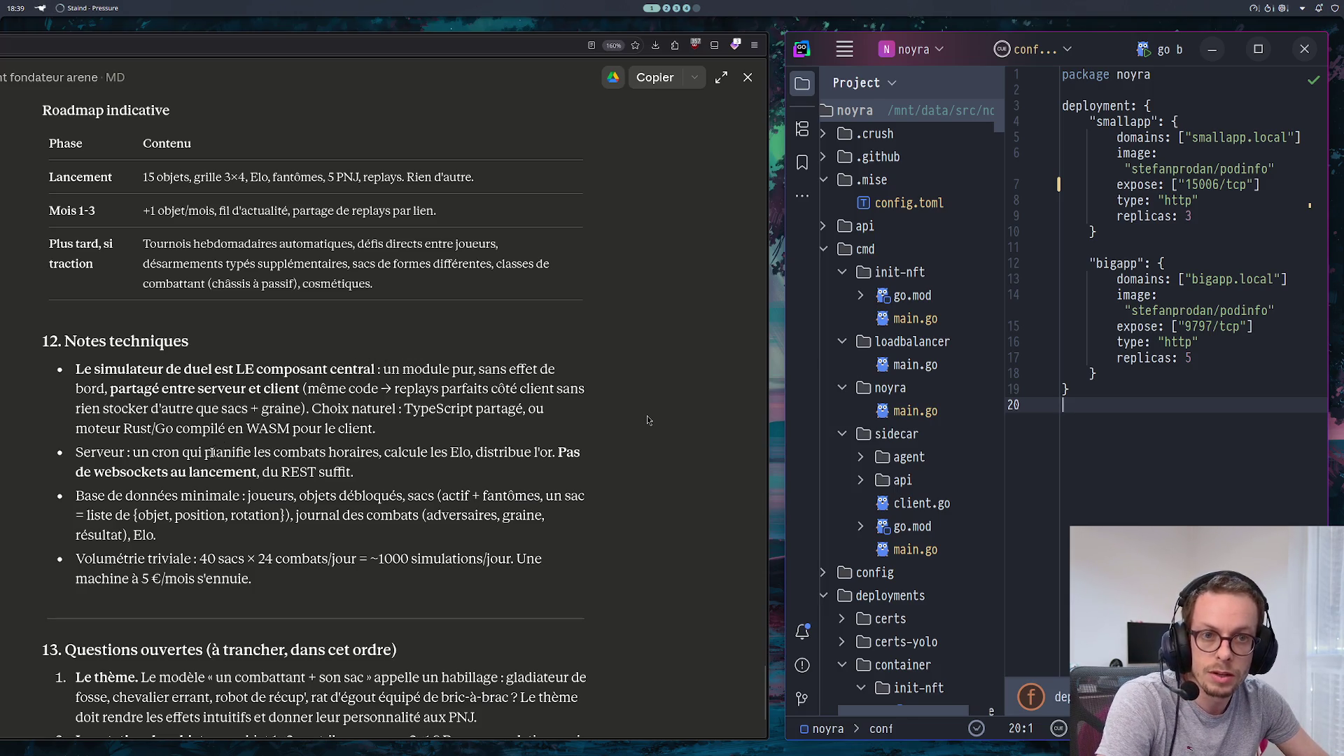
scroll(218, 427, "down", 2)
scroll(217, 427, "down", 2)
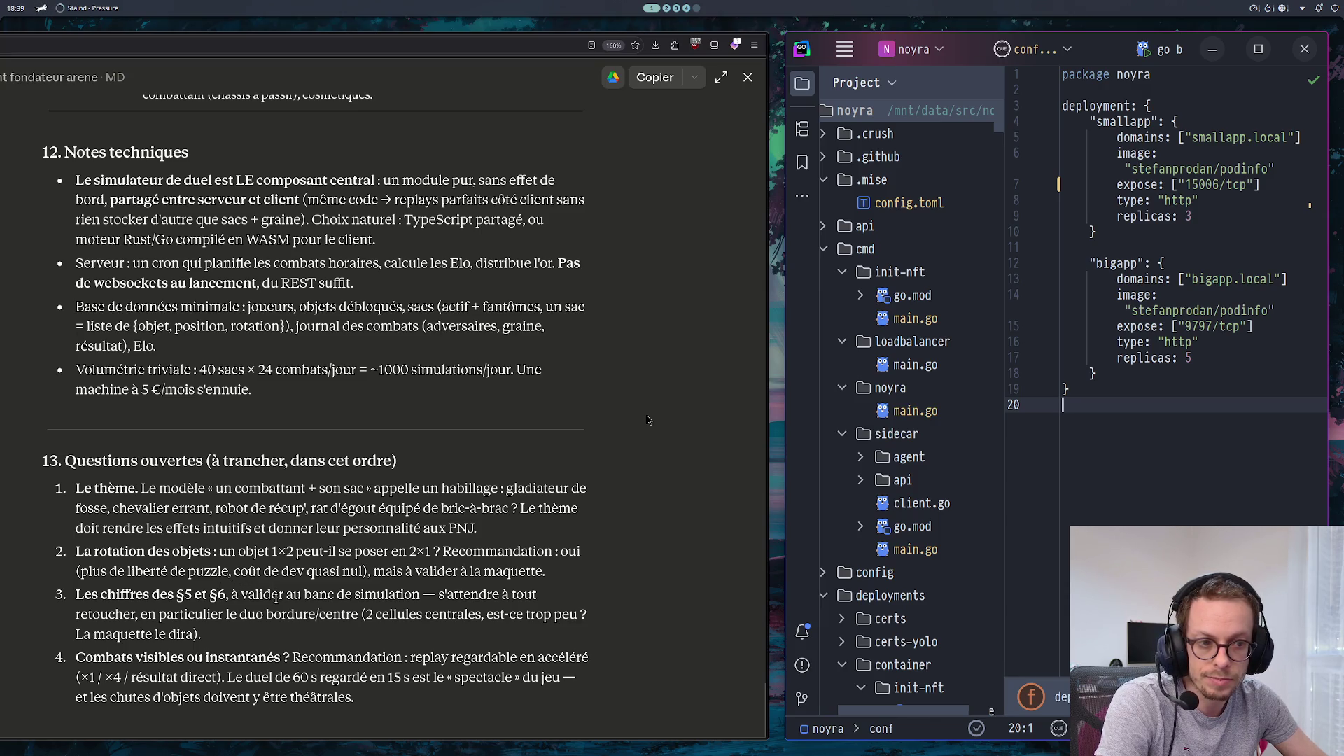
Send a follow-up saying gold is useless once everything is bought, suggesting very slowly perishable items
left_click(748, 77)
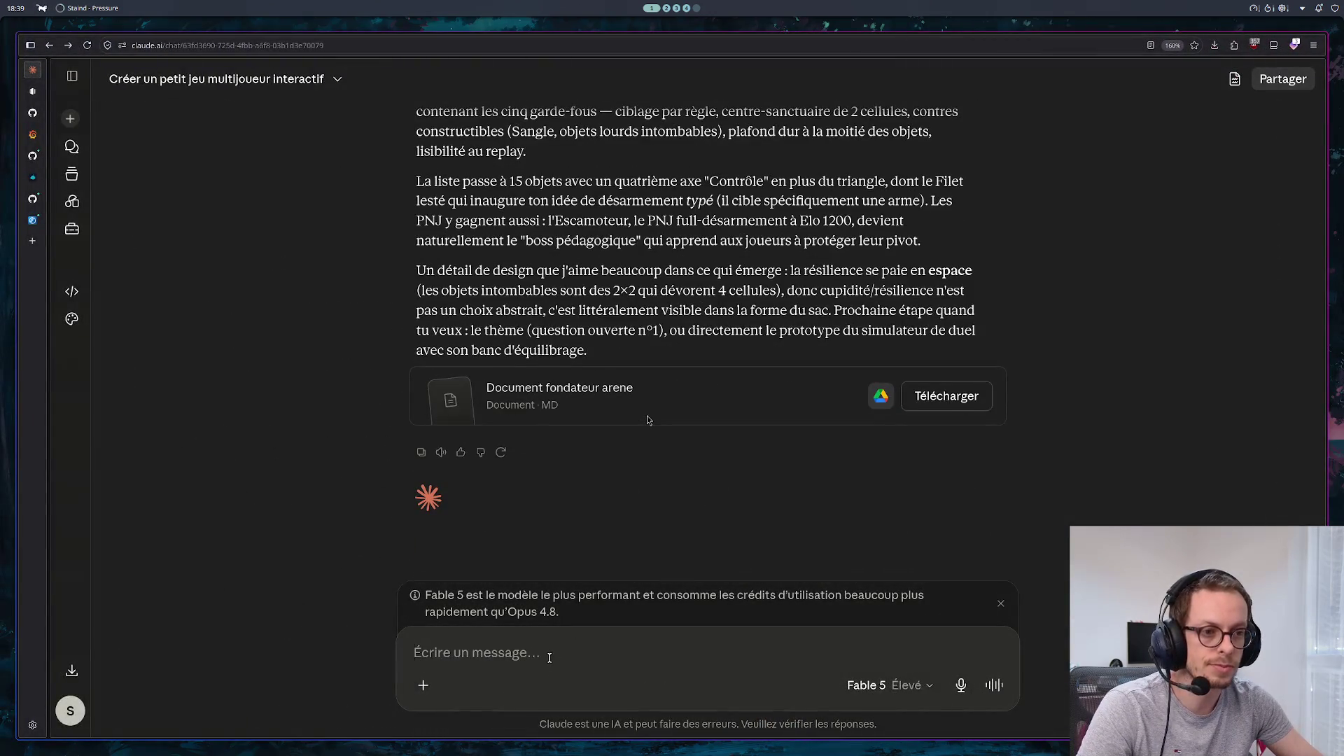
type("un truc me dérange, l'or ne sert plus à rien quand on a tout acheté, pe")
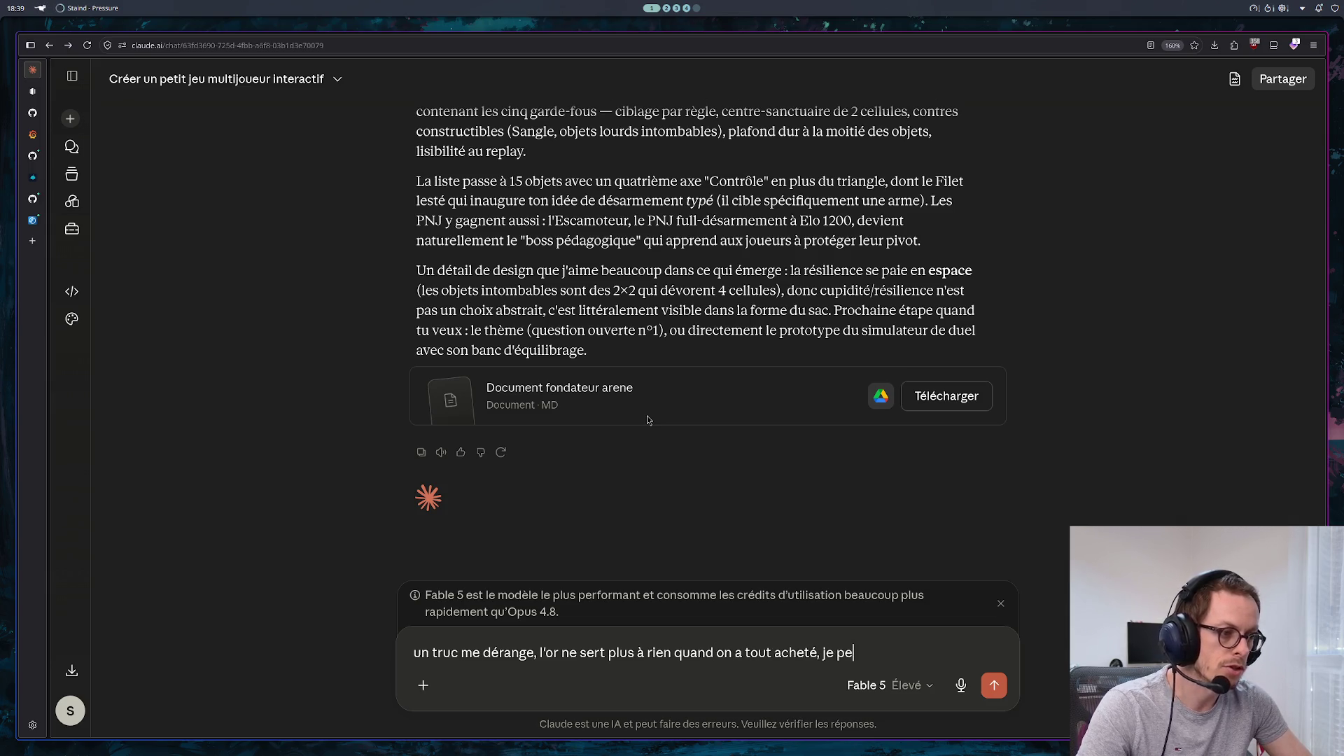
type("nse que rend")
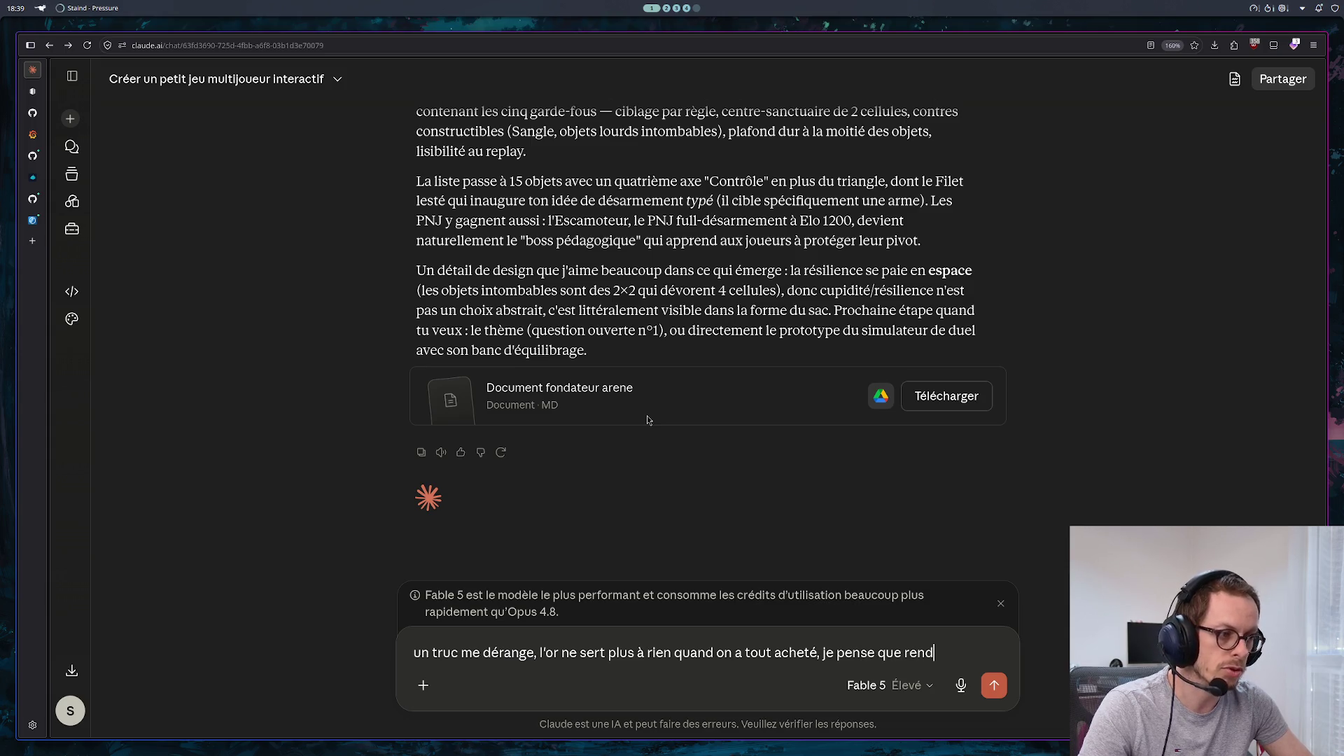
type("re les items")
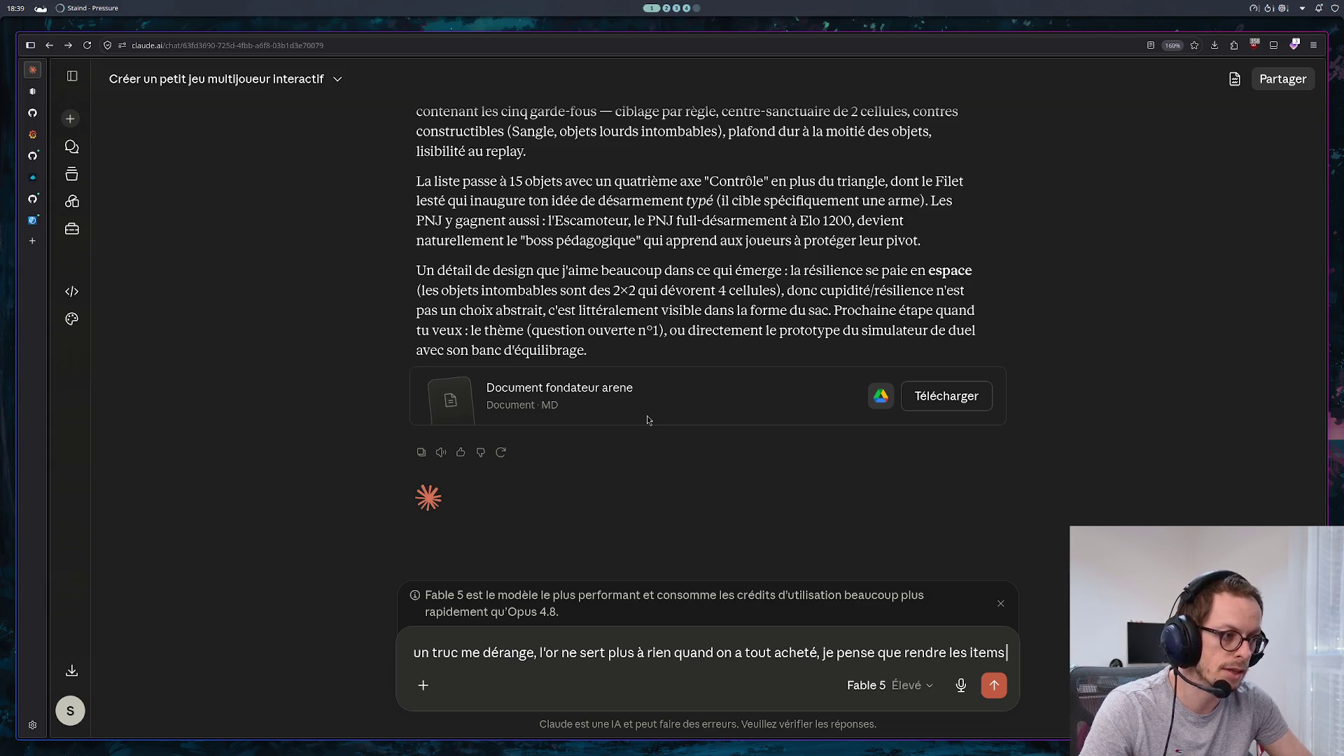
type(" péris")
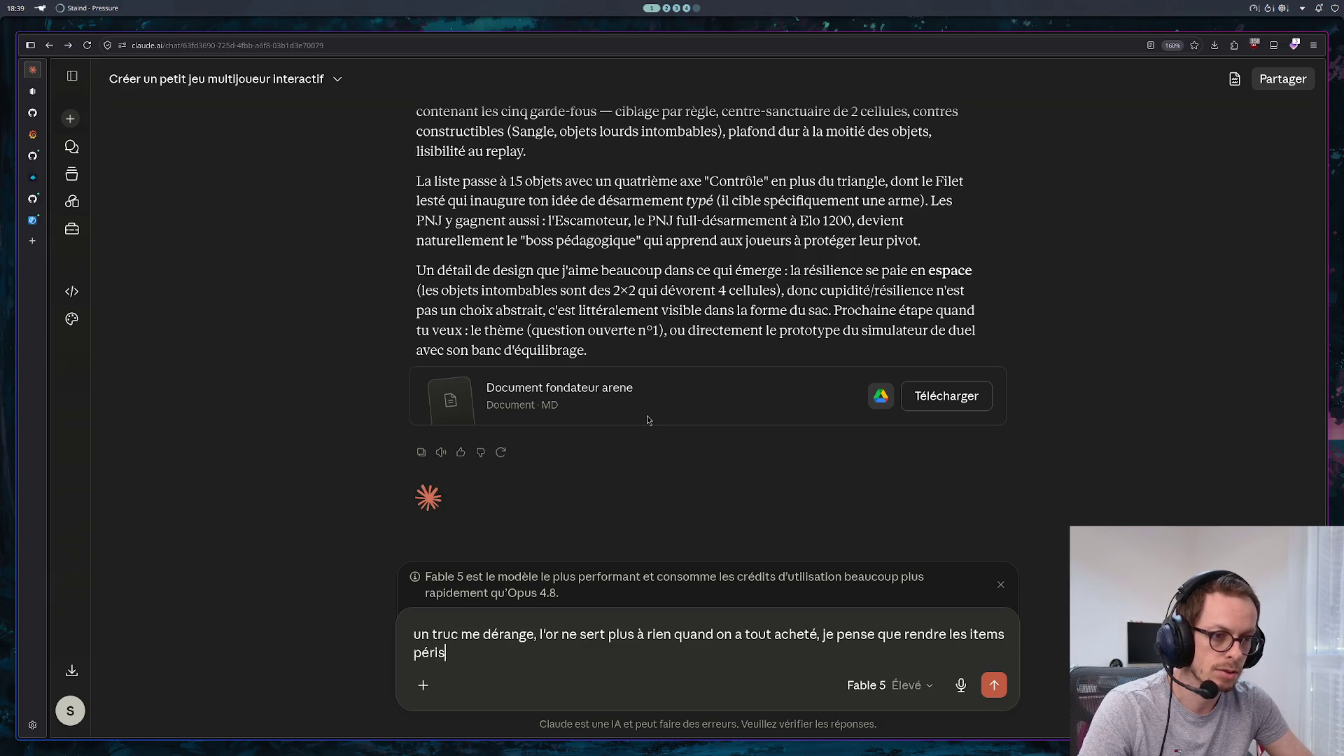
type("sable ")
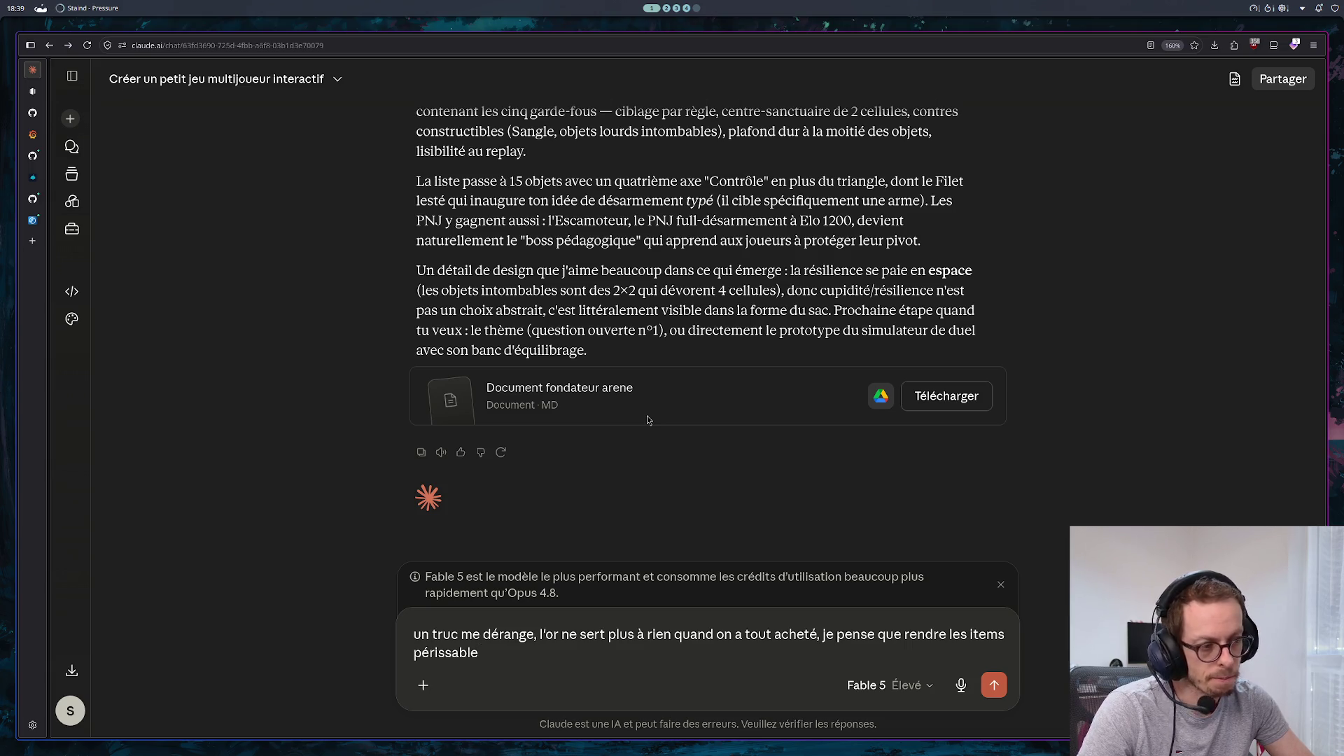
type("es")
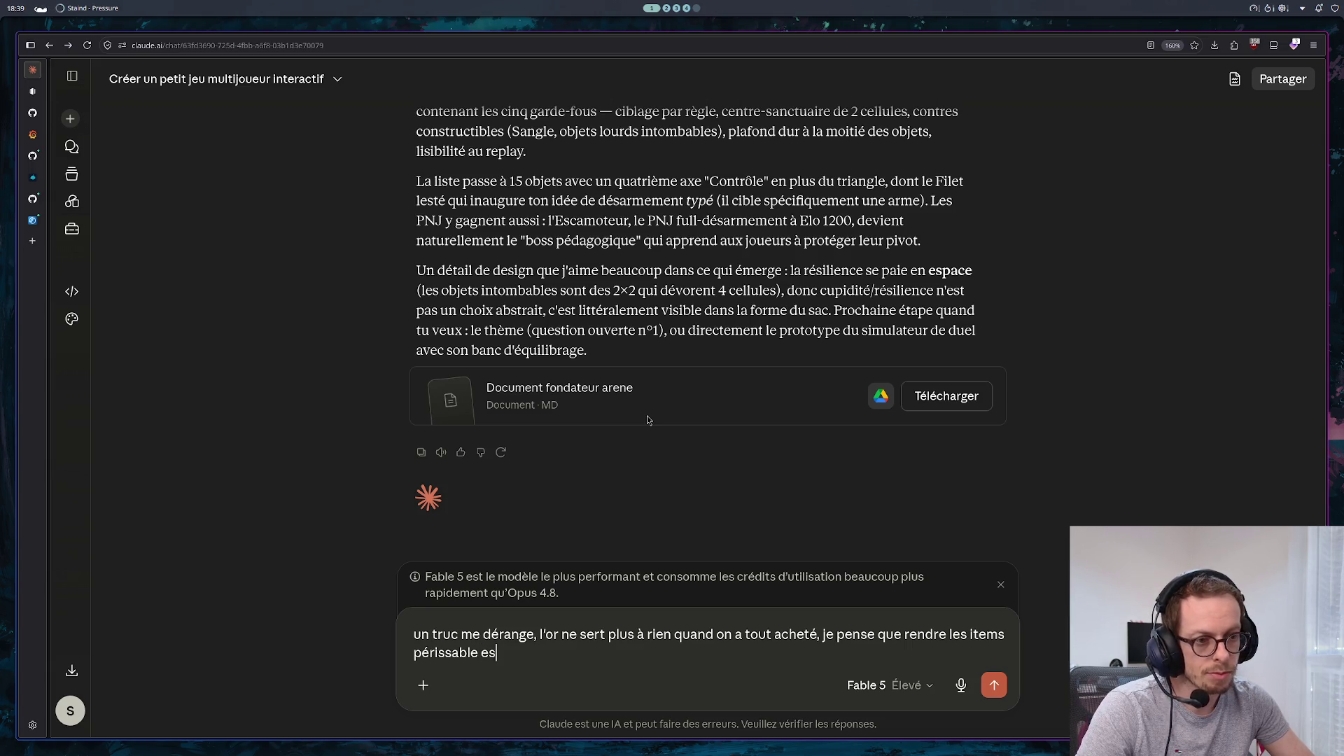
type("t ind")
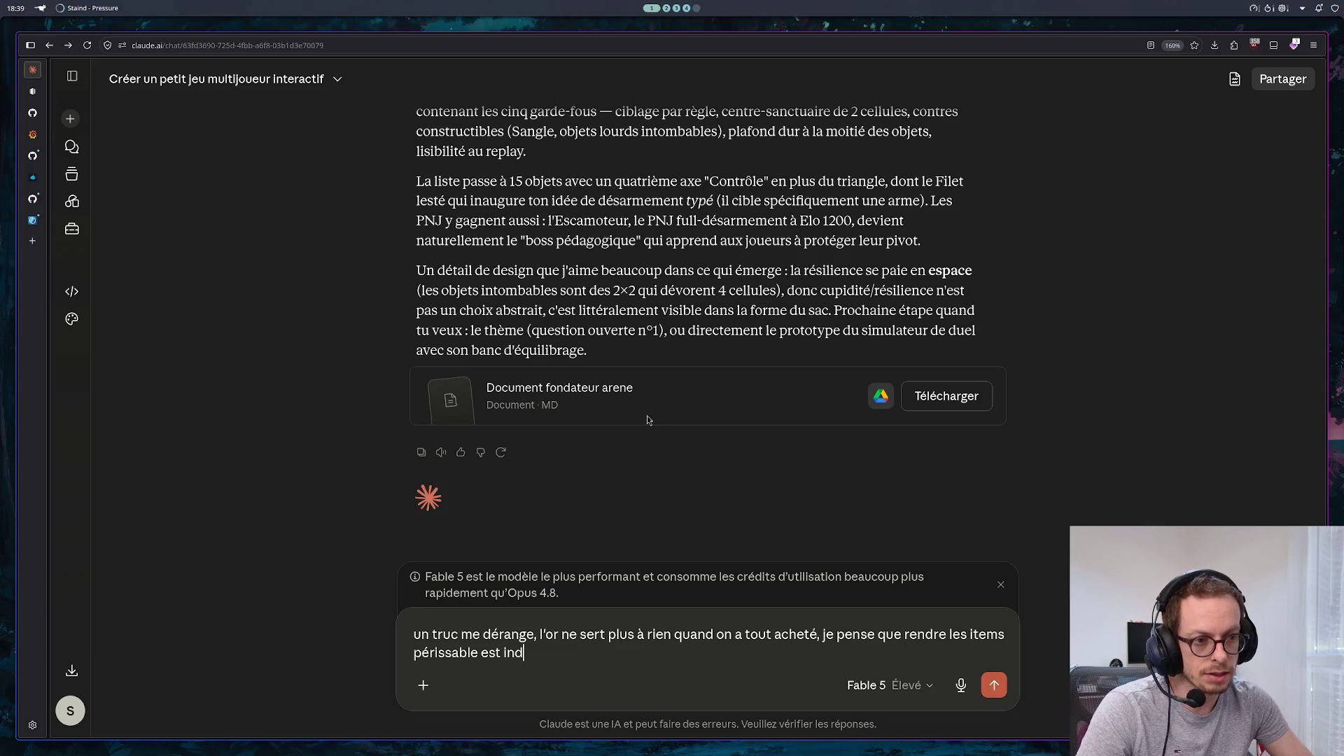
key("BackSpace")
type("téres")
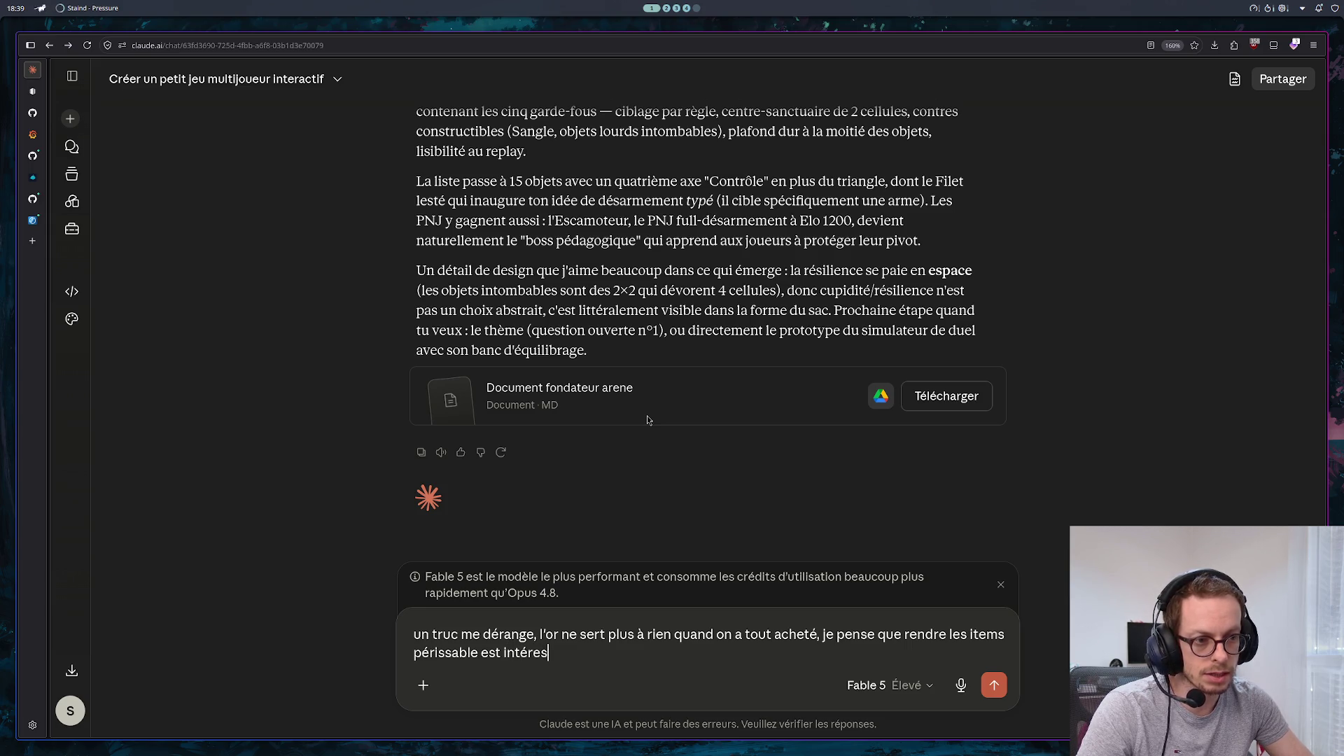
type("sant")
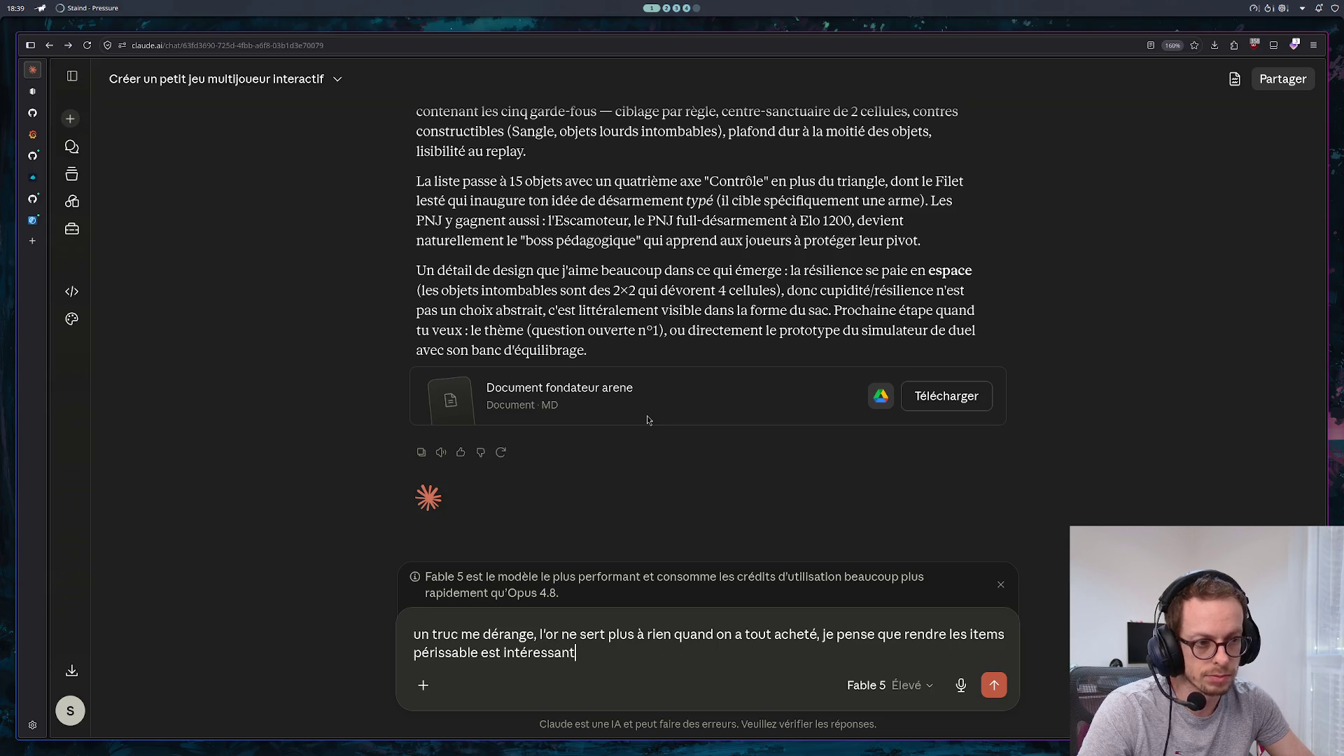
type(", mais ")
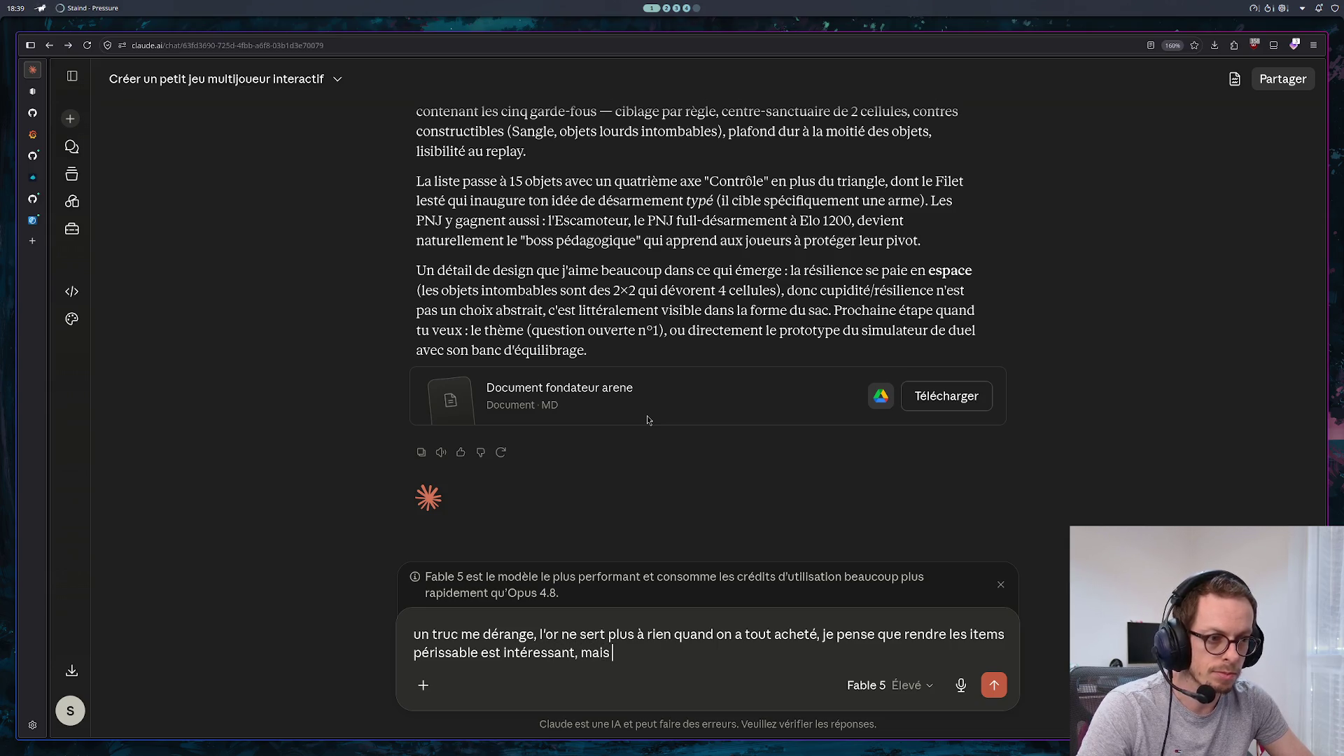
type("que")
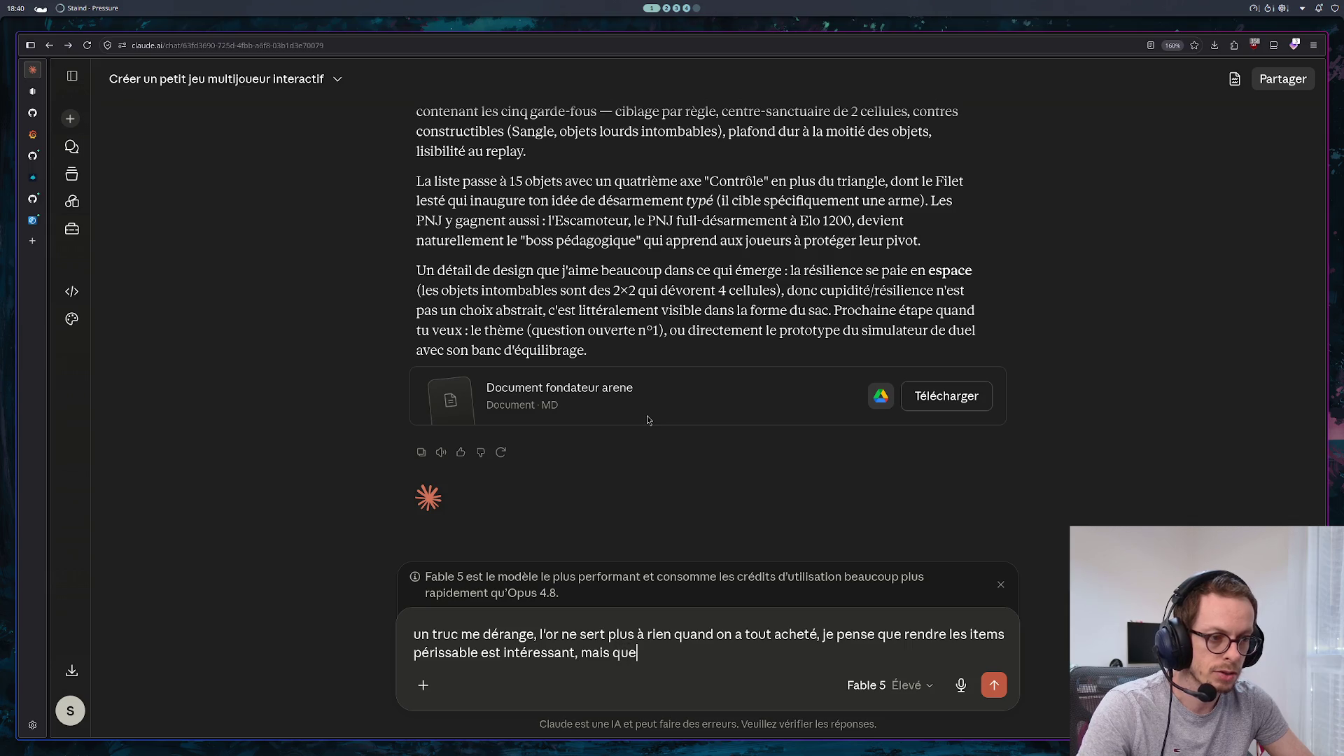
type(" ca soit tré le")
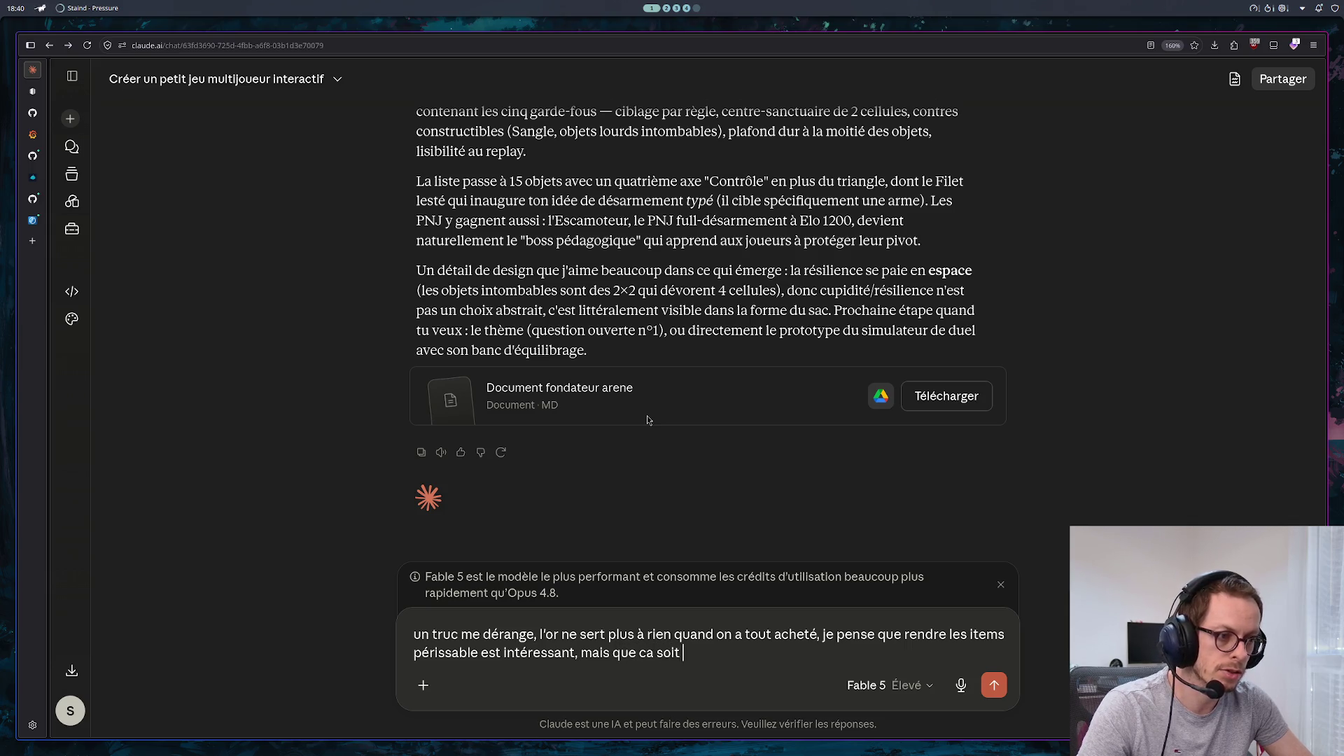
key("BackSpace")
key("BackSpace")
key("BackSpace")
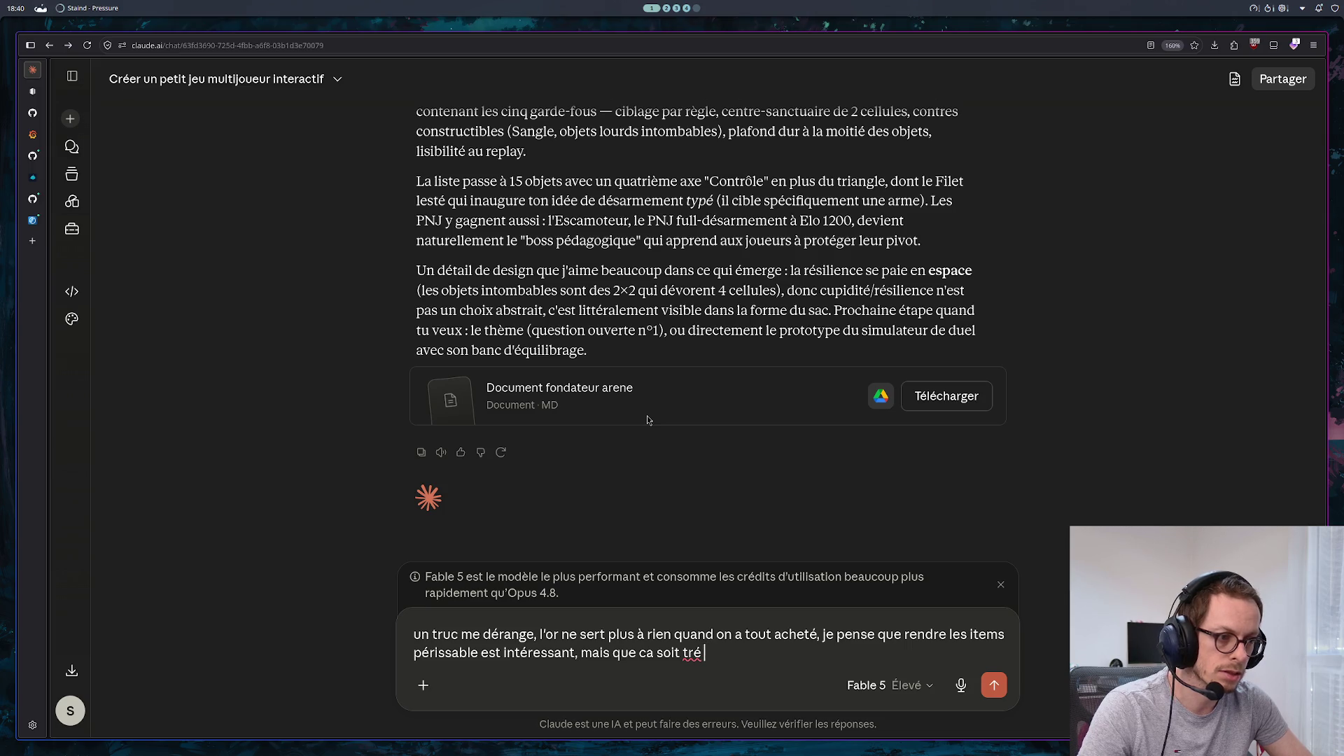
type("ès lent")
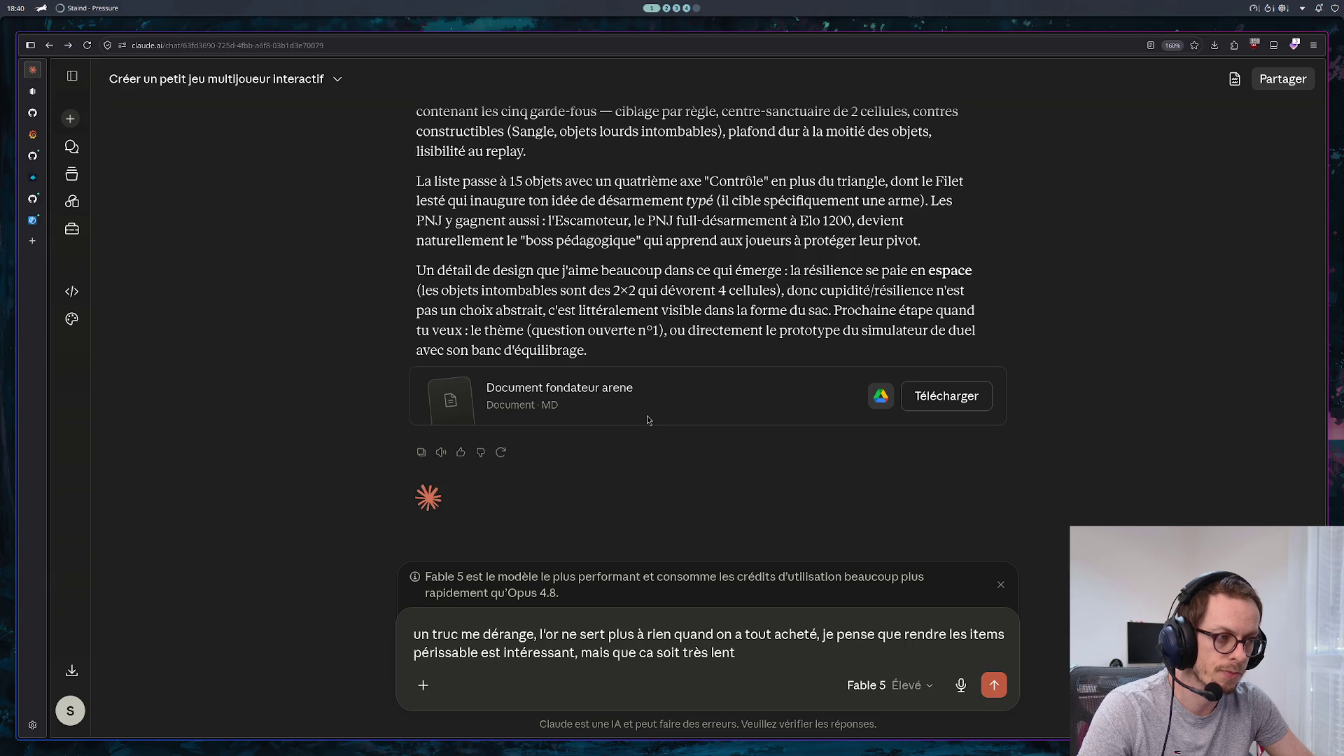
key("Return")
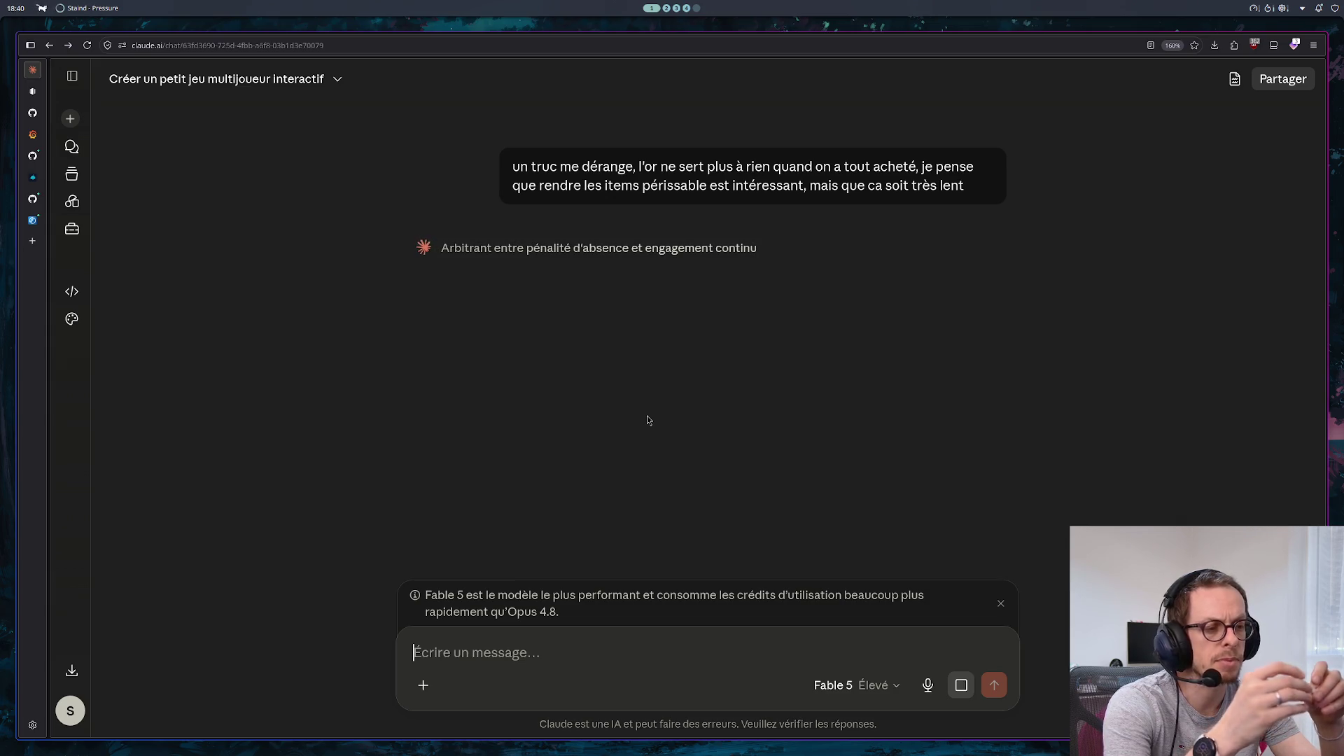
Stop Claude's reply and edit the message to add 'si utilisé' after 'périssable', then resubmit
left_click(962, 685)
left_click(977, 219)
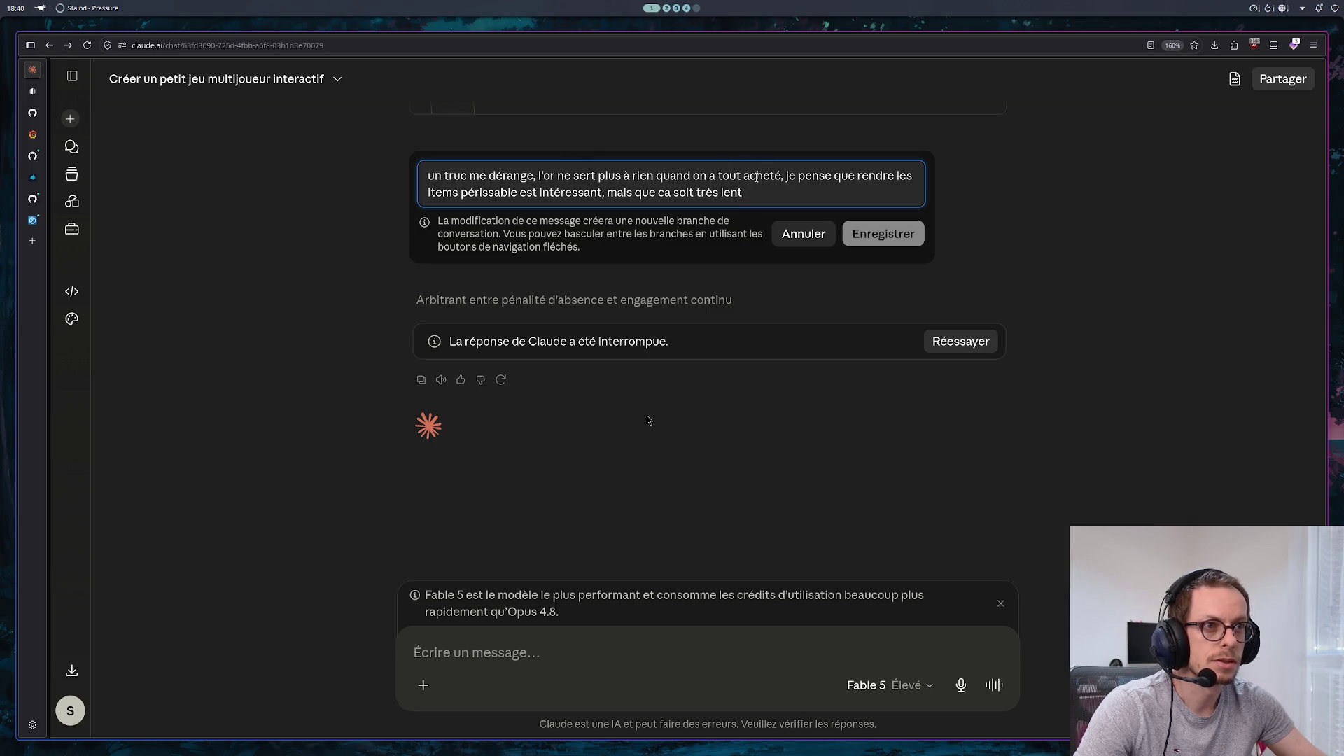
left_click(518, 191)
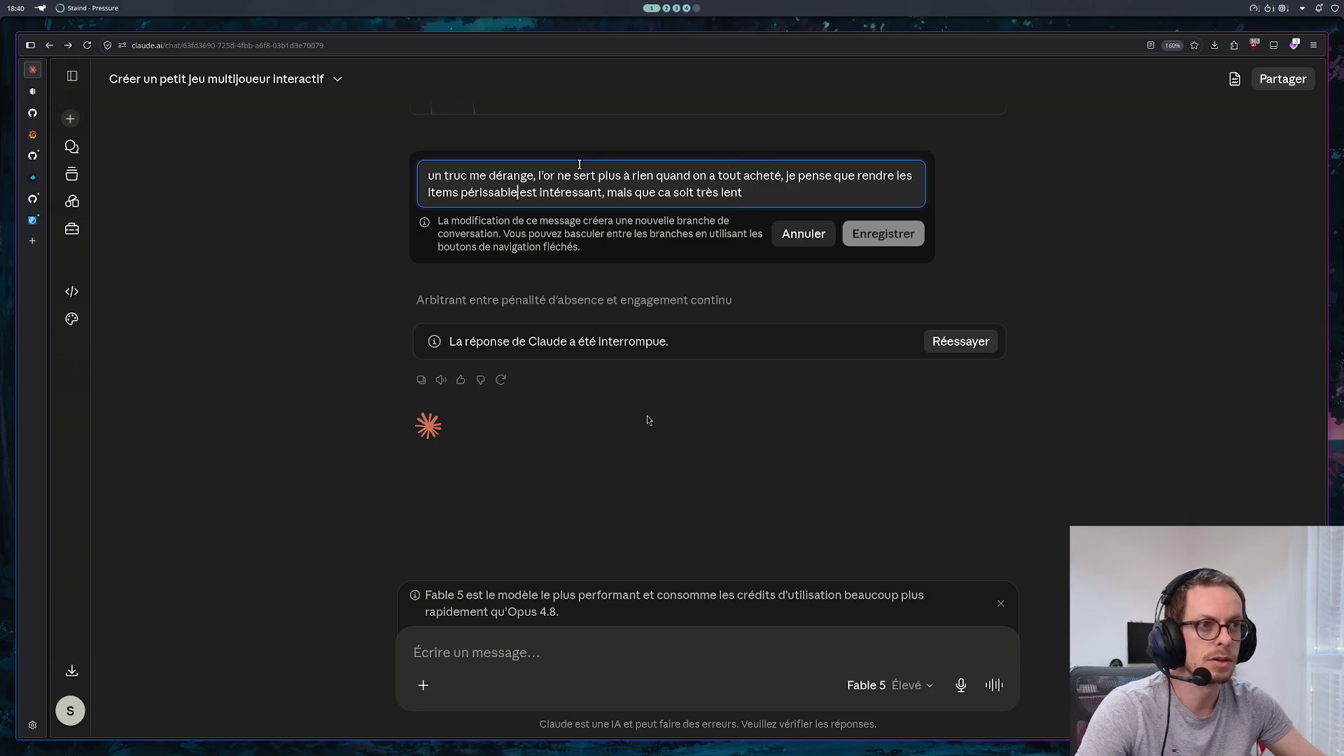
type("si ")
type("utilis")
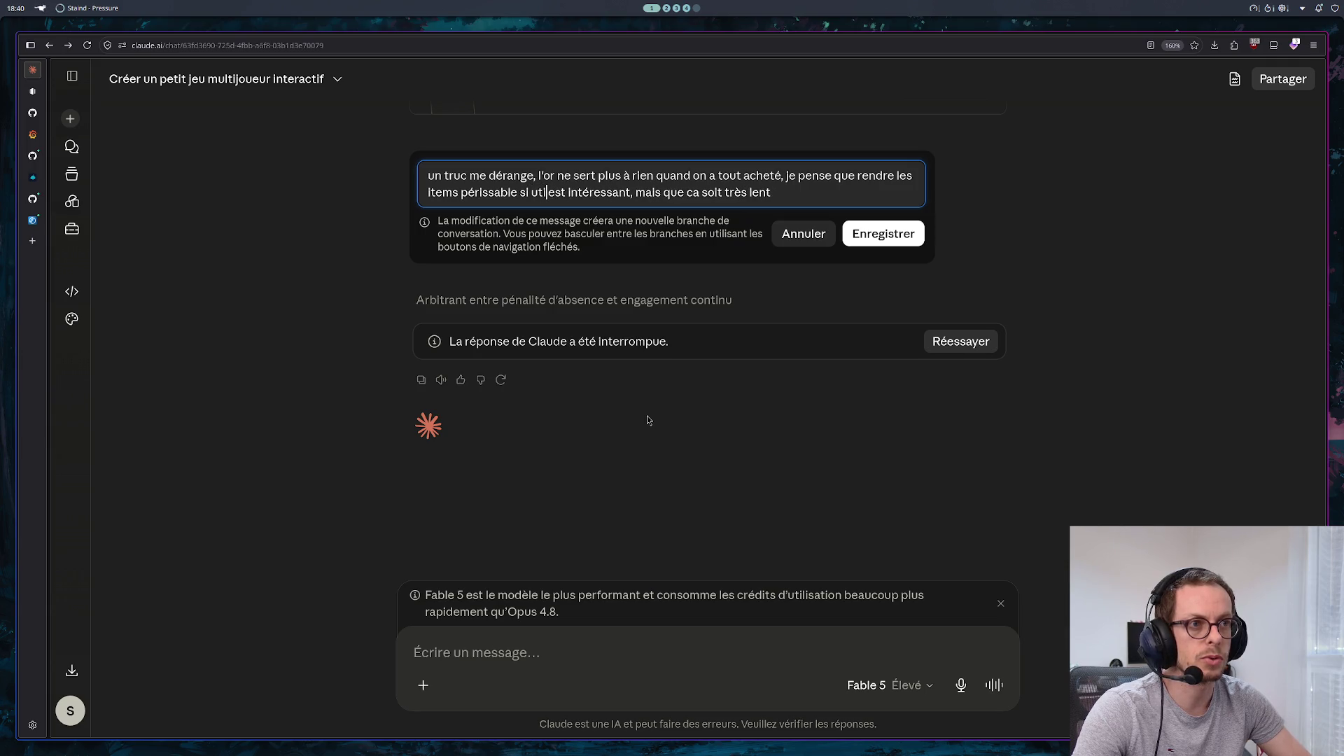
type("é")
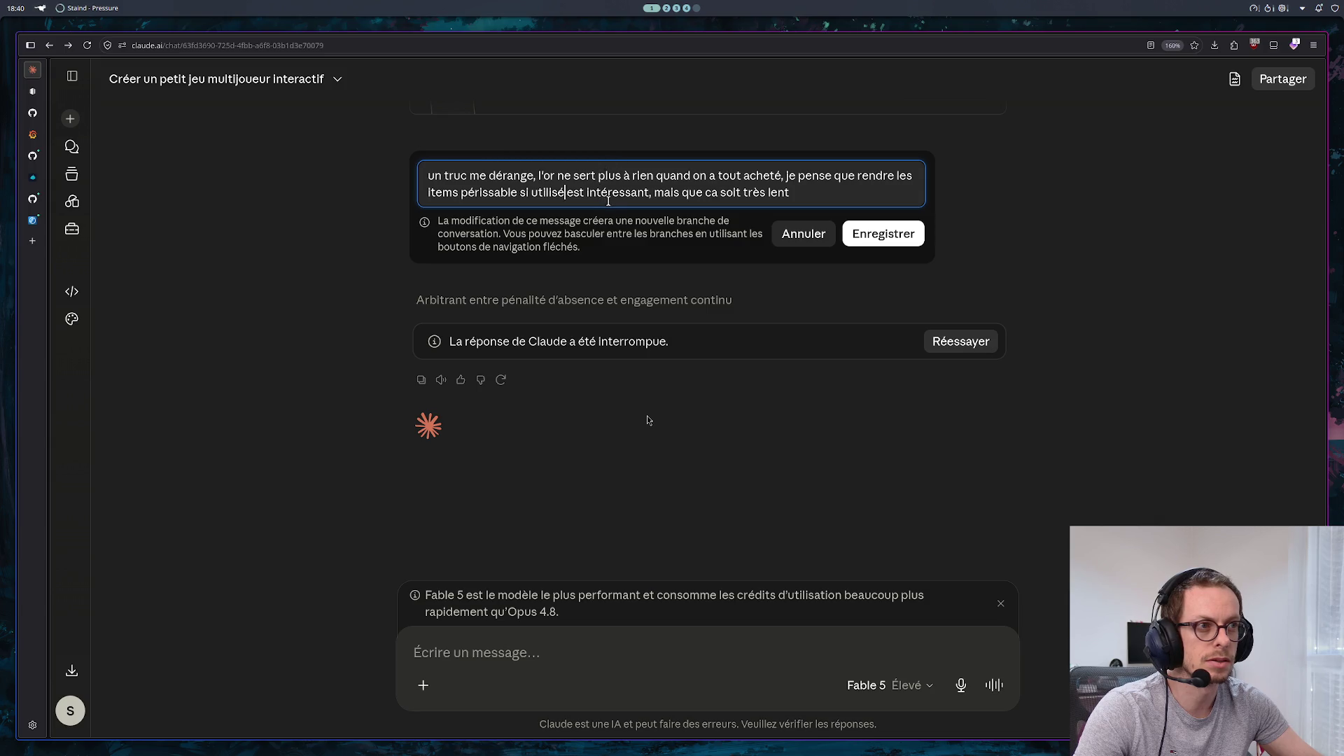
left_click(879, 233)
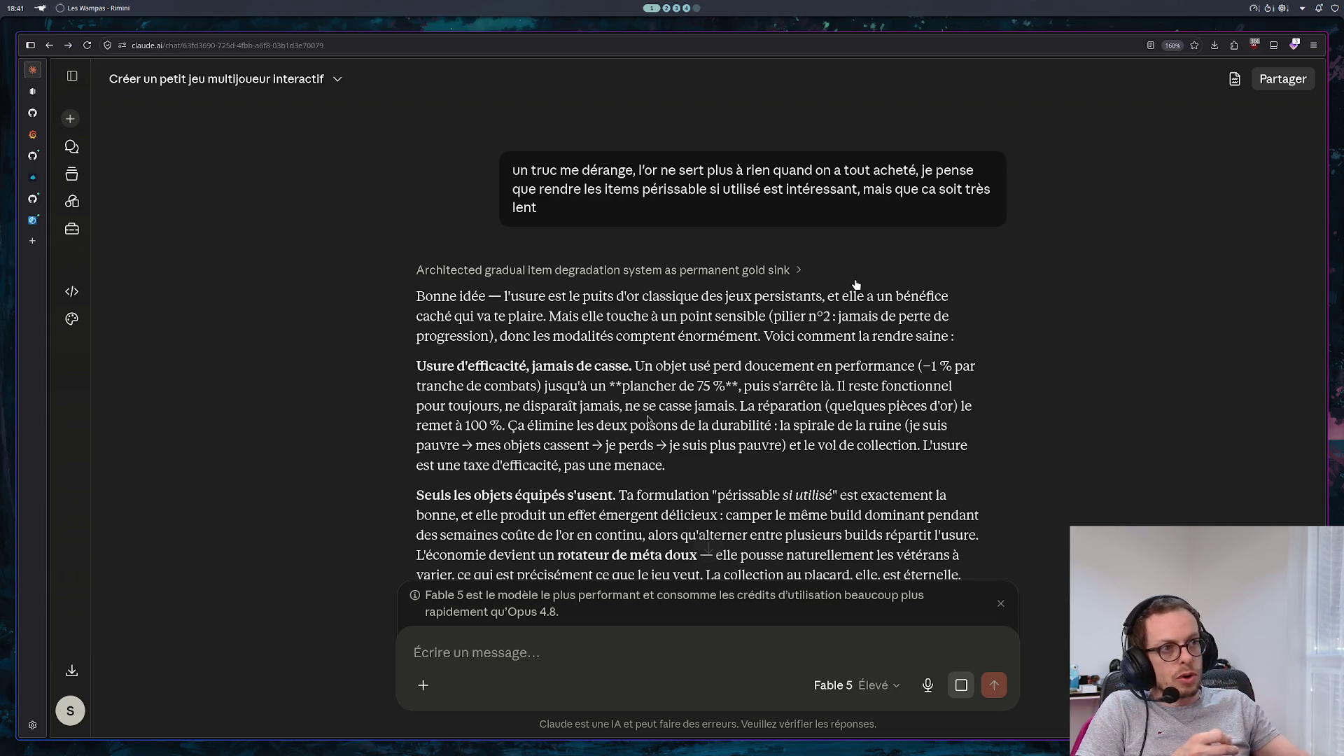
Scroll down to read the new reply's slow wear rate of about −1 % every 50 combats
scroll(1015, 374, "down", 2)
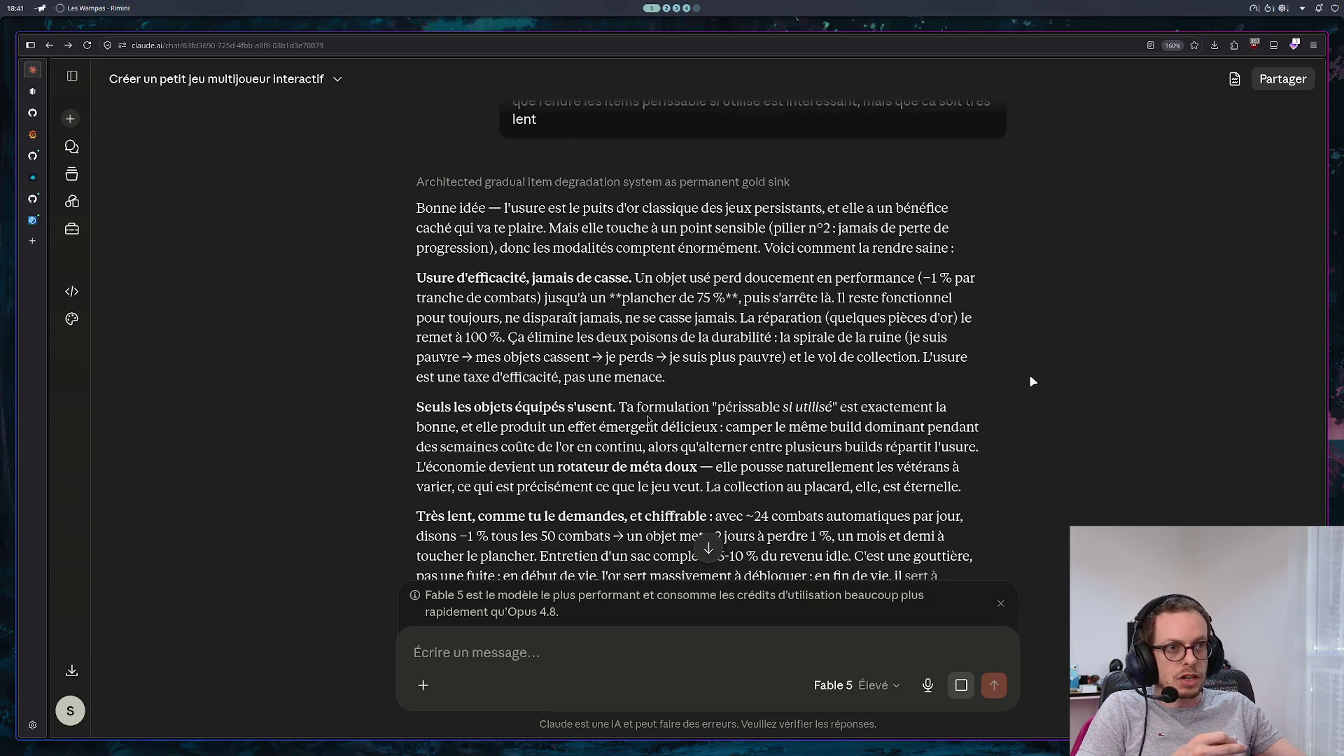
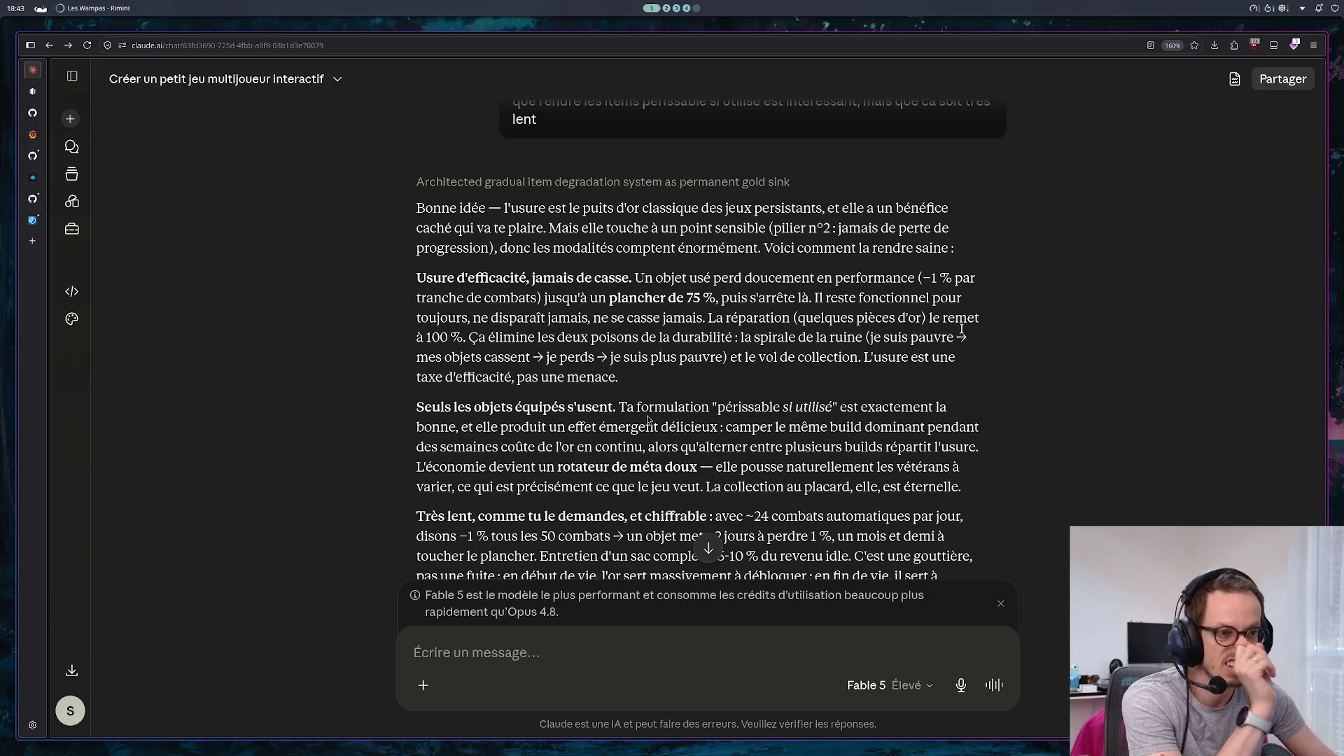
Copy the full 'Document fondateur' arena document from its preview, then bring up the Game - Auto Battler IDLE page
scroll(994, 385, "down", 3)
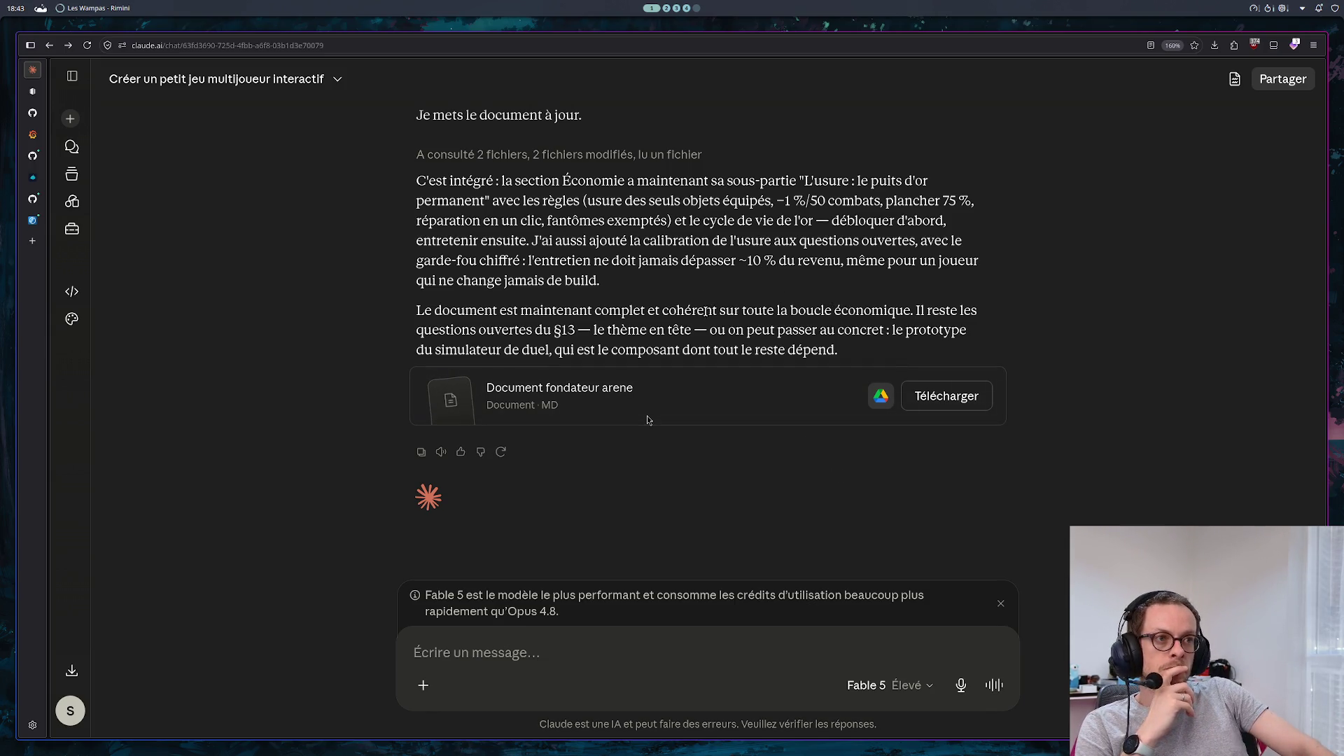
scroll(647, 420, "up", 8)
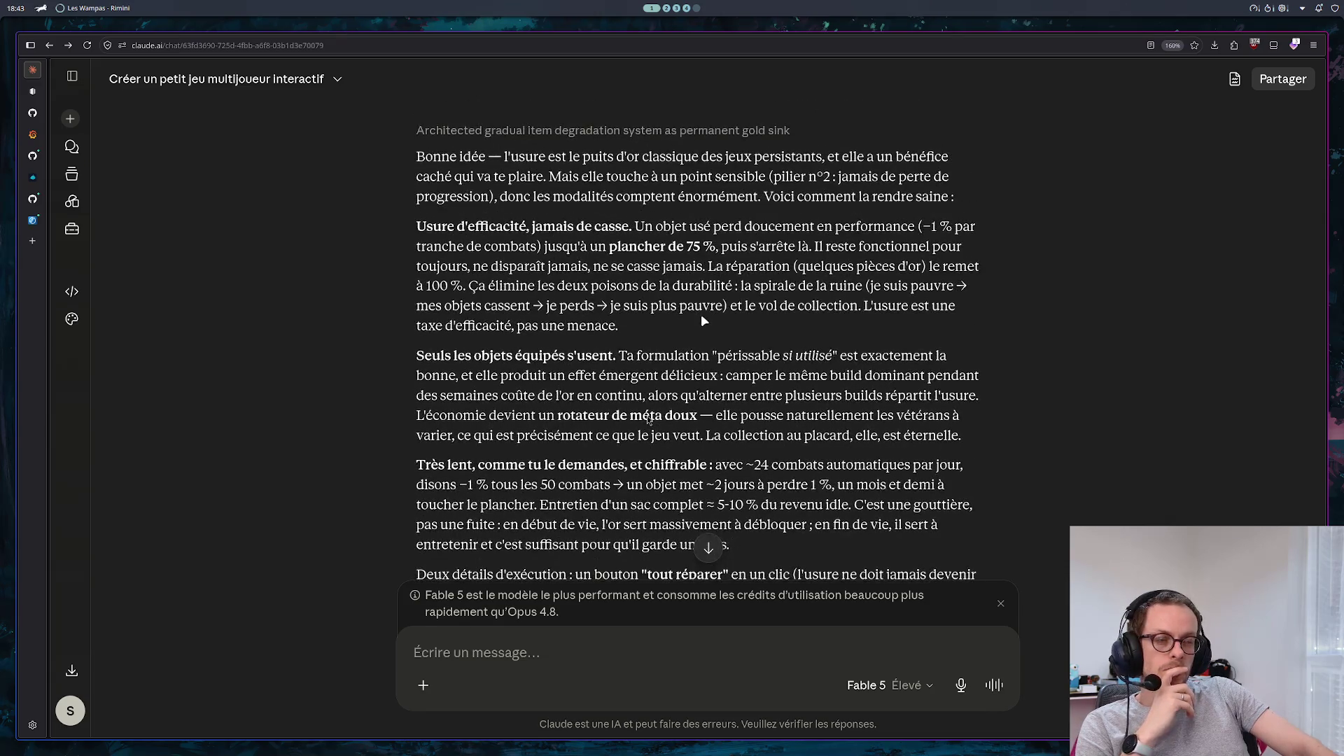
scroll(704, 320, "up", 5)
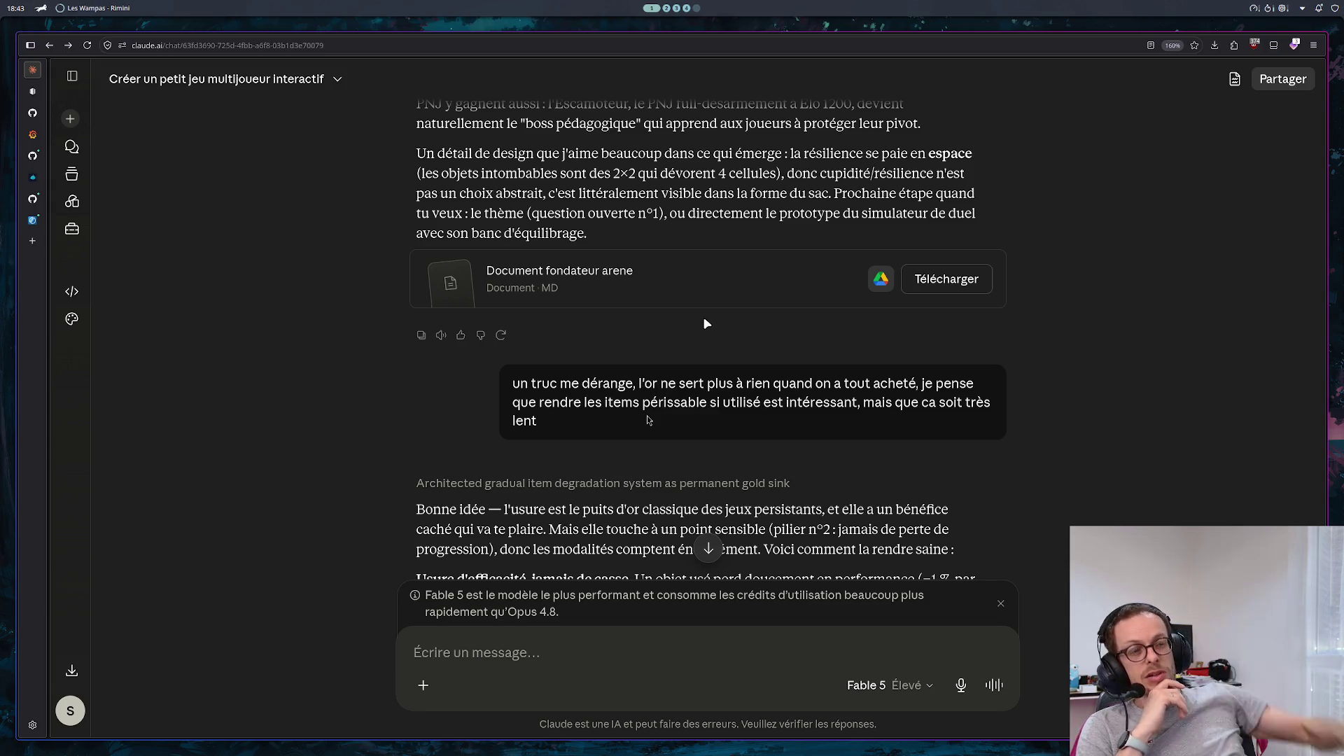
scroll(705, 323, "down", 12)
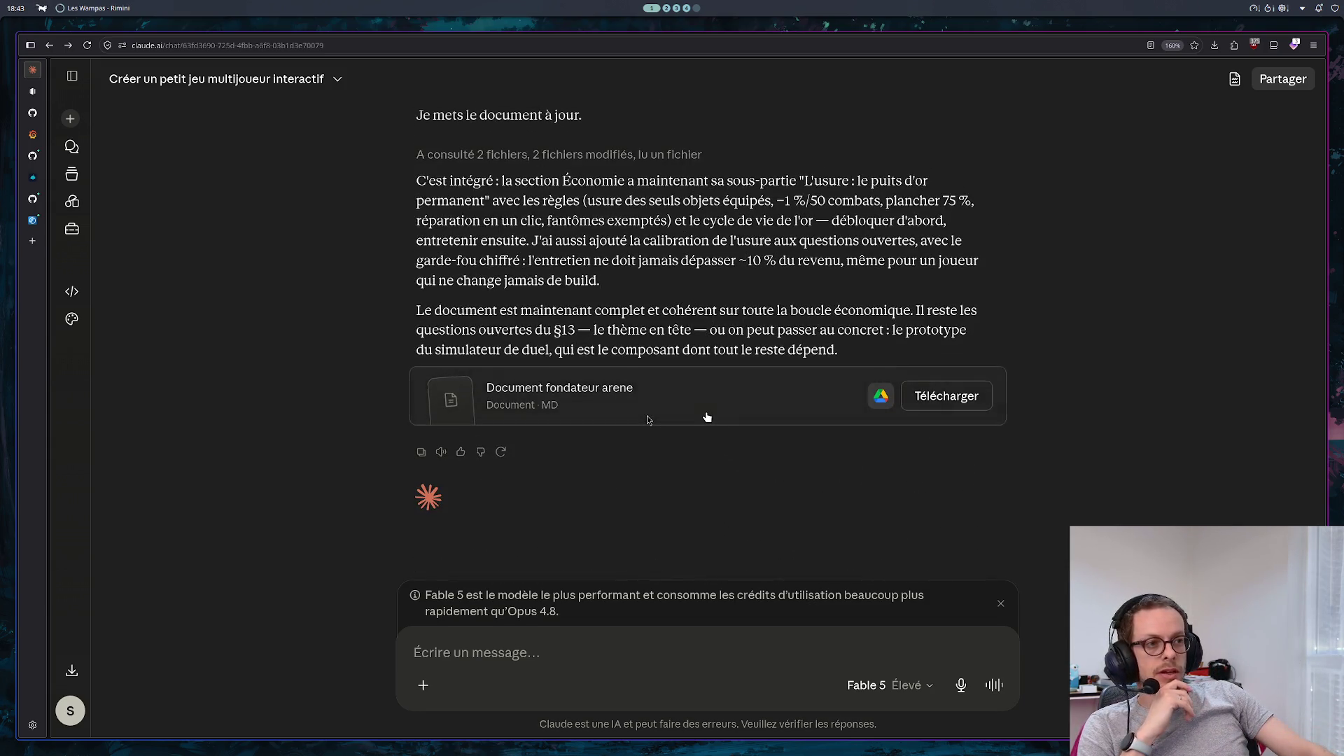
left_click(673, 399)
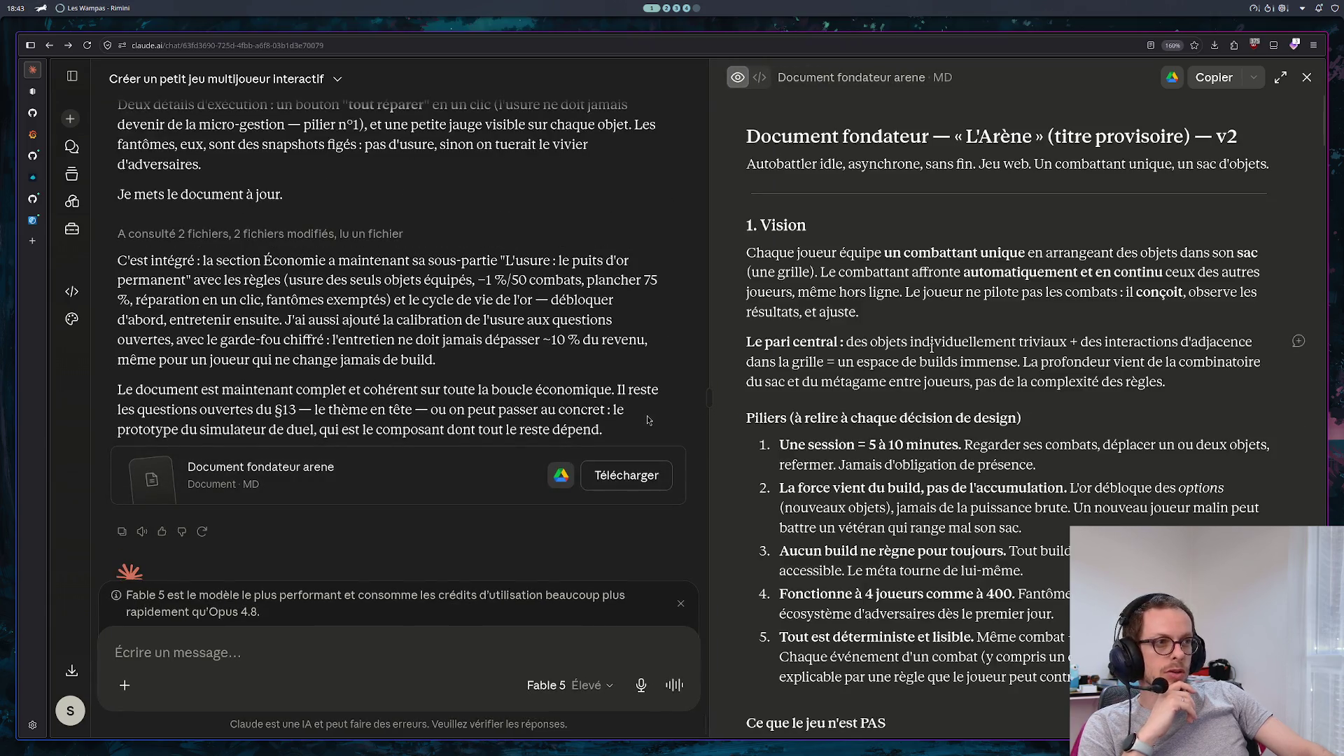
scroll(920, 365, "down", 15)
scroll(920, 366, "down", 15)
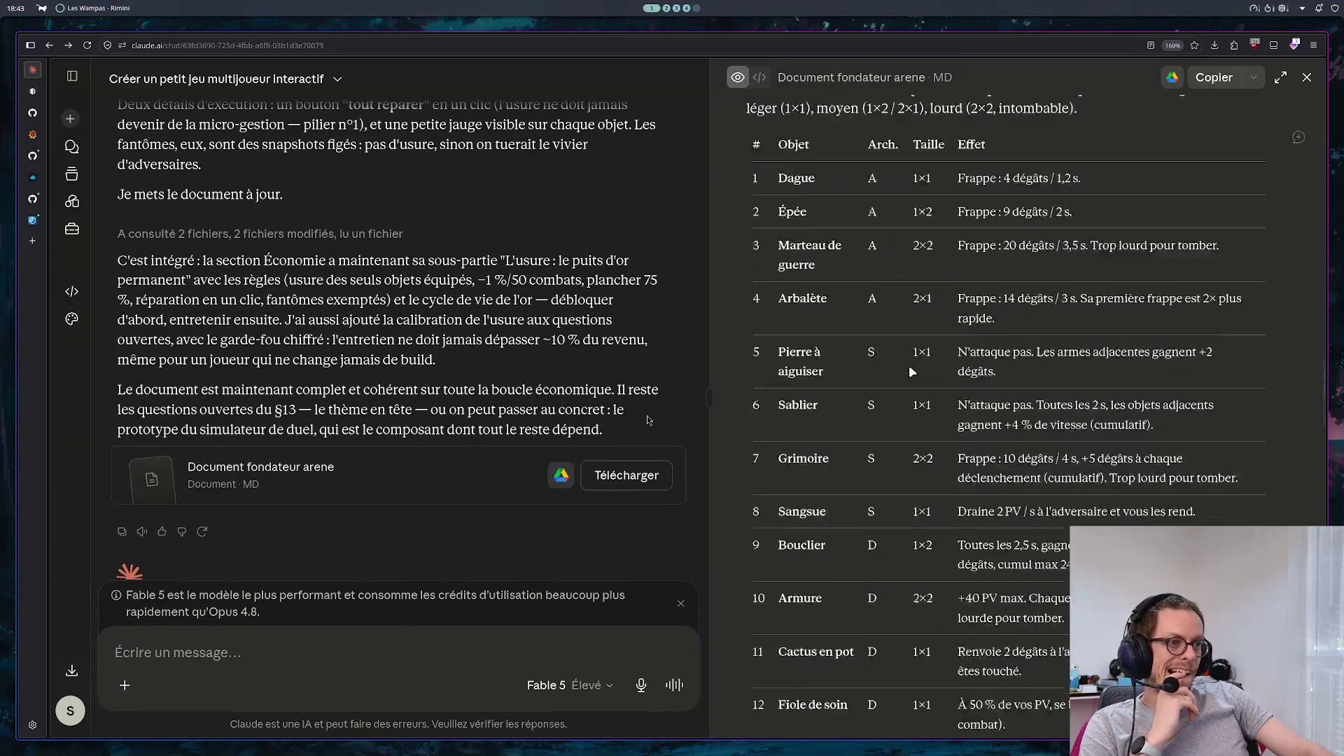
scroll(916, 365, "down", 6)
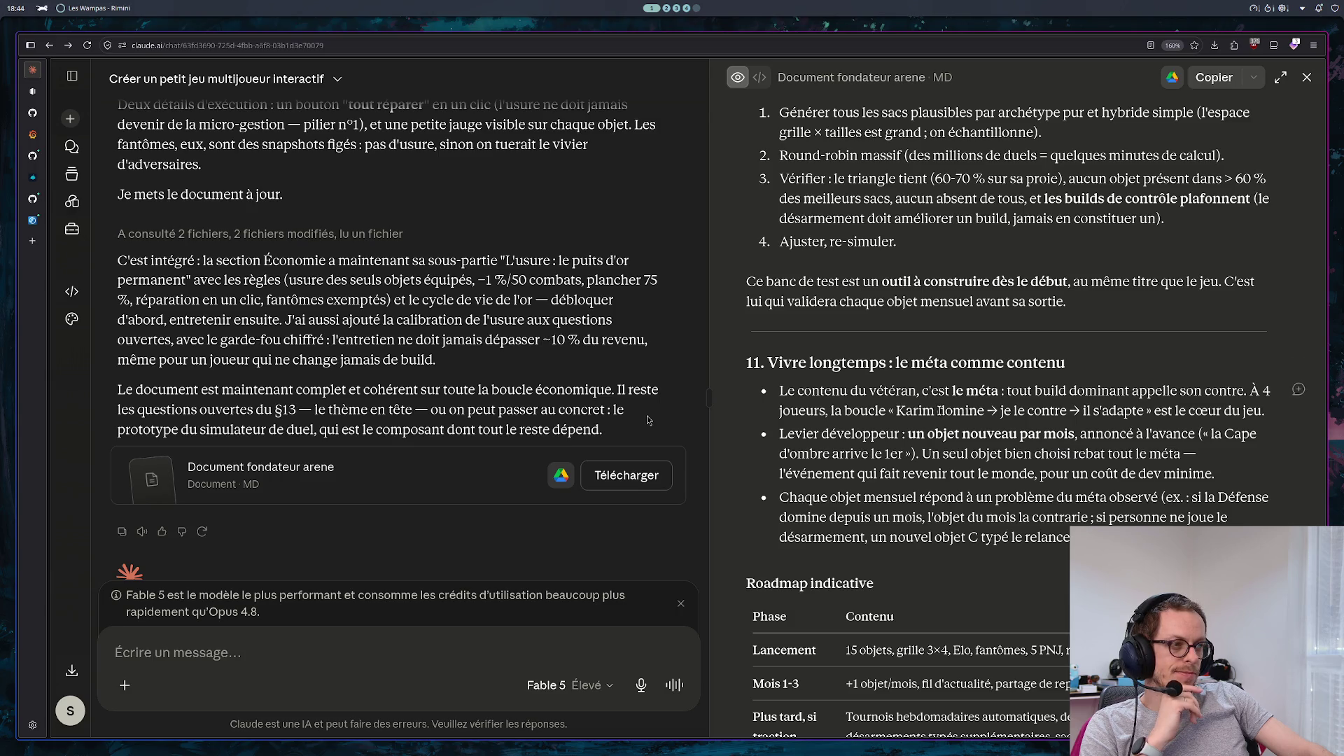
scroll(939, 411, "down", 10)
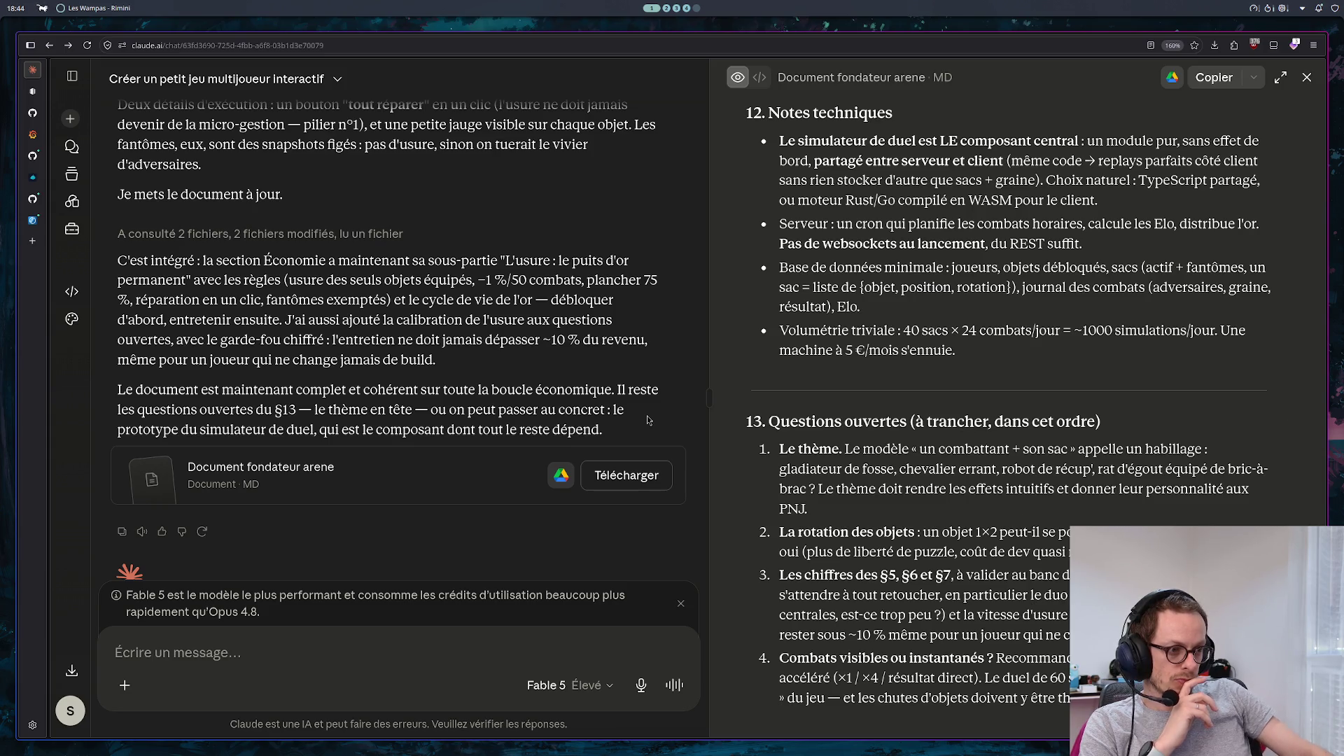
left_click(1221, 79)
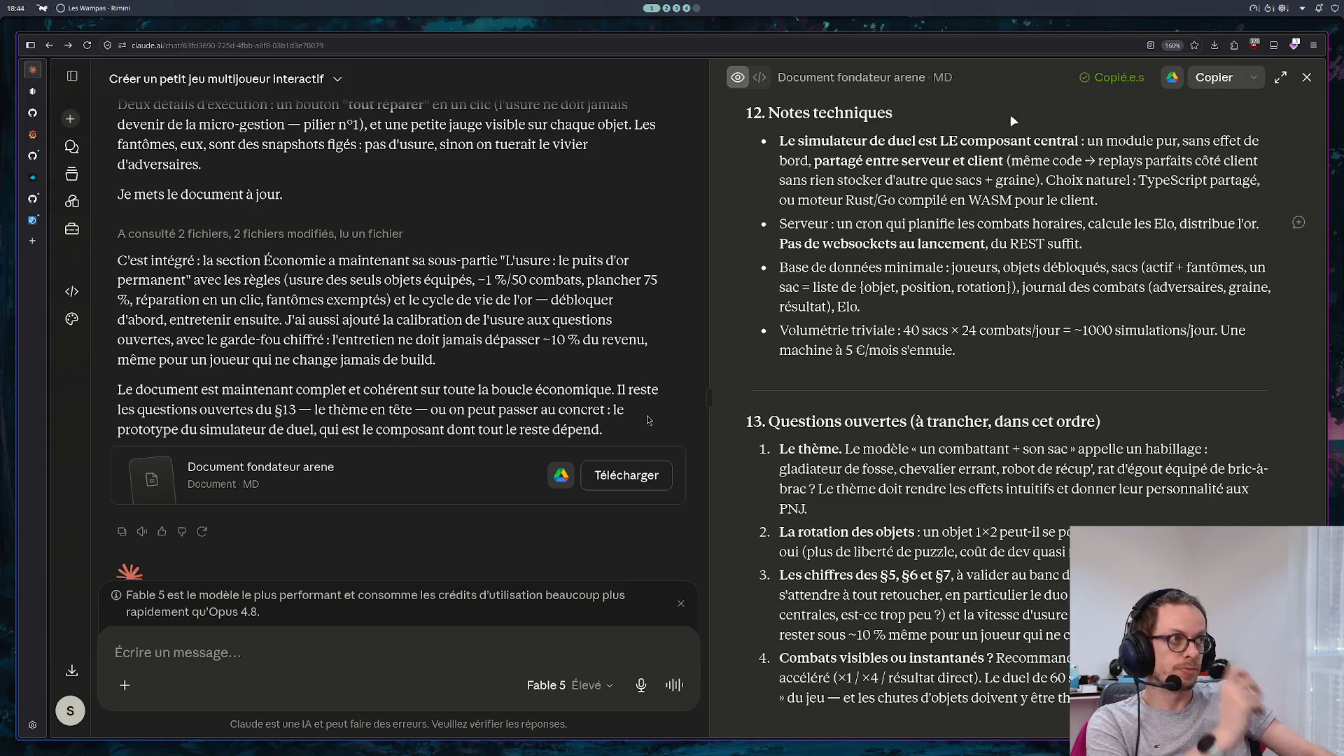
left_click(41, 91)
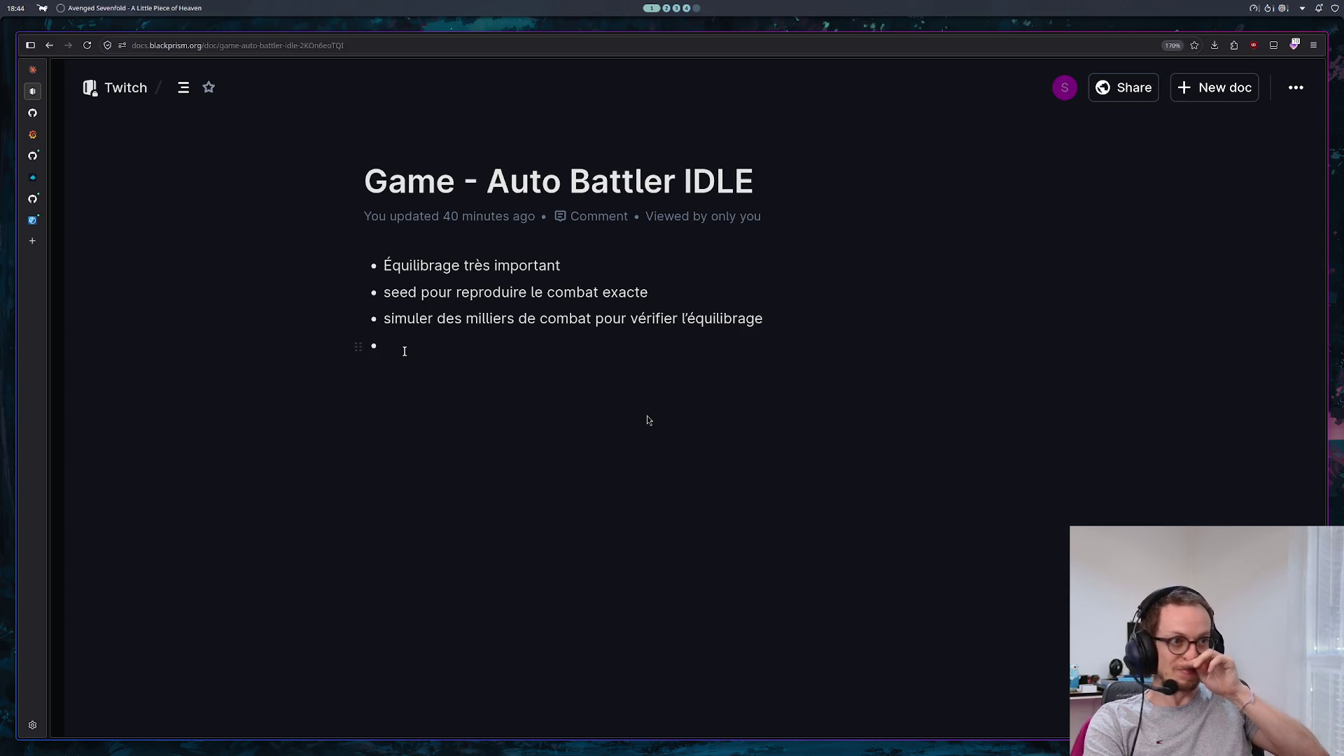
Clear the old bullet notes and paste the founding document v2, '1. Vision' through '13. Questions ouvertes'
left_click_drag(404, 350, 405, 318)
key("ctrl+a")
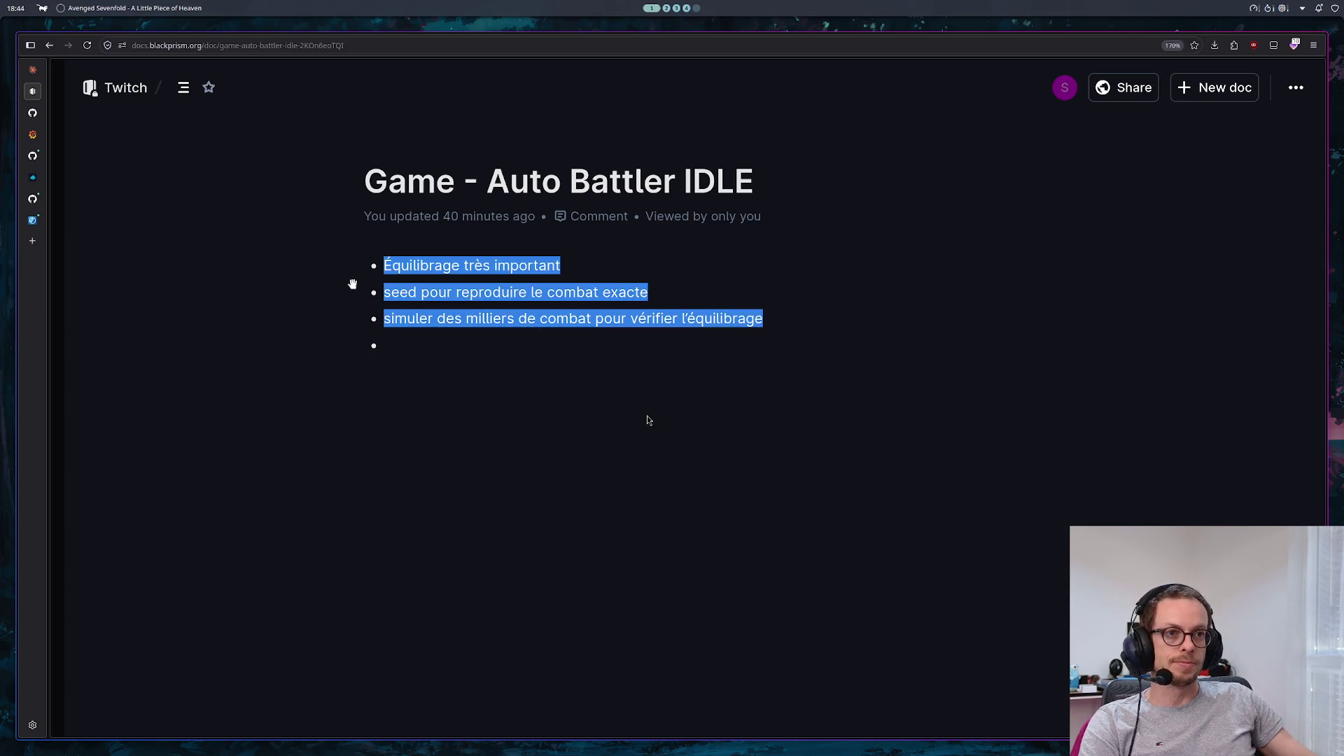
key("BackSpace")
key("ctrl+v")
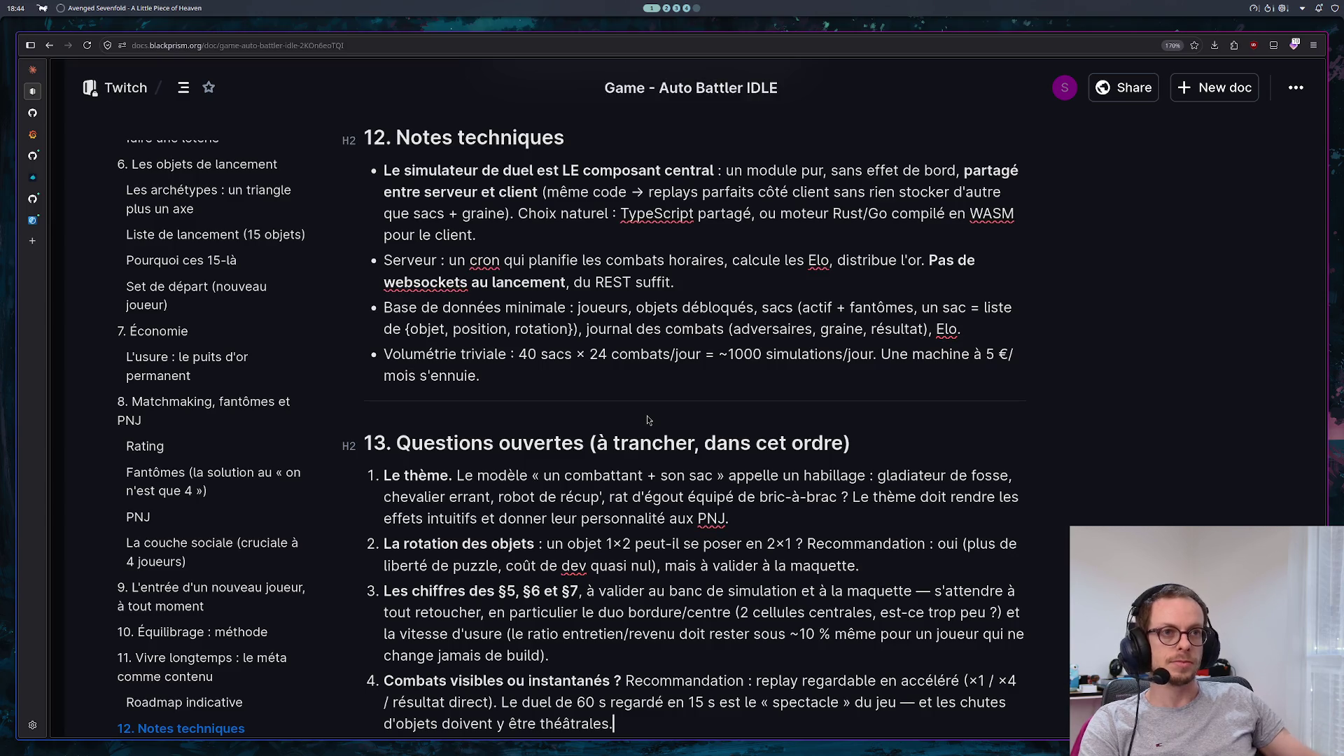
scroll(647, 419, "up", 15)
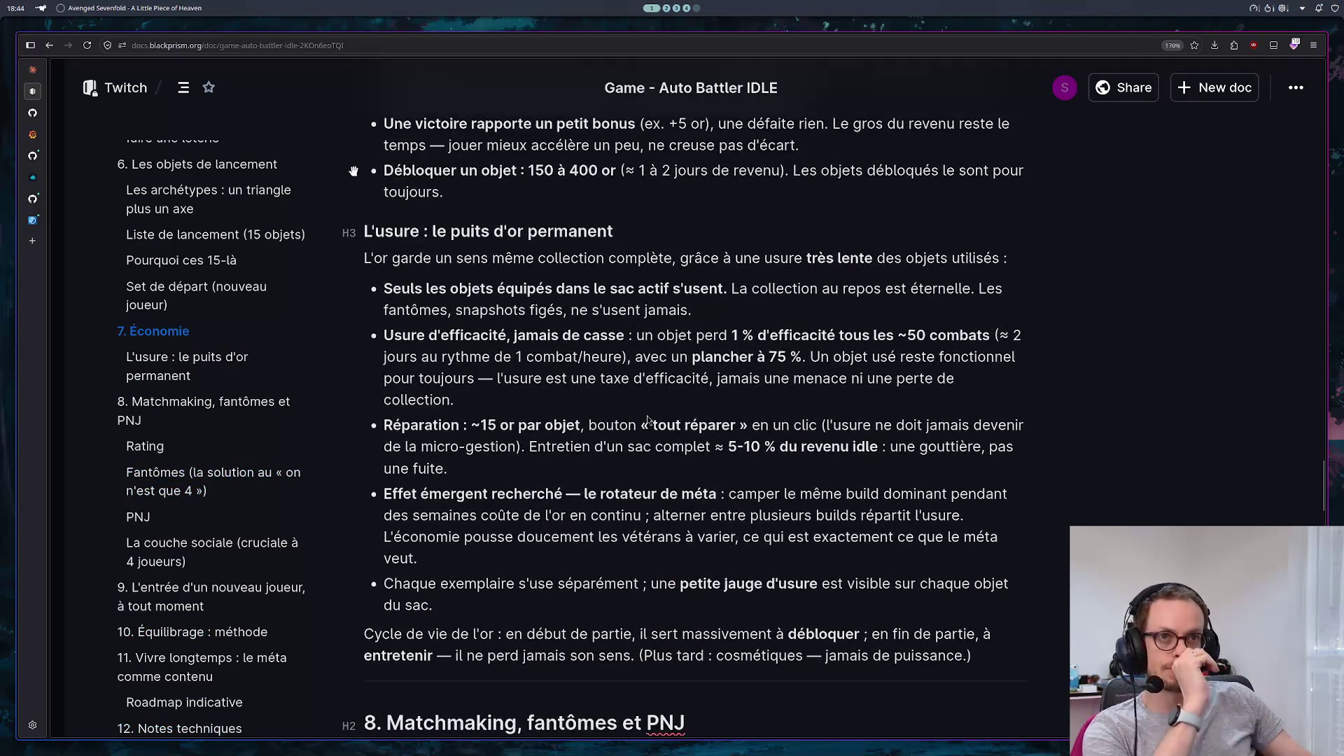
scroll(647, 420, "up", 15)
scroll(647, 420, "up", 15)
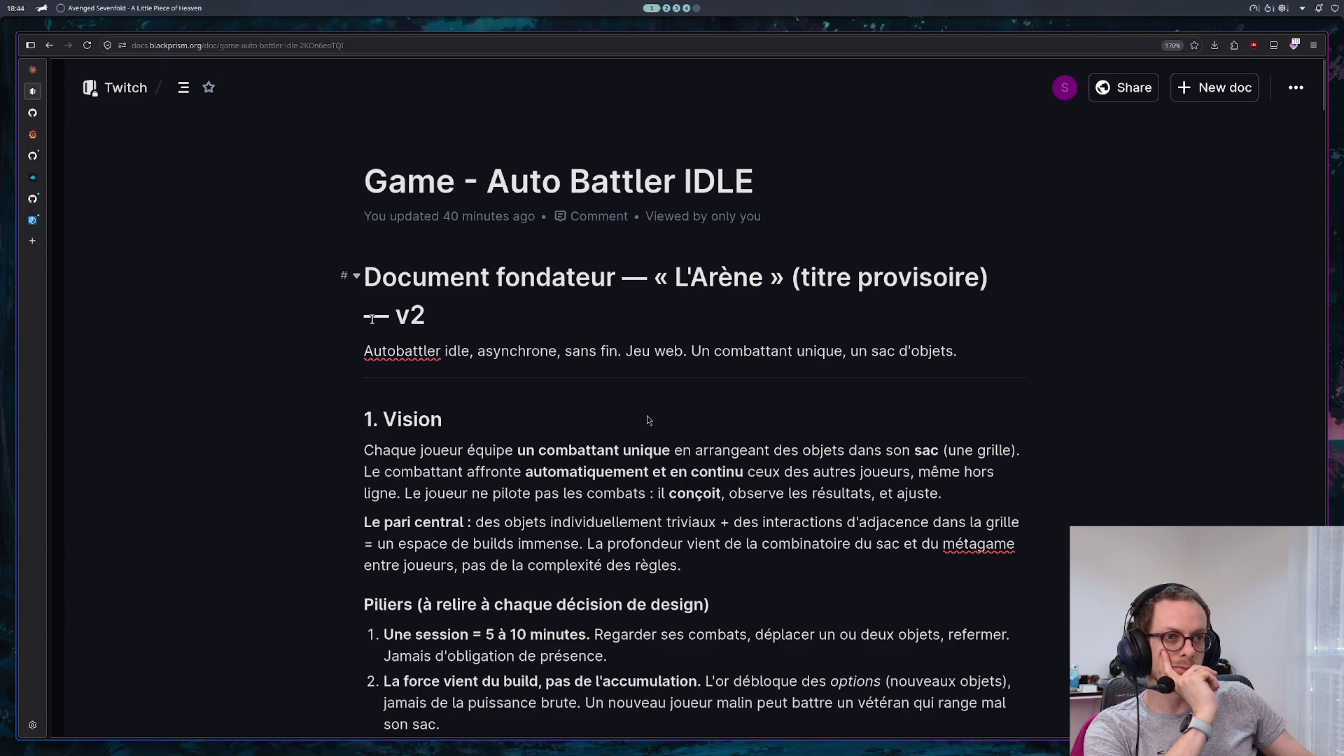
Delete « L'Arène » (titre provisoire) from the heading, leaving 'Document fondateur — v2'
left_click(355, 318)
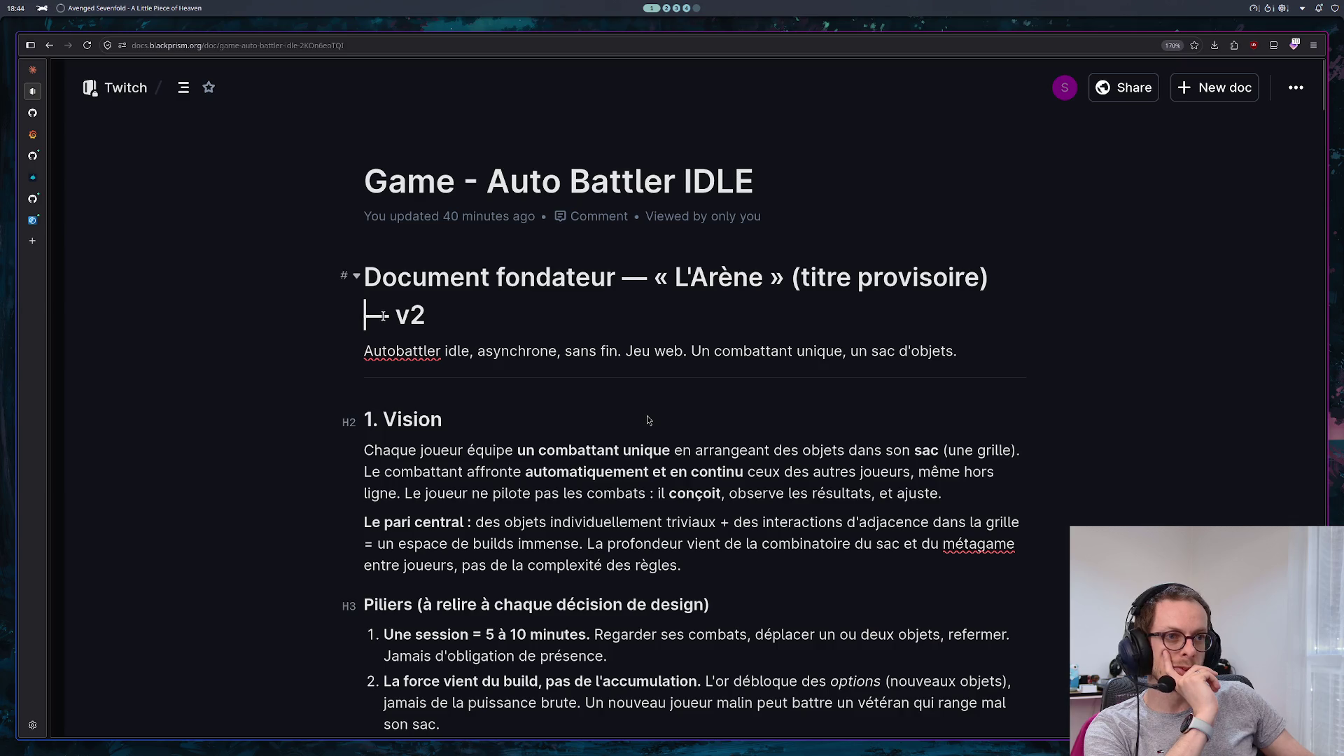
key("BackSpace")
key("BackSpace")
key("BackSpace")
key("BackSpace")
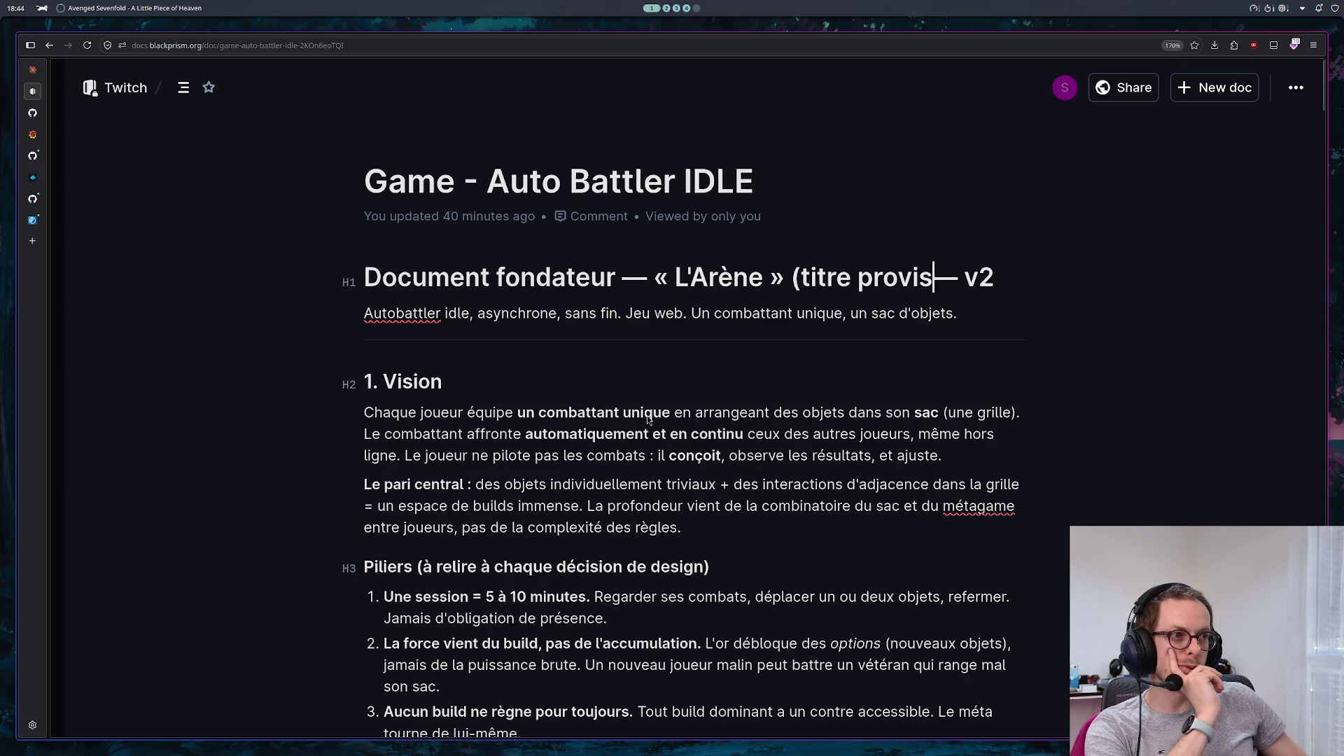
key("BackSpace")
key("BackSpace")
key("BackSpace")
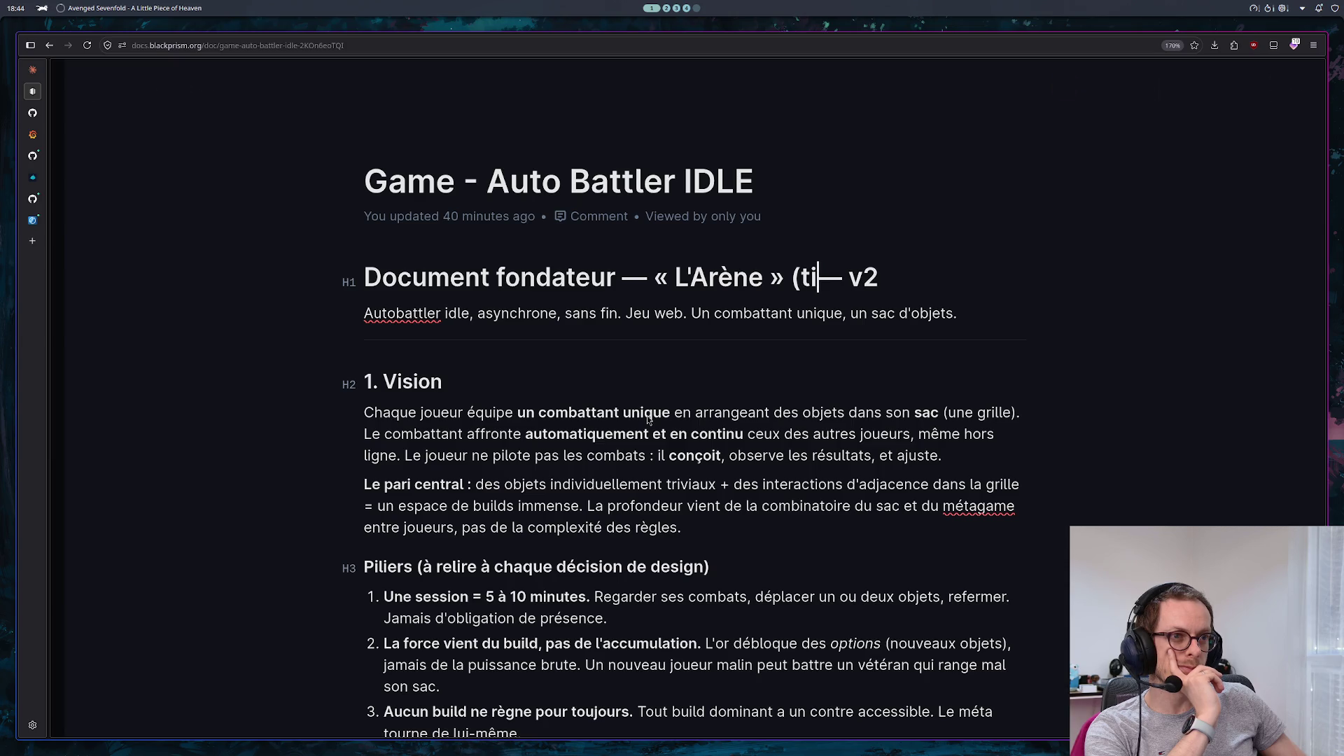
key("BackSpace")
key("BackSpace")
key("BackSpace")
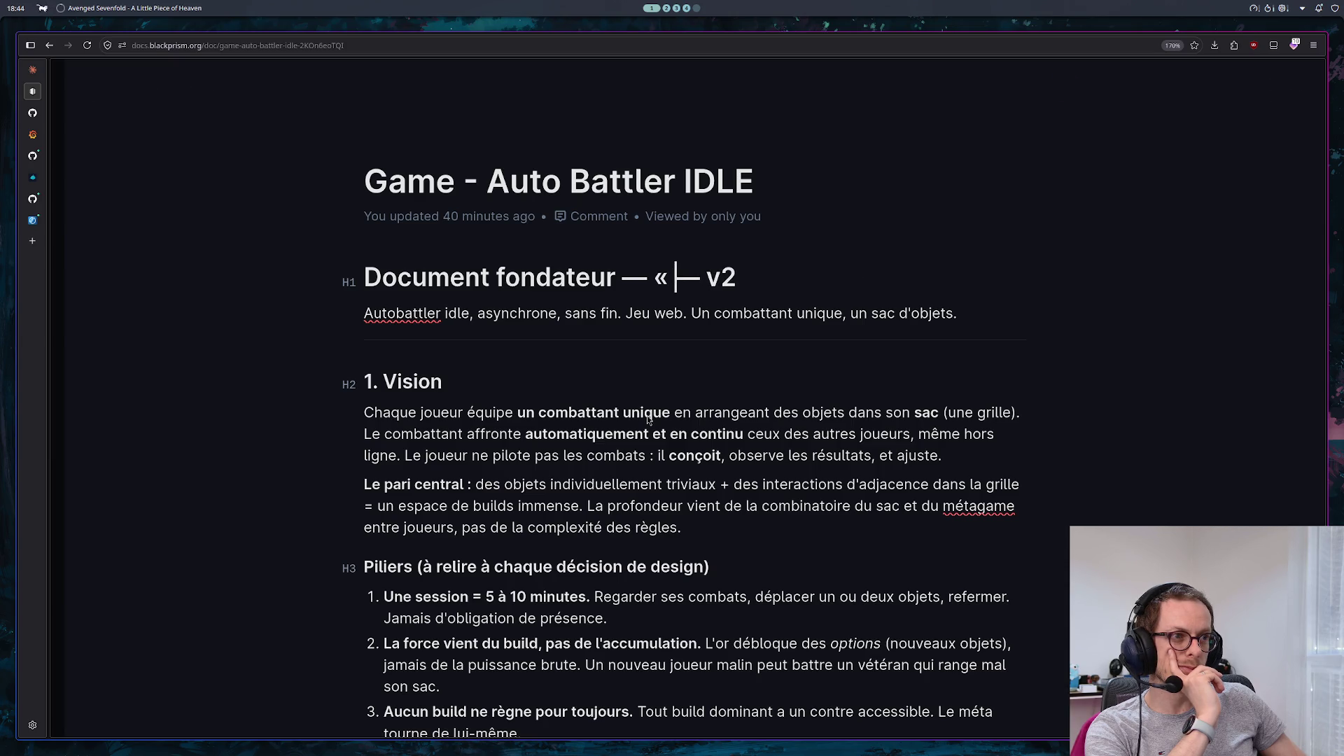
key("BackSpace")
key("BackSpace")
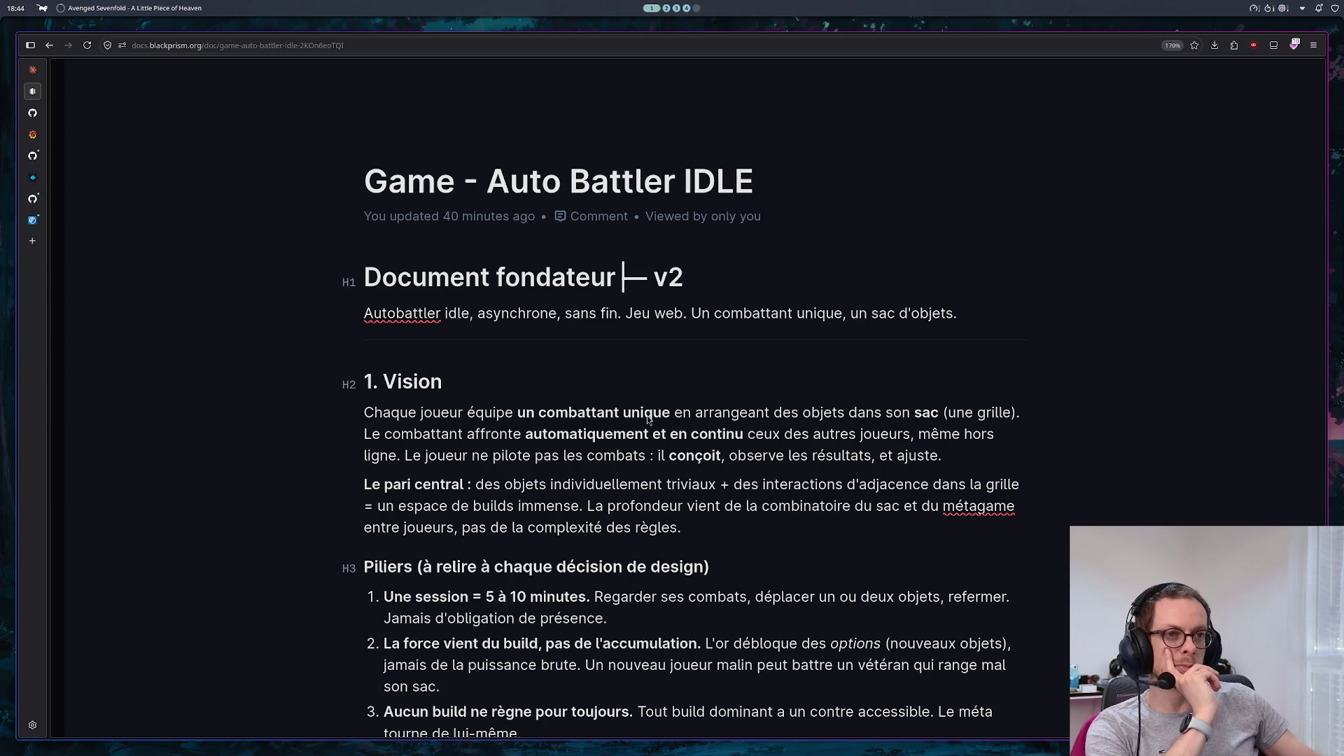
left_click(590, 314)
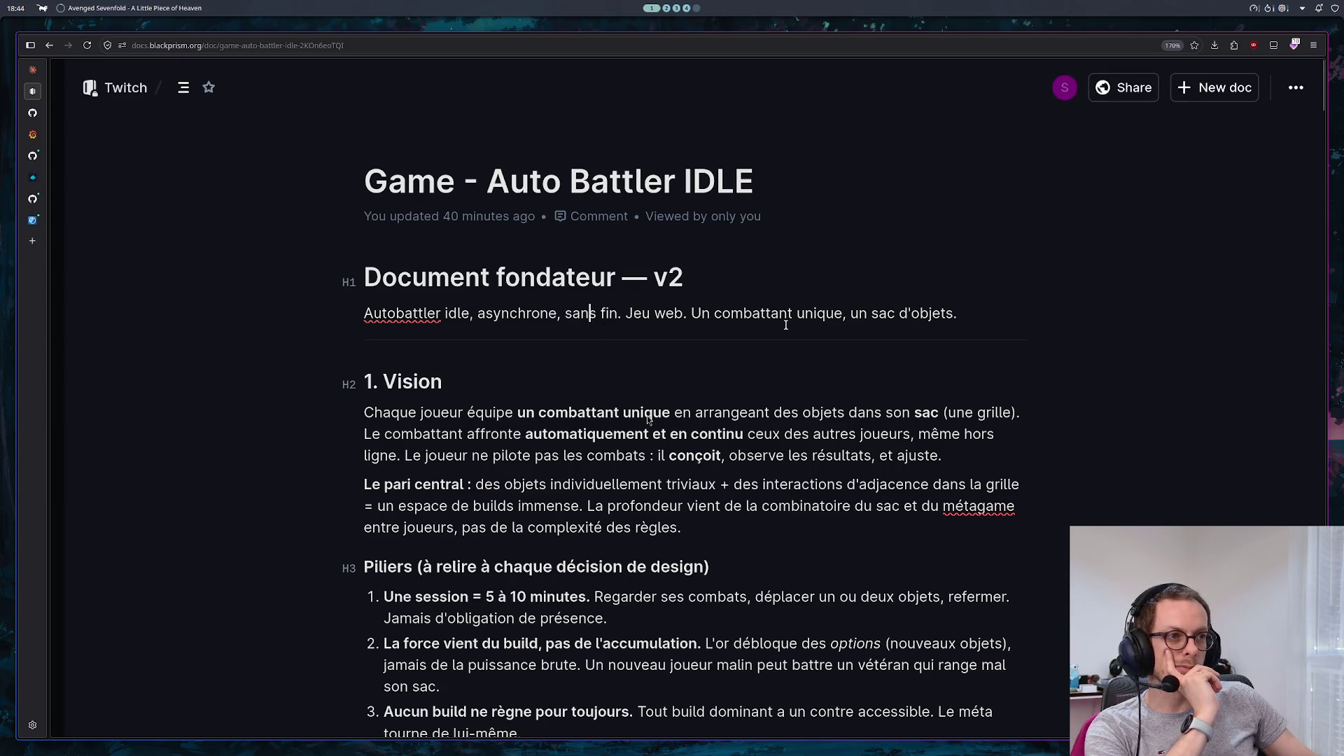
Scroll through the pasted game design document to review it
scroll(648, 419, "down", 5)
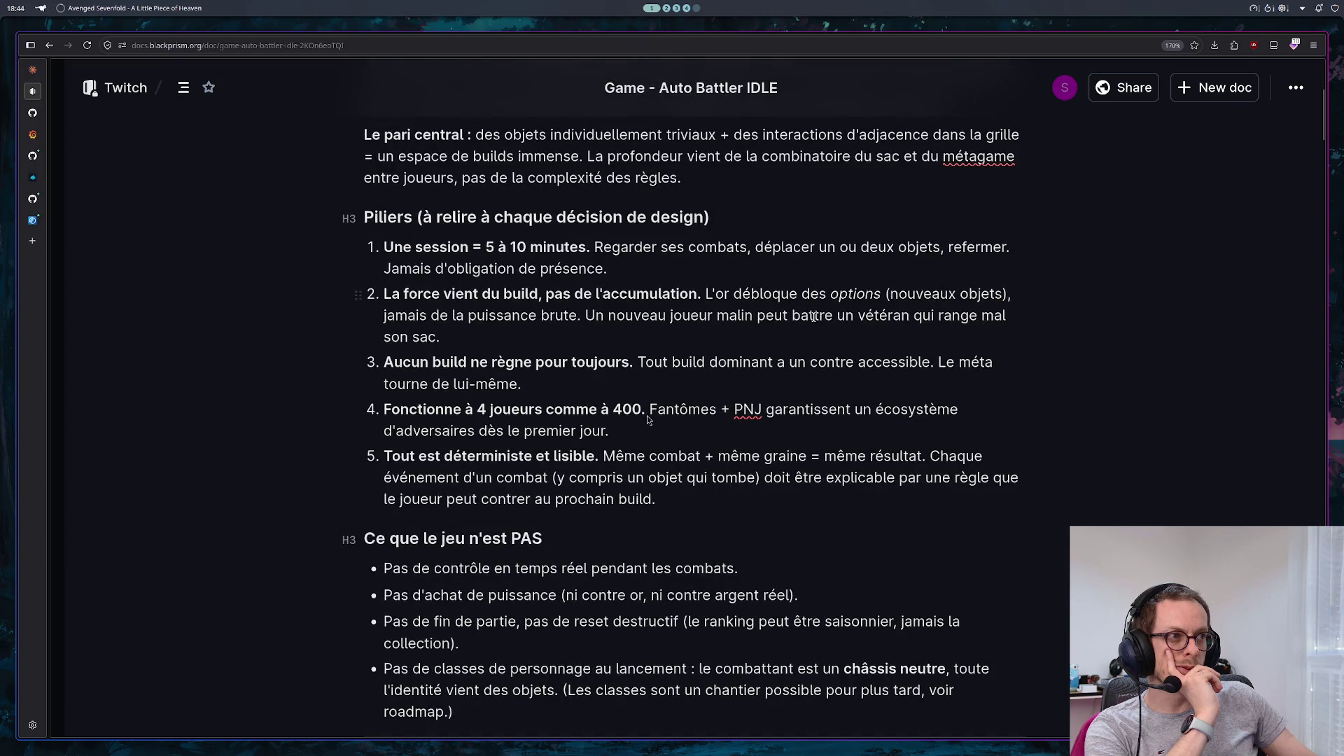
scroll(649, 420, "down", 10)
scroll(649, 420, "down", 15)
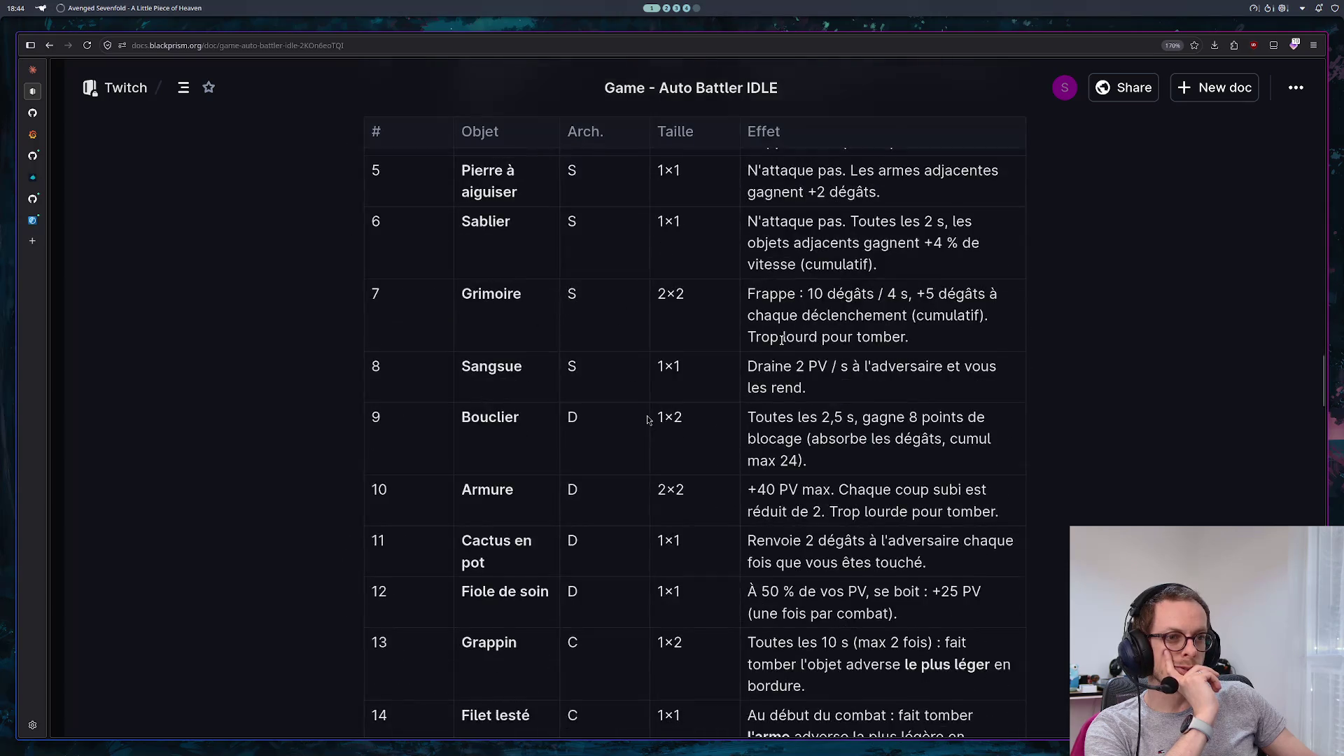
scroll(648, 418, "down", 20)
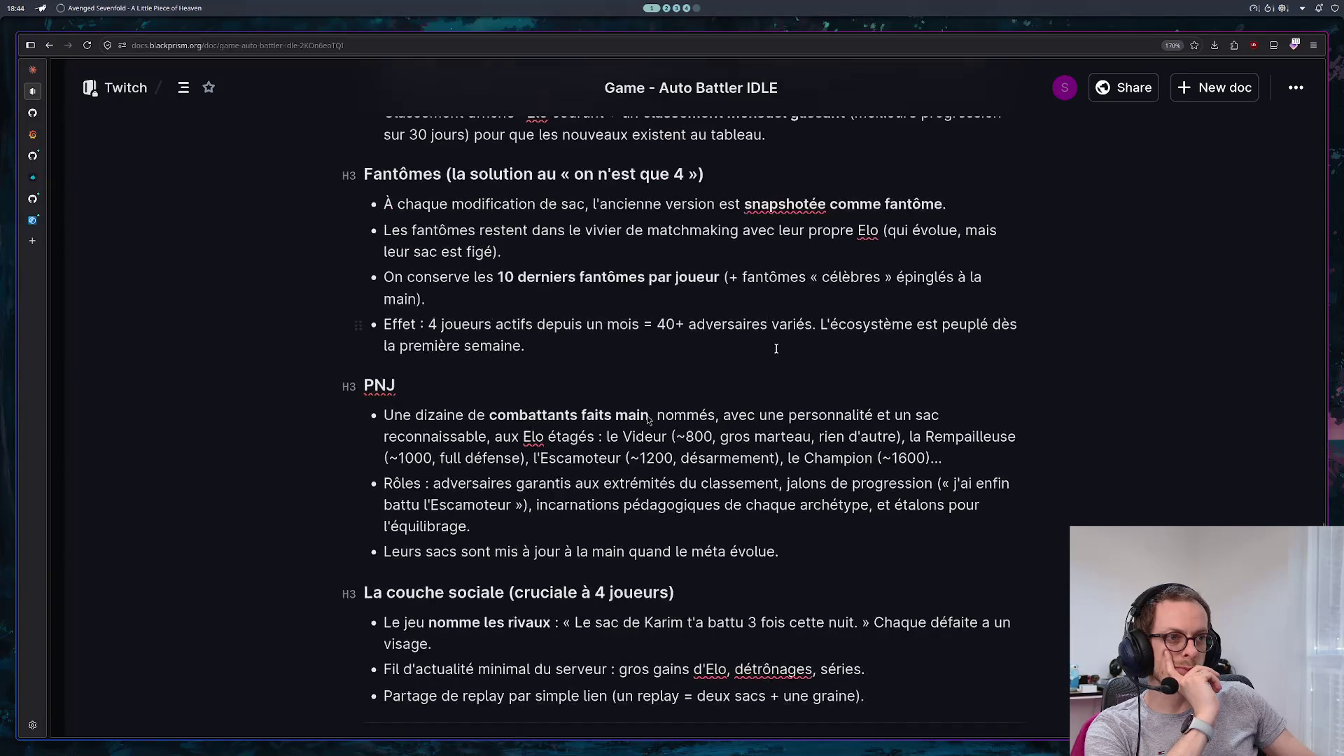
scroll(649, 419, "up", 5)
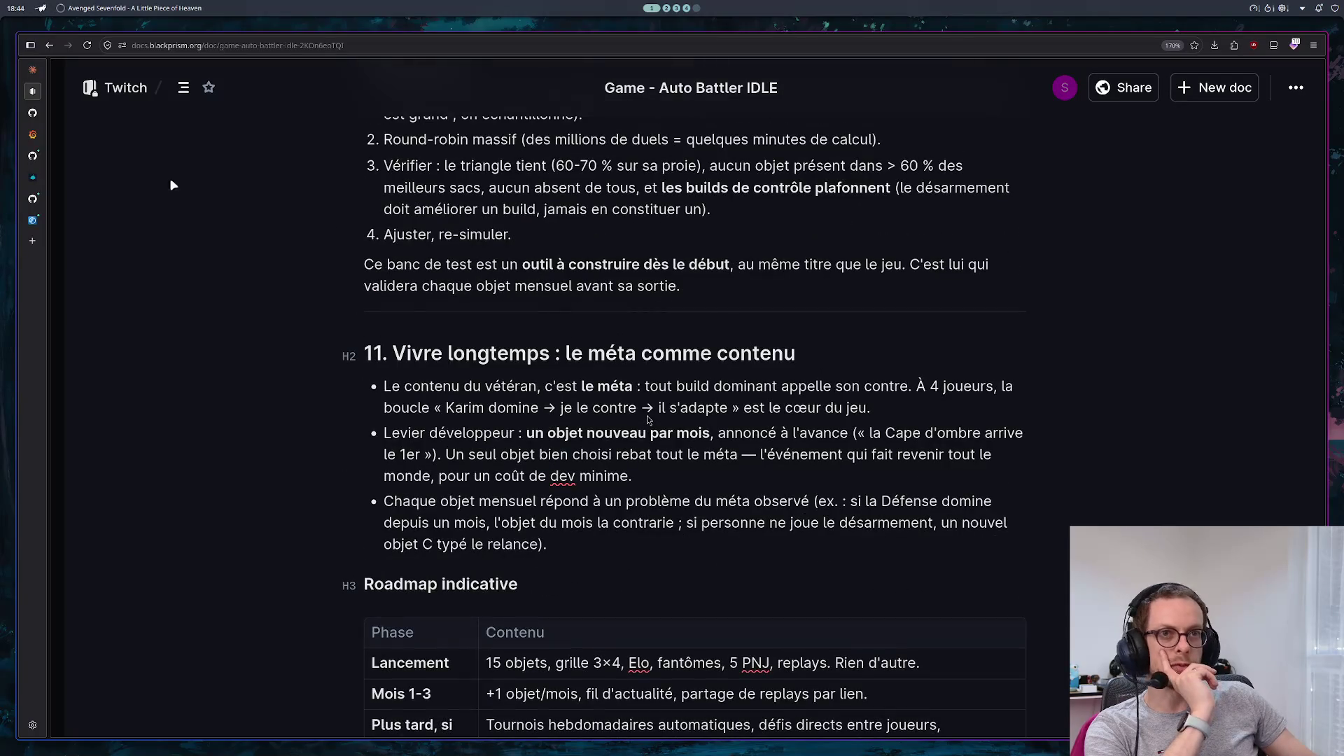
Visit Fantômes, 7. Économie, Pourquoi ces 15-là and 4. Le moteur de combat via Contents, then return to Claude
left_click(184, 89)
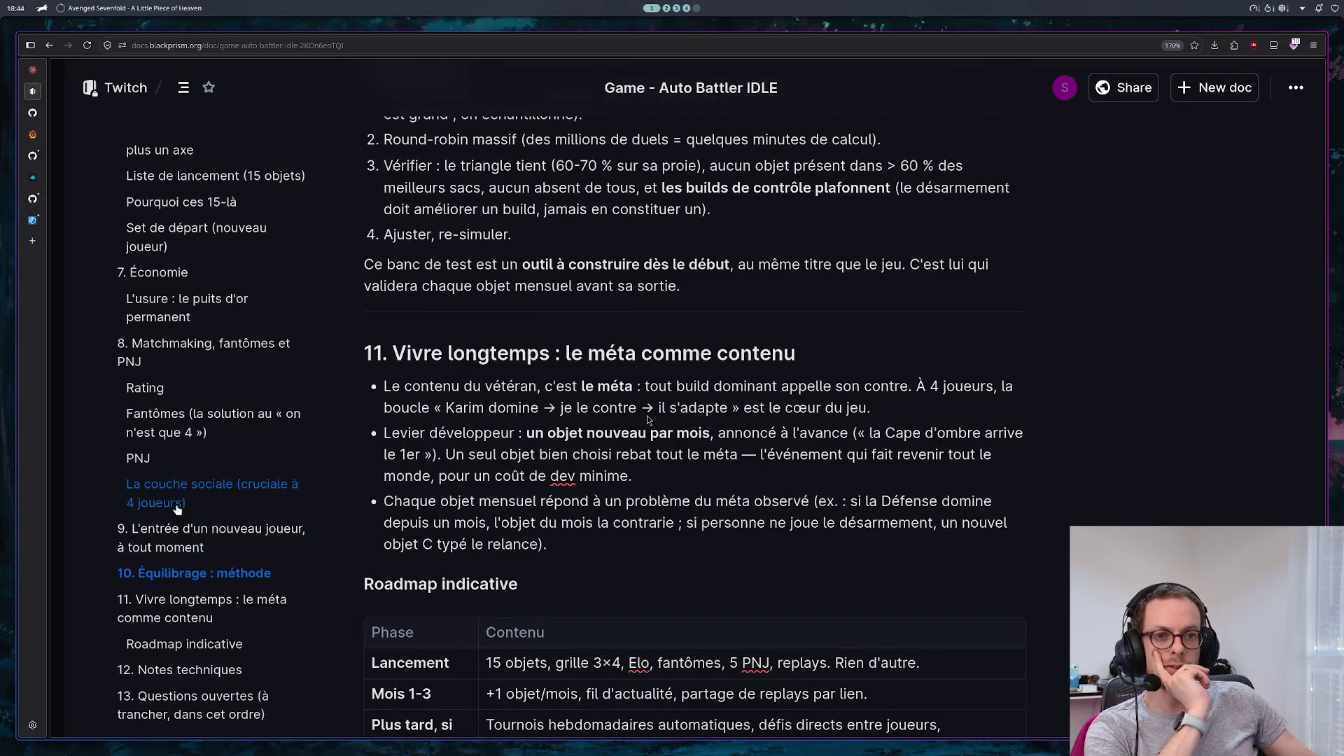
left_click(169, 432)
left_click(158, 272)
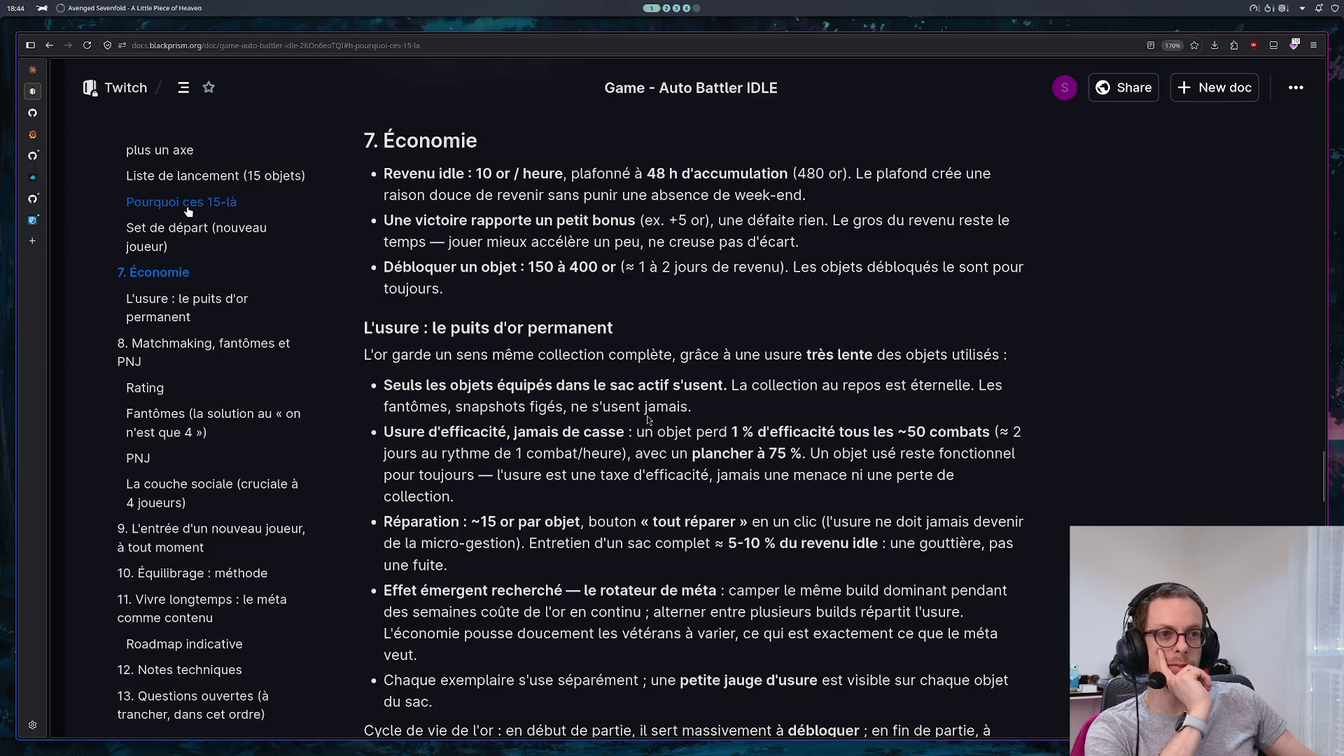
left_click(181, 202)
scroll(208, 233, "up", 5)
scroll(203, 210, "up", 10)
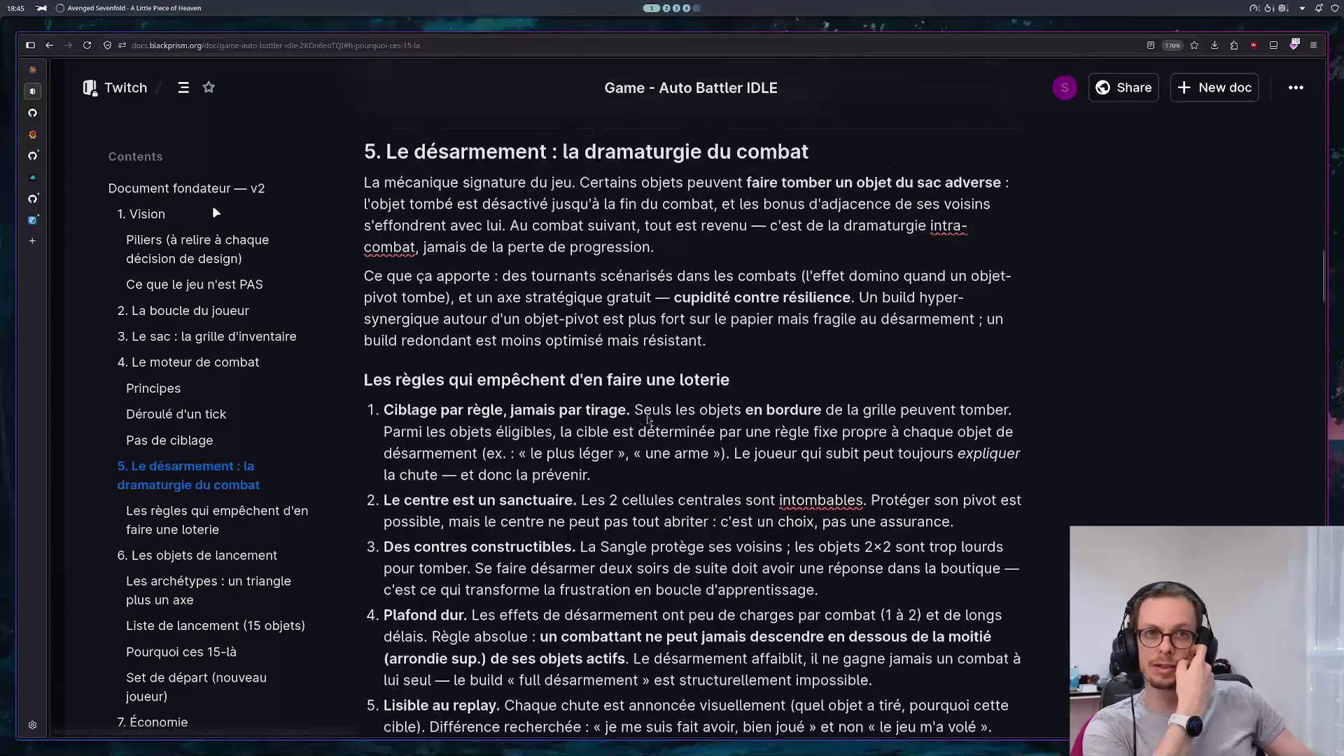
scroll(595, 412, "up", 10)
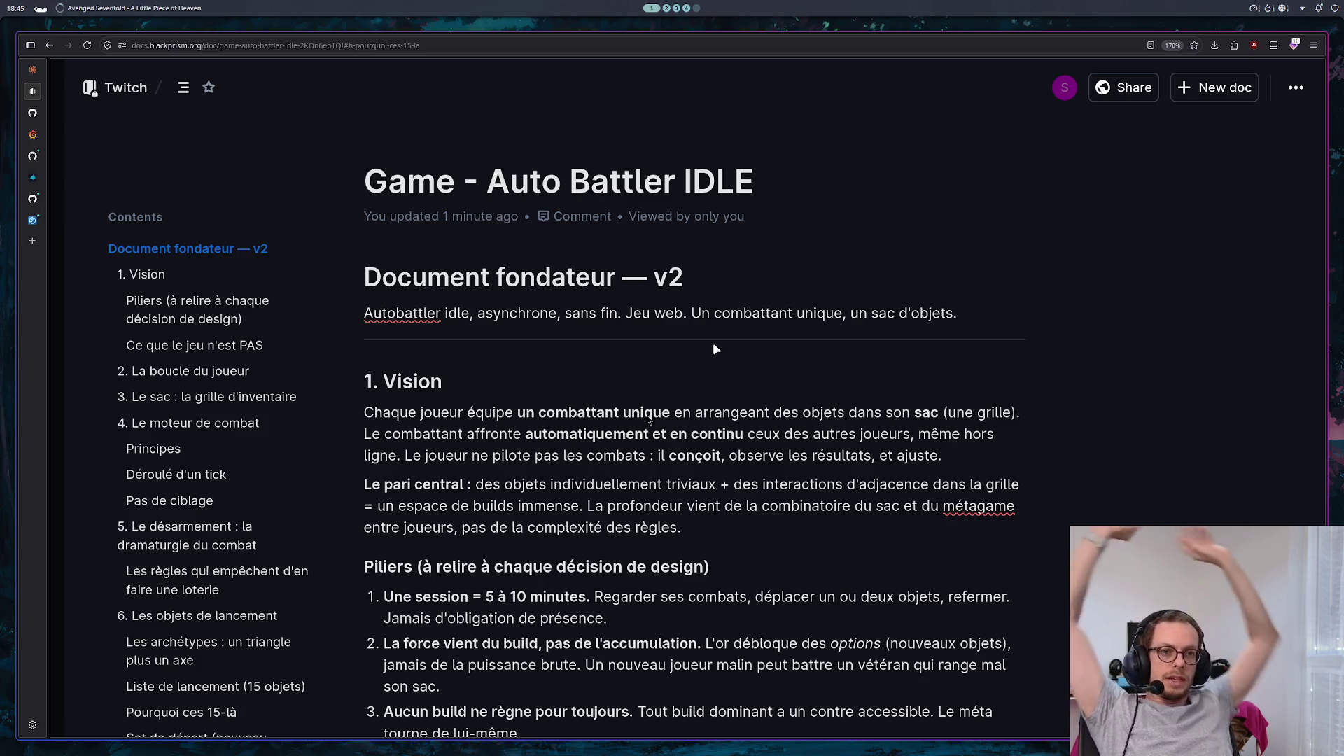
left_click(181, 422)
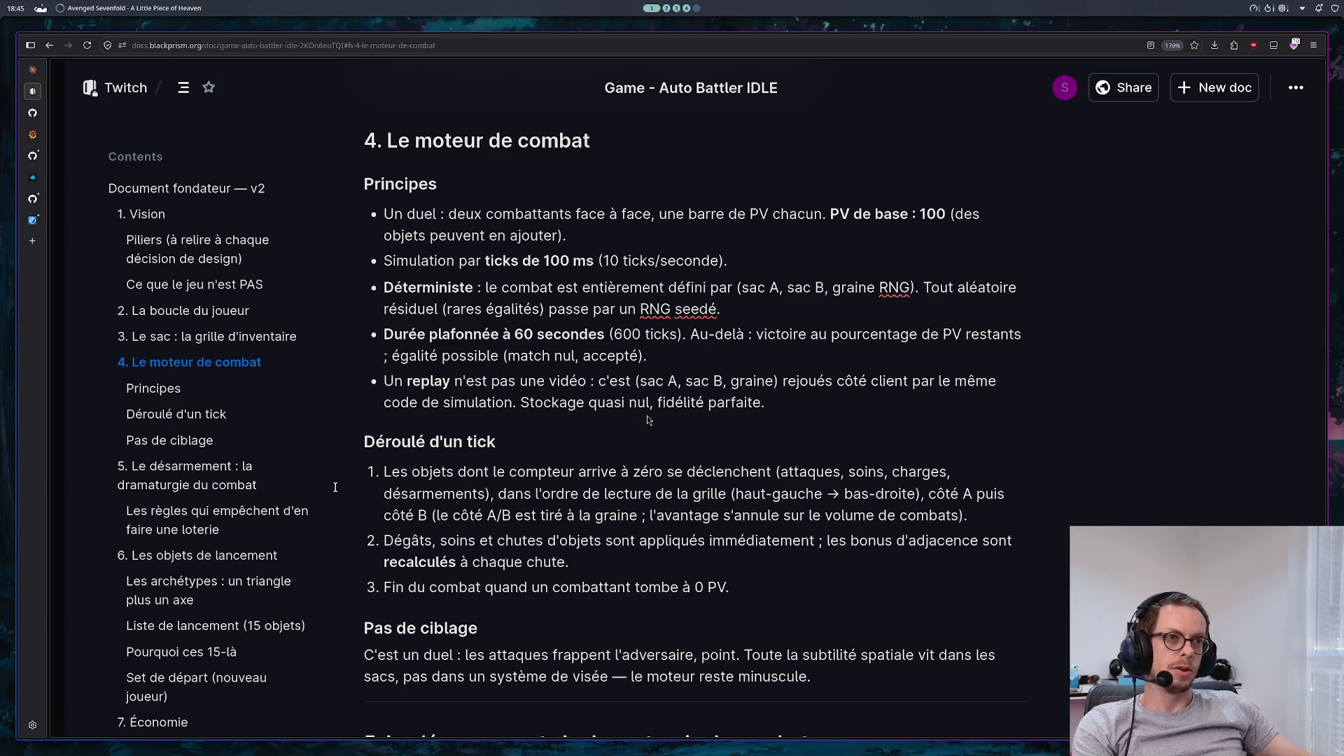
left_click(33, 70)
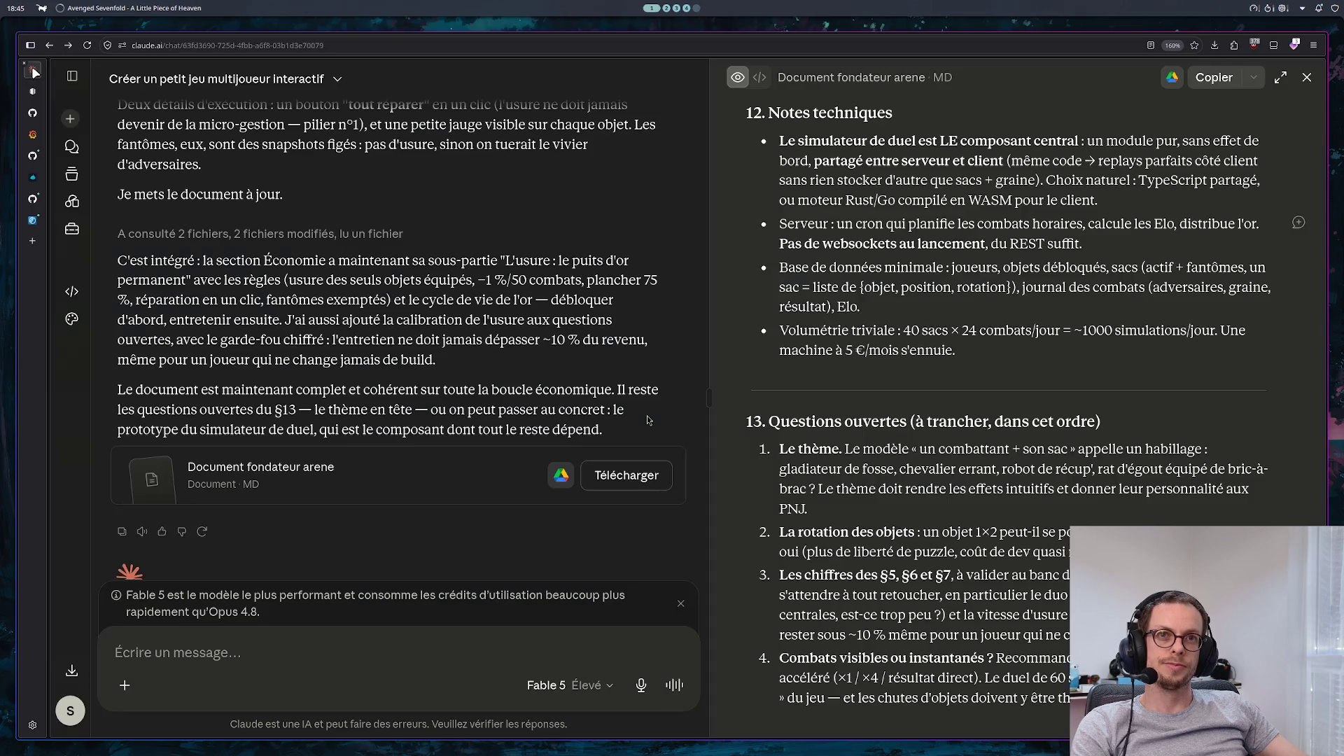
Send Claude the message 'suggère moi un nom pour ce jeu'
type("suggère moi un nom pour ce jeu")
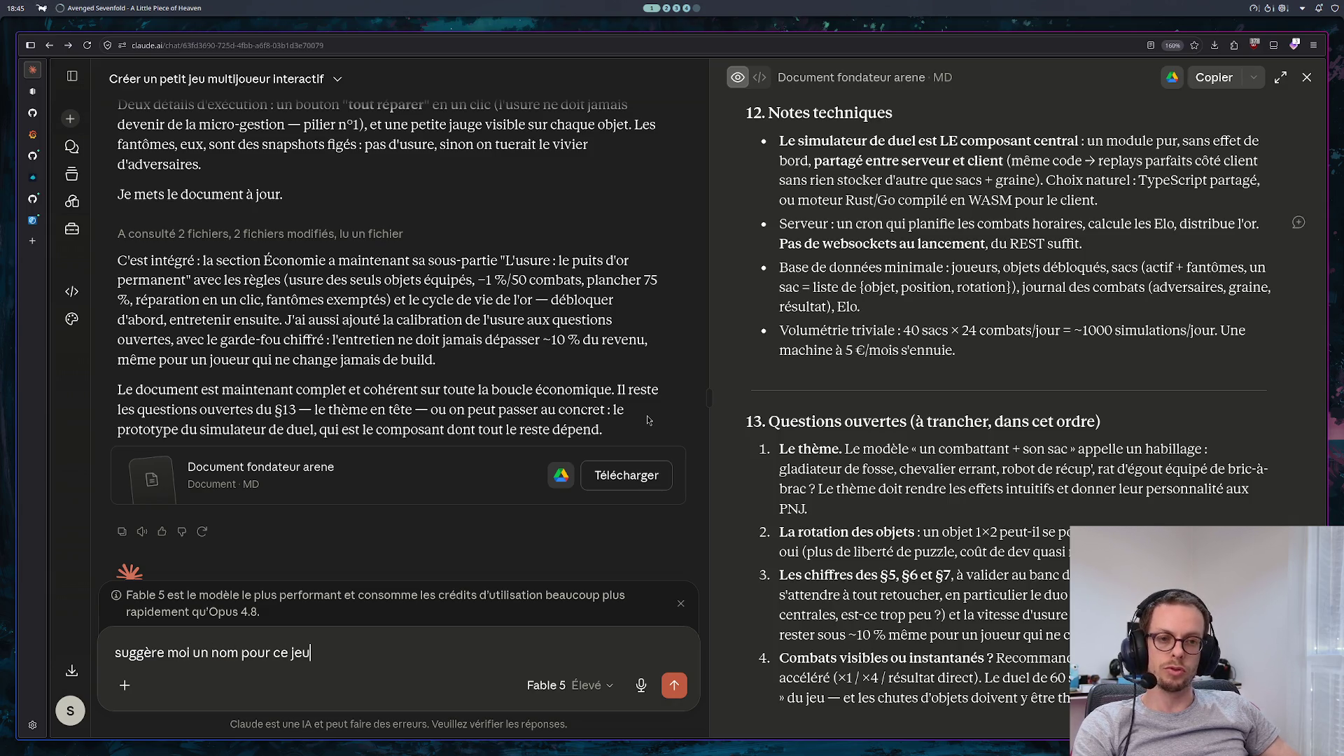
key("Return")
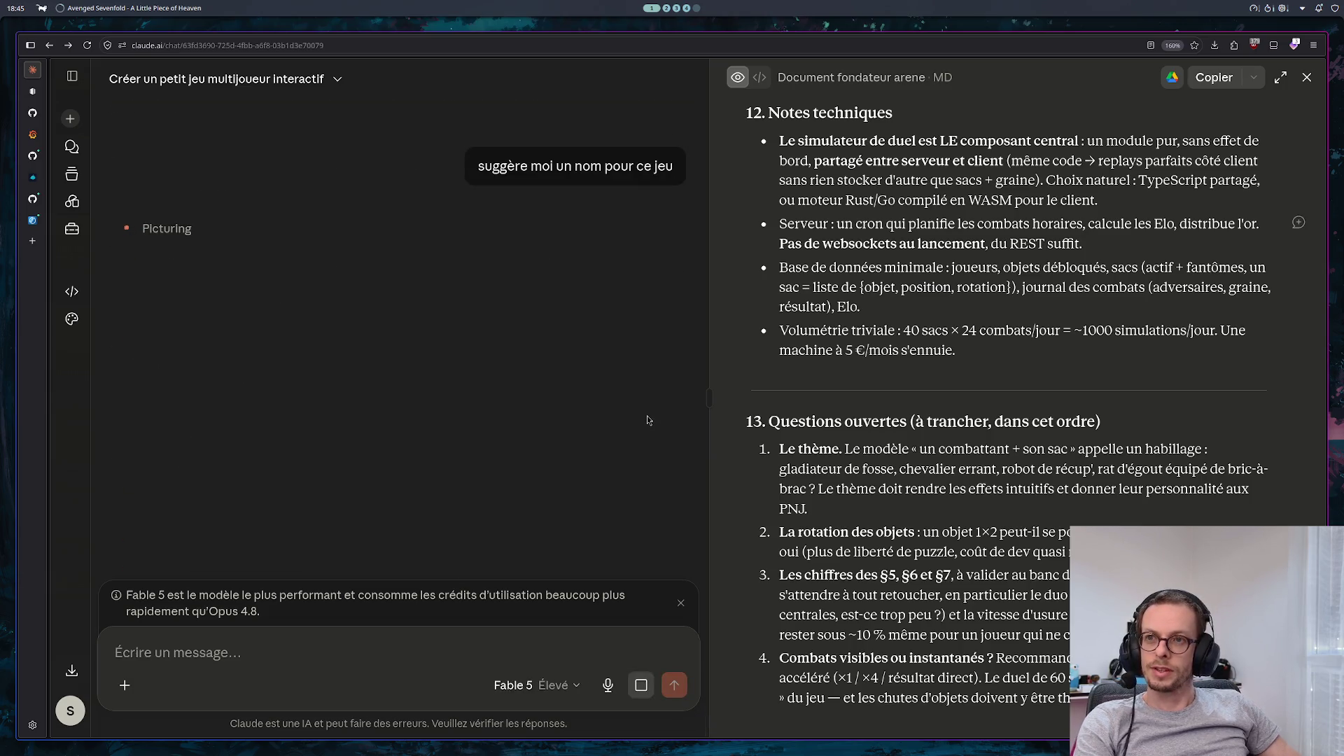